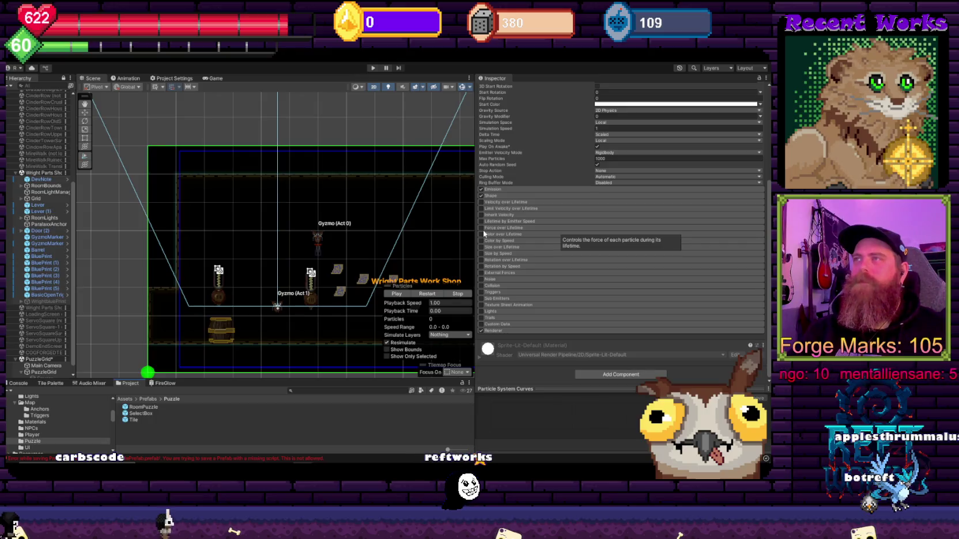
Glance at Velocity over Lifetime, then expand Shape to show the Cone emitter at angle 25
scroll(572, 221, up, 5)
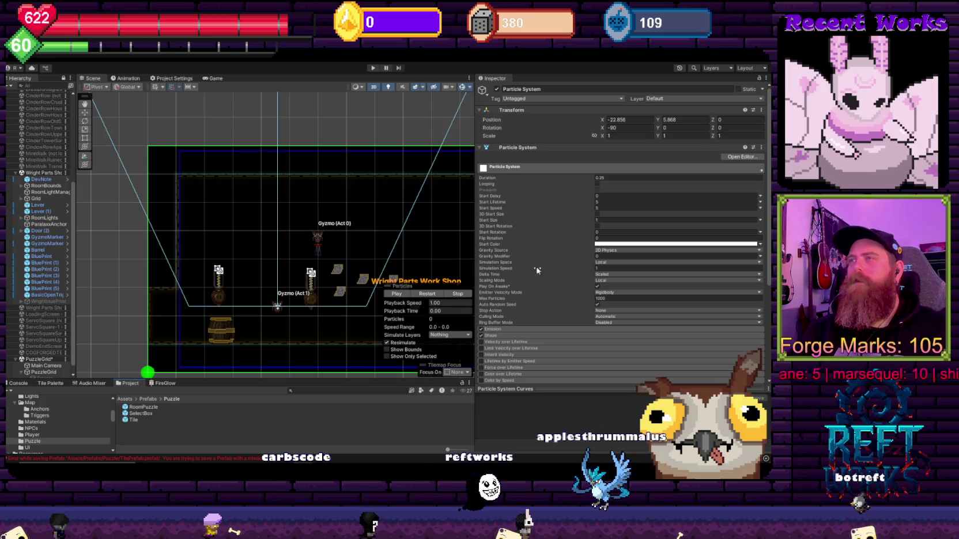
scroll(524, 299, down, 2)
click(499, 277)
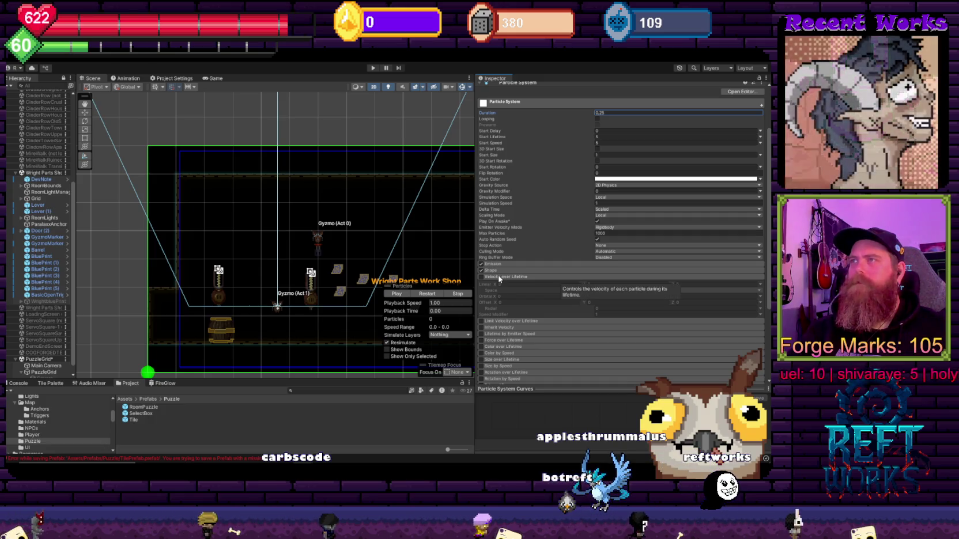
click(499, 278)
scroll(509, 273, down, 3)
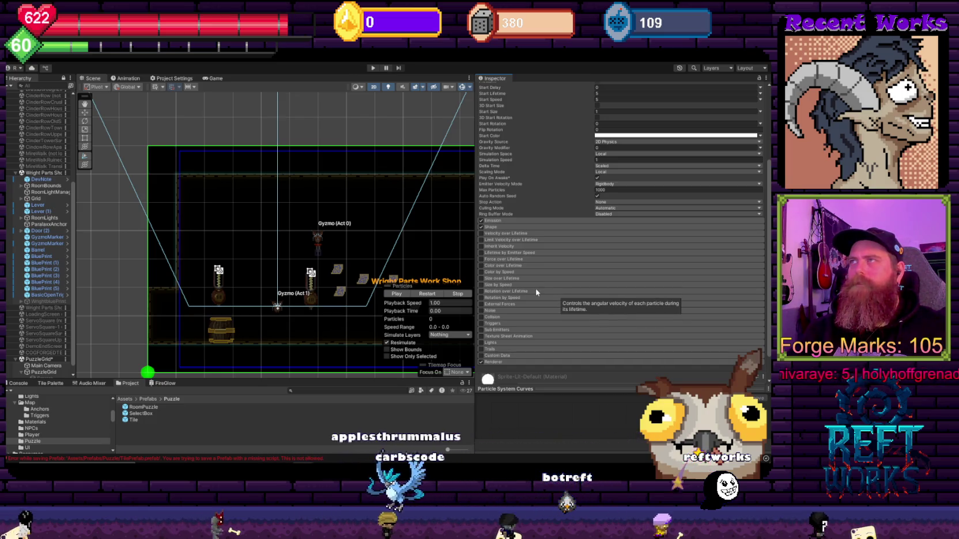
scroll(536, 291, up, 7)
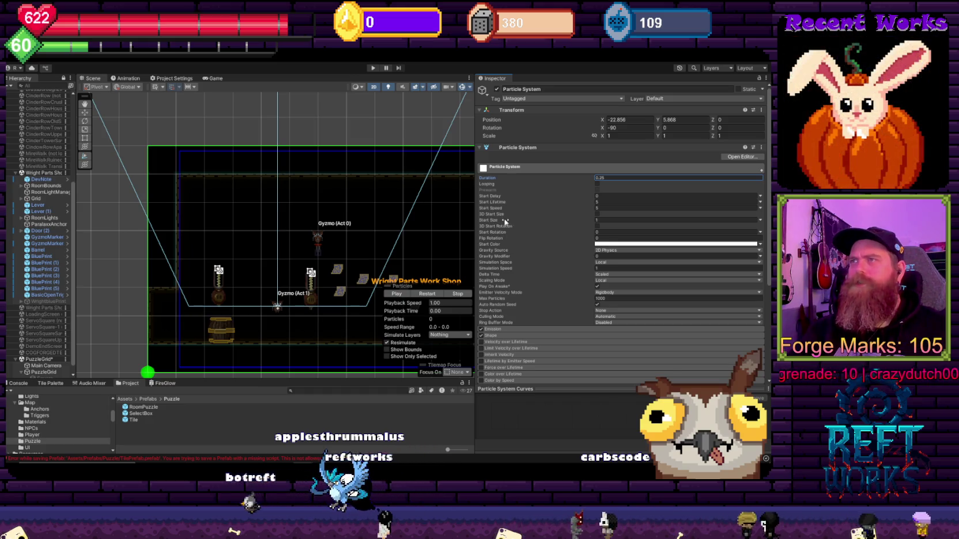
scroll(505, 221, down, 3)
click(489, 291)
scroll(528, 242, down, 4)
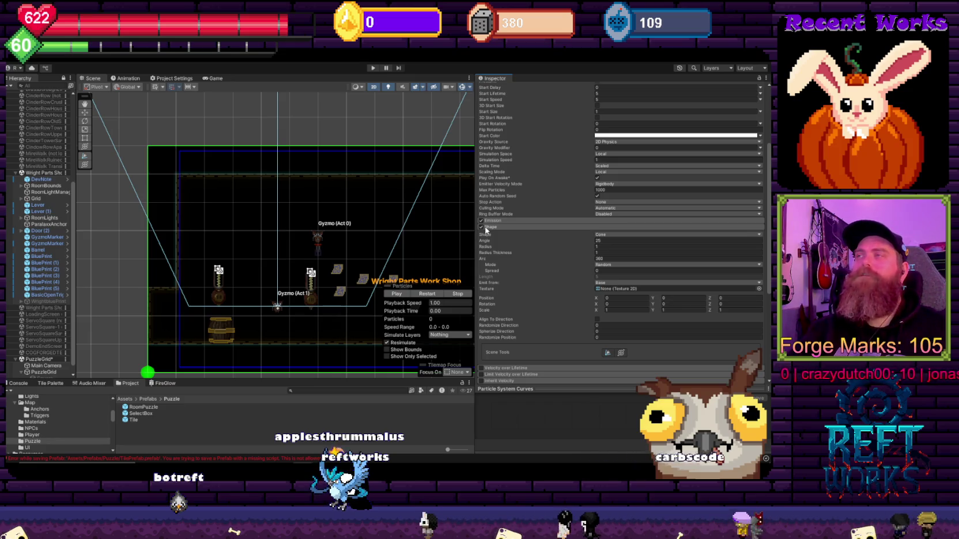
Collapse Shape, expand the Renderer module, and set Max Particle Size to 0.01
click(502, 227)
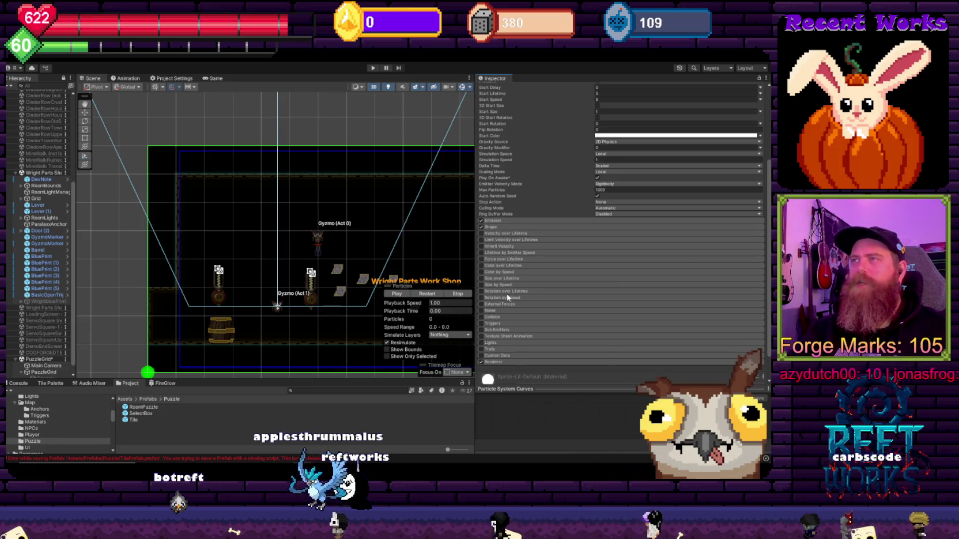
click(493, 362)
scroll(587, 229, down, 6)
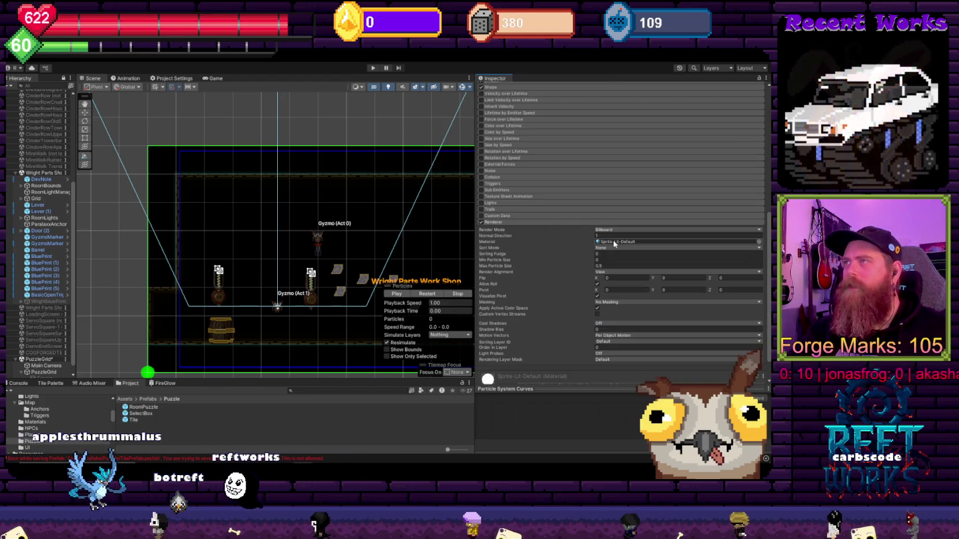
scroll(562, 266, down, 2)
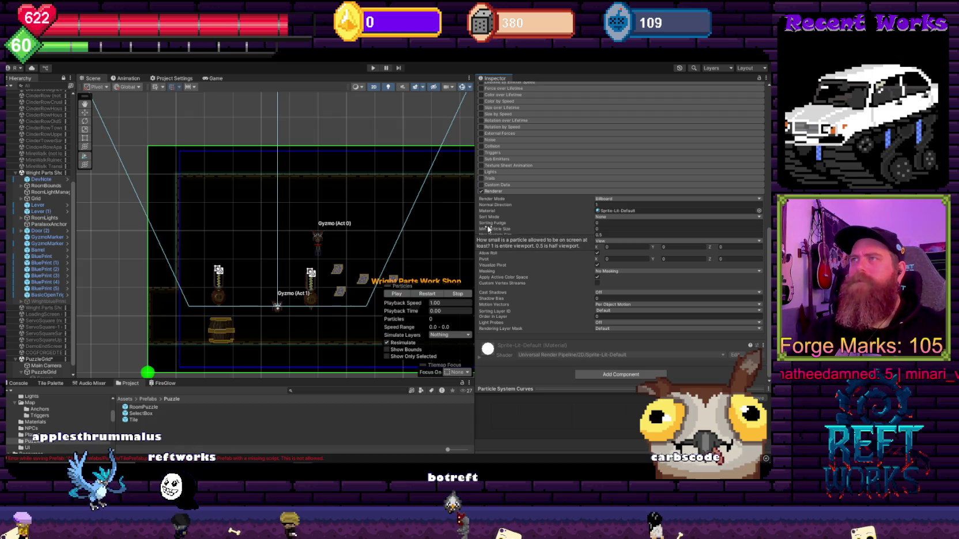
click(604, 234)
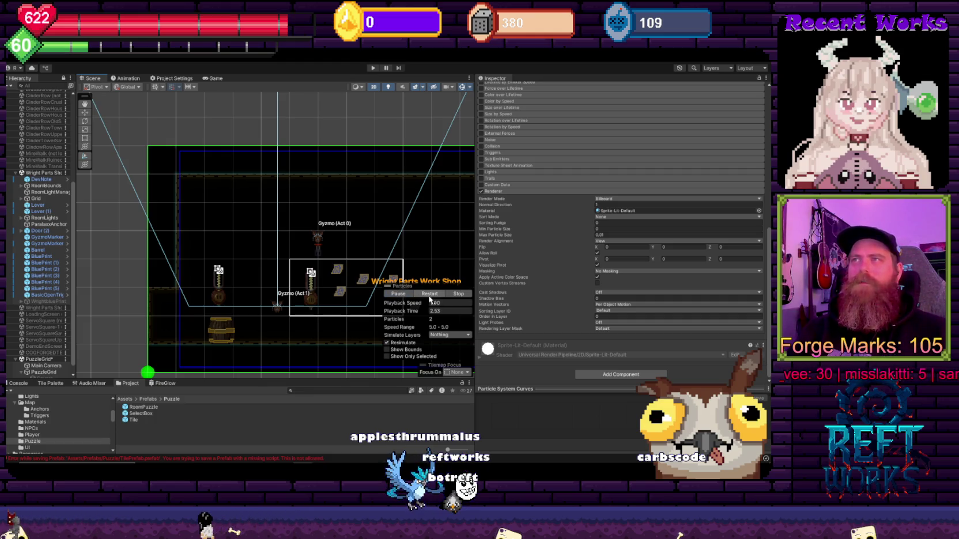
Restart and play the particle preview, then return to the top of the Inspector
click(437, 294)
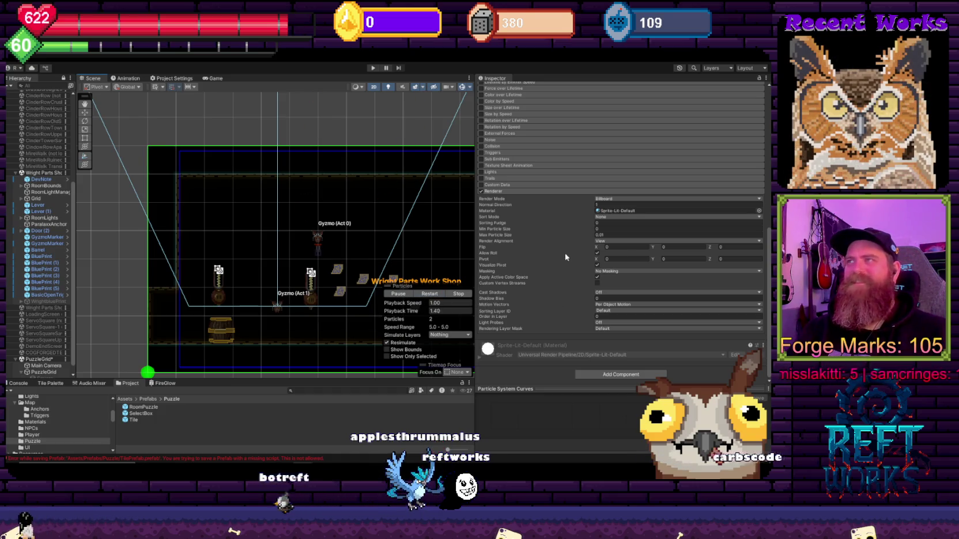
scroll(558, 238, up, 5)
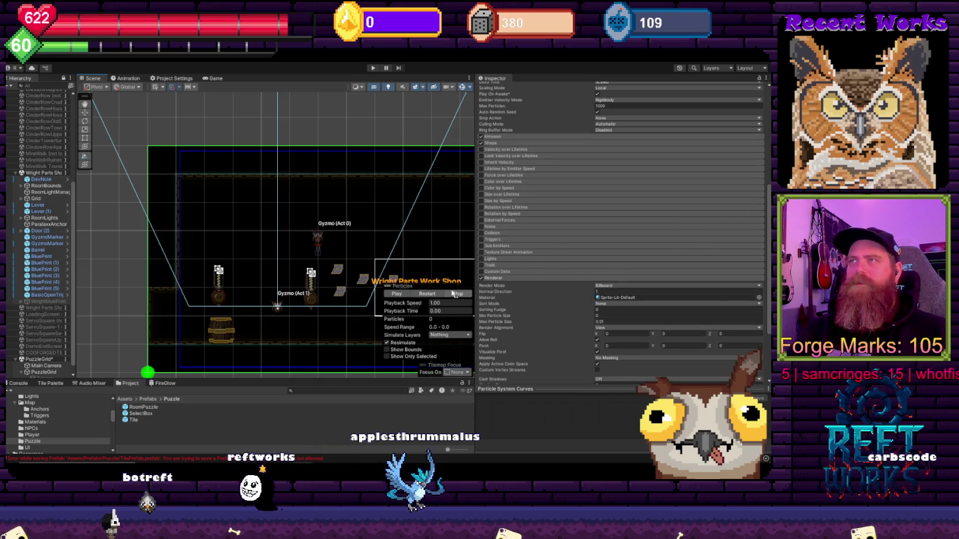
click(396, 294)
scroll(549, 262, up, 10)
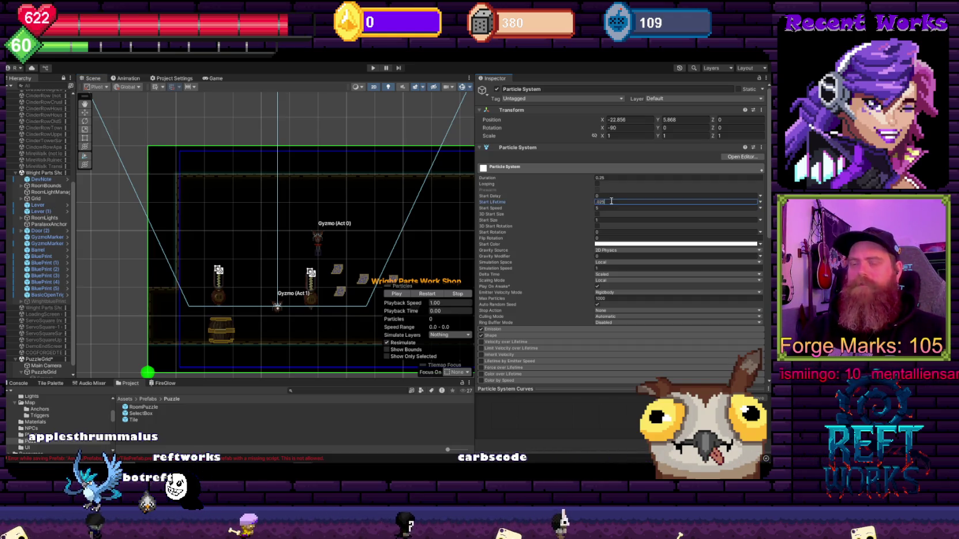
Set Start Lifetime to 0.25 and play then stop the particle preview
text(0.25)
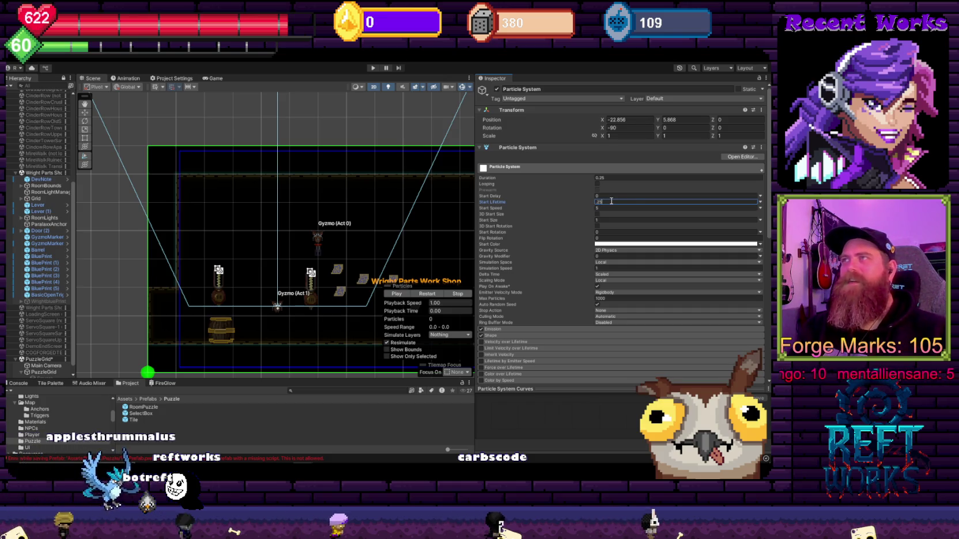
click(603, 177)
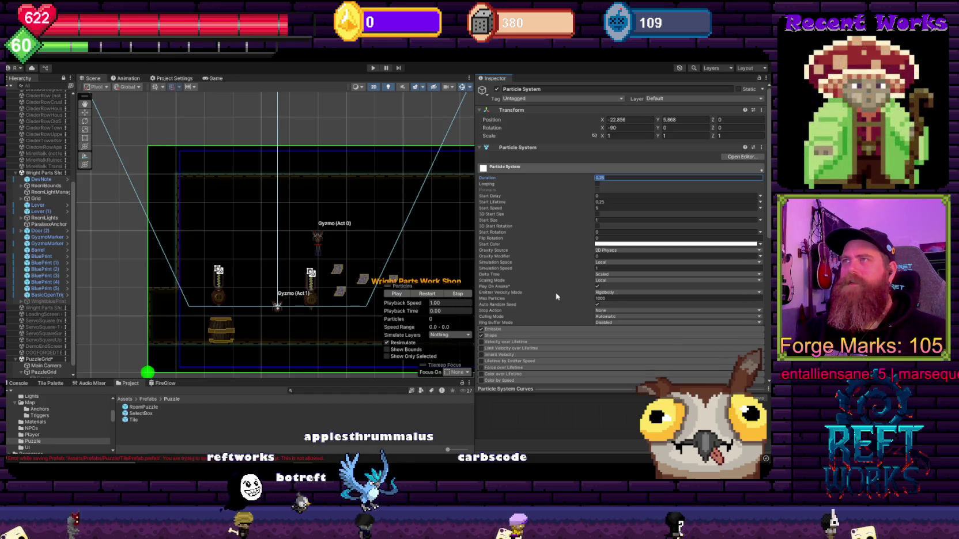
click(400, 298)
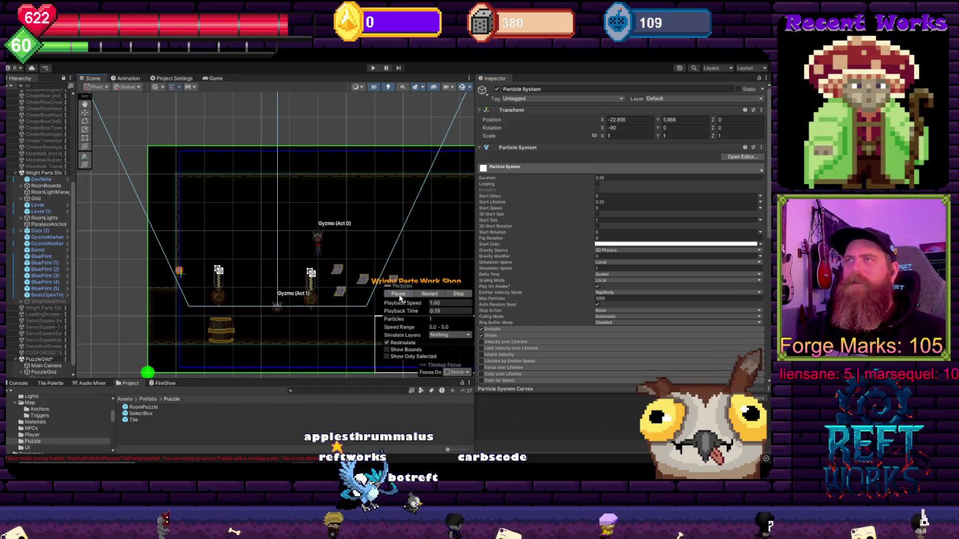
click(399, 297)
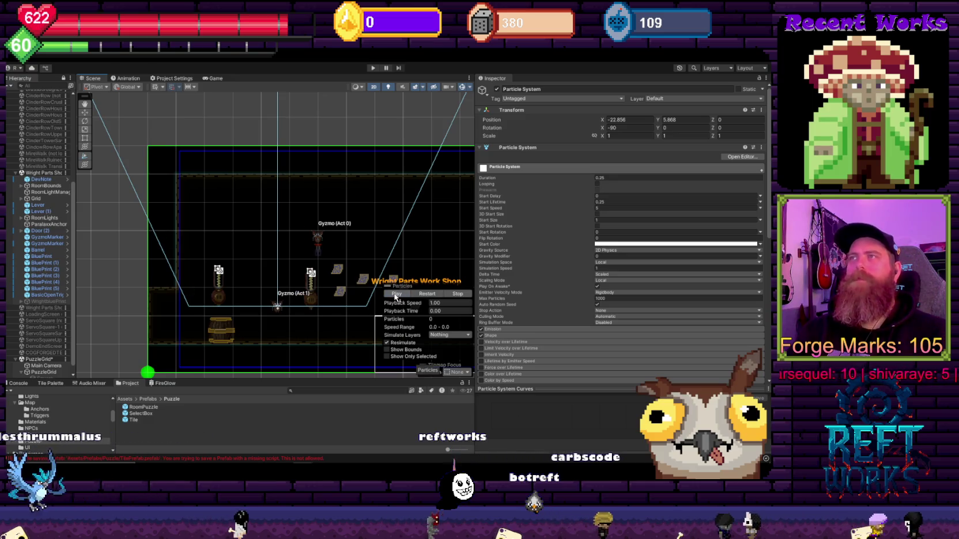
click(396, 297)
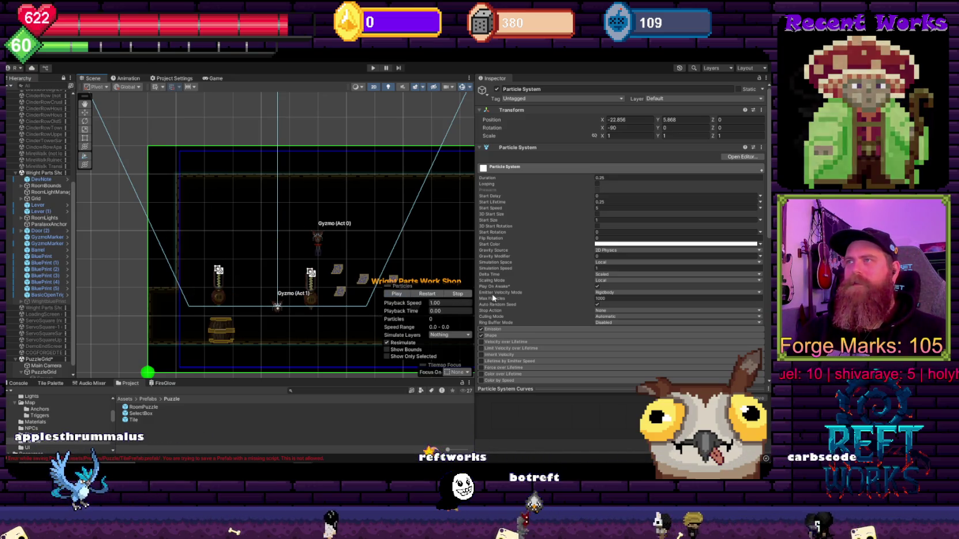
Try 10000 Max Particles in the preview, then restore it to 1000
click(626, 298)
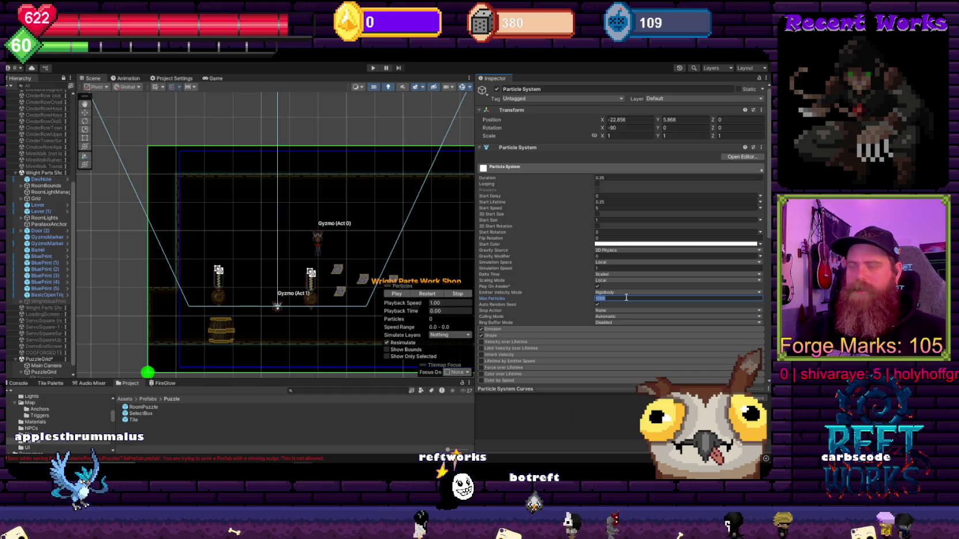
text(10000)
click(396, 294)
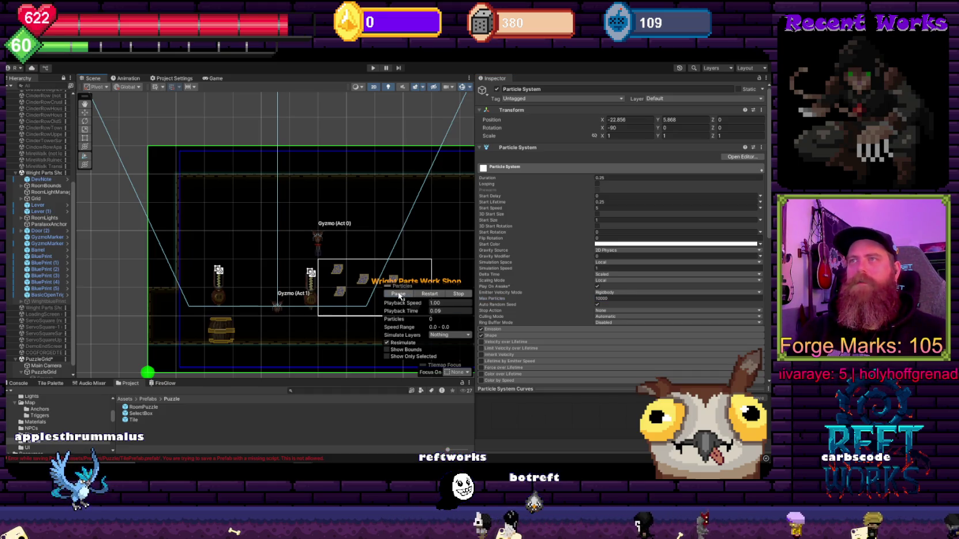
click(635, 300)
key(BackSpace)
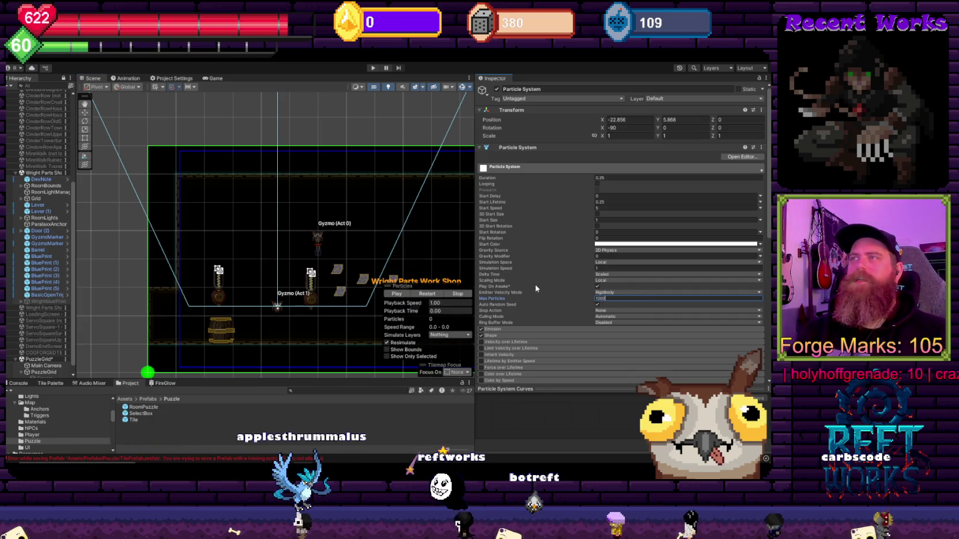
click(505, 328)
Set the emission Rate over Time to 800
scroll(502, 311, down, 1)
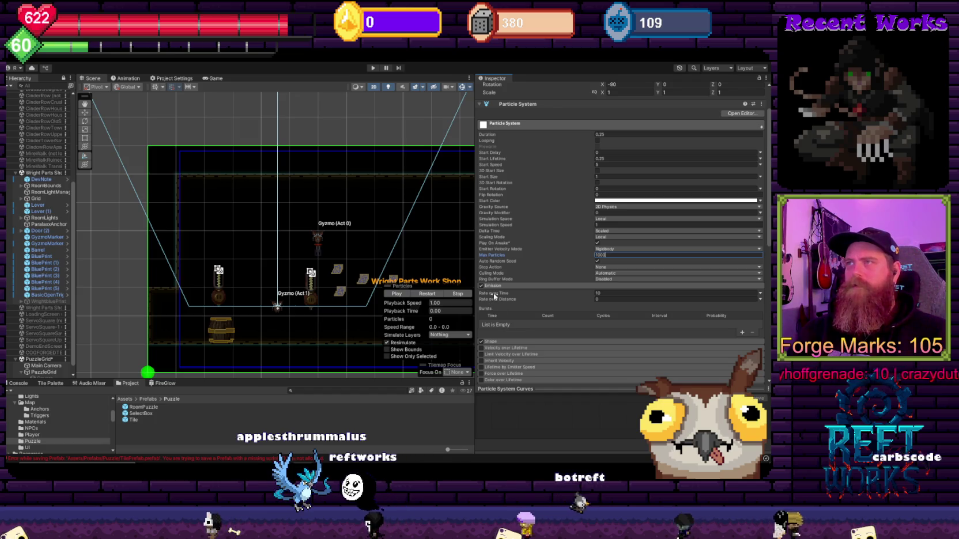
drag(494, 296, 499, 295)
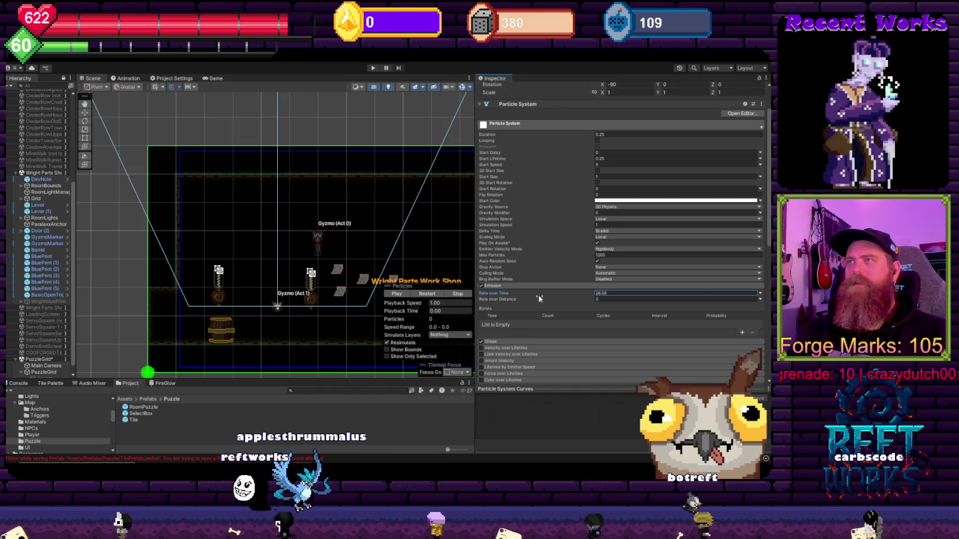
click(635, 294)
text(800)
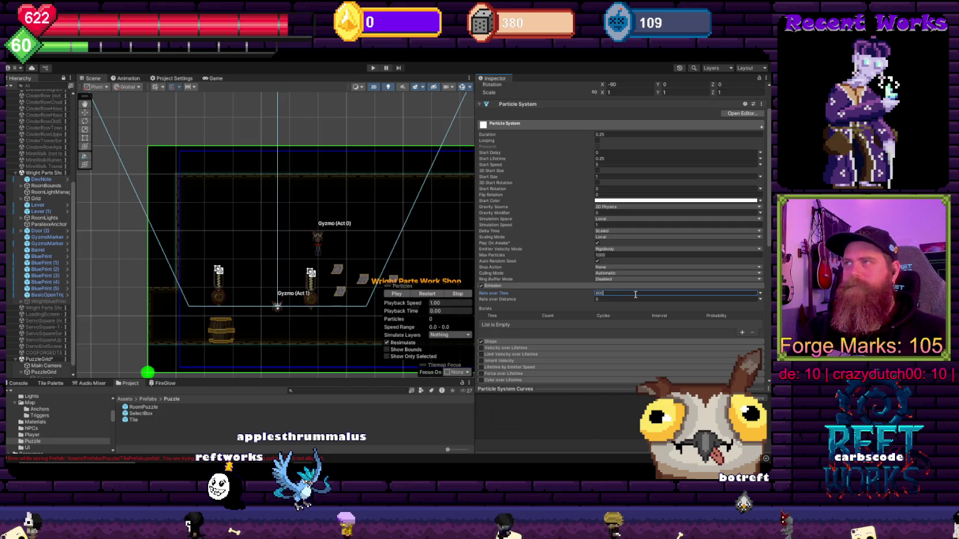
key(Return)
Replay the particle preview several times to watch the denser bursts
click(404, 295)
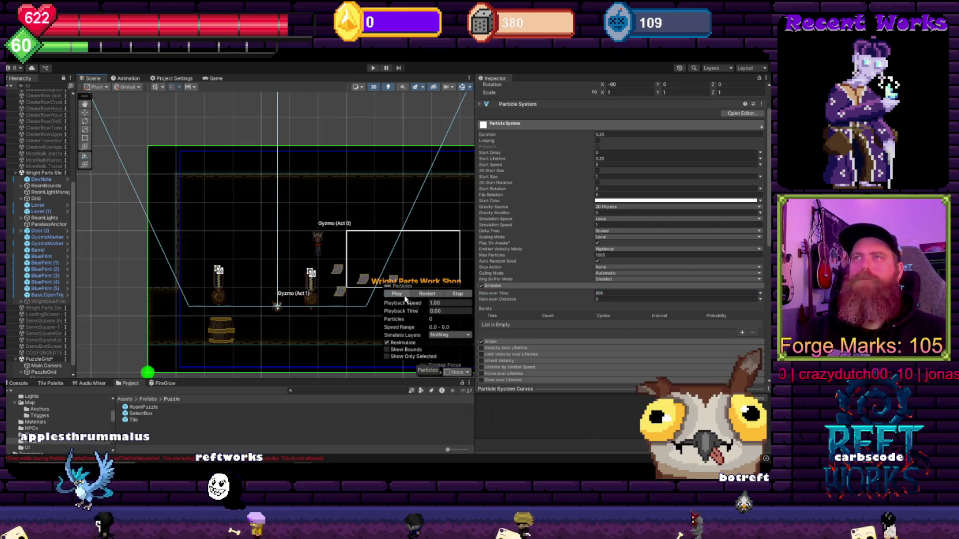
click(405, 295)
click(405, 296)
click(405, 295)
click(405, 295)
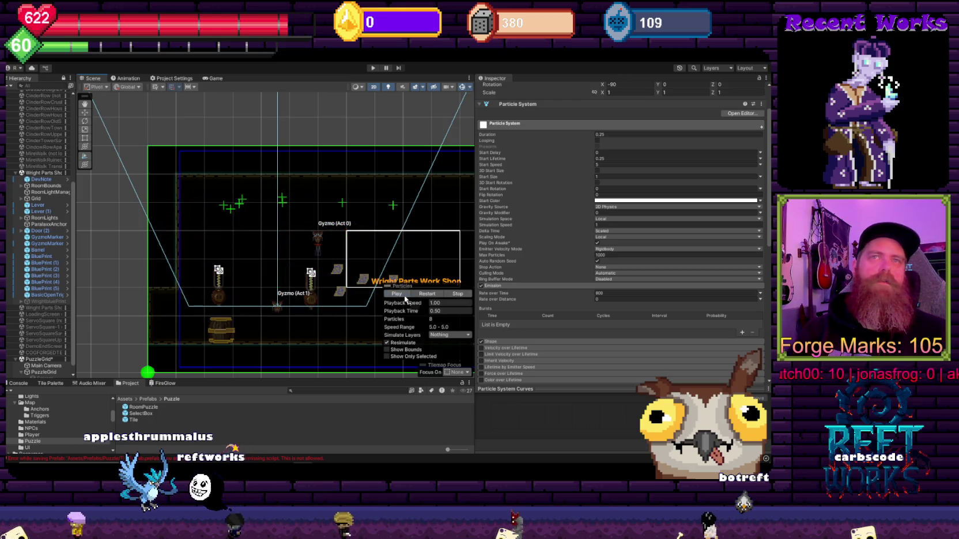
click(405, 295)
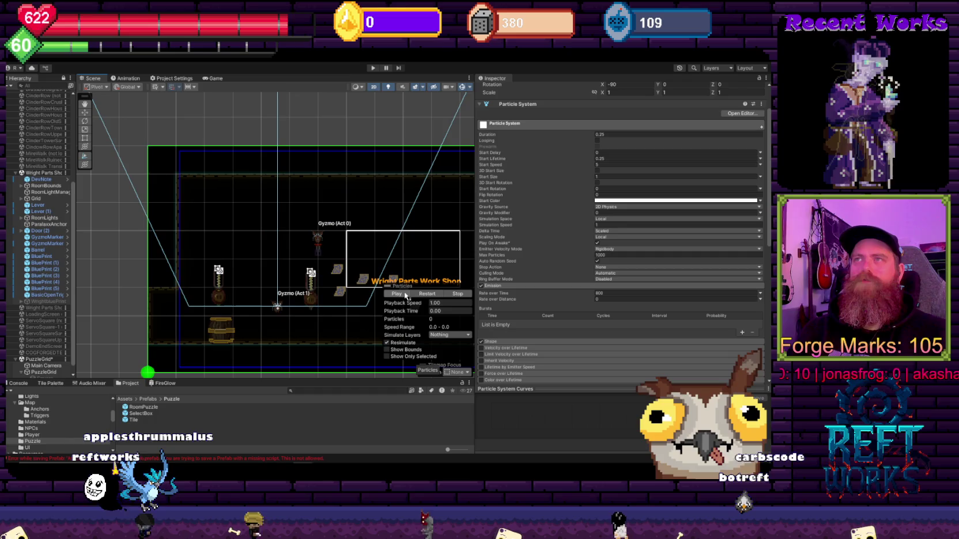
click(405, 295)
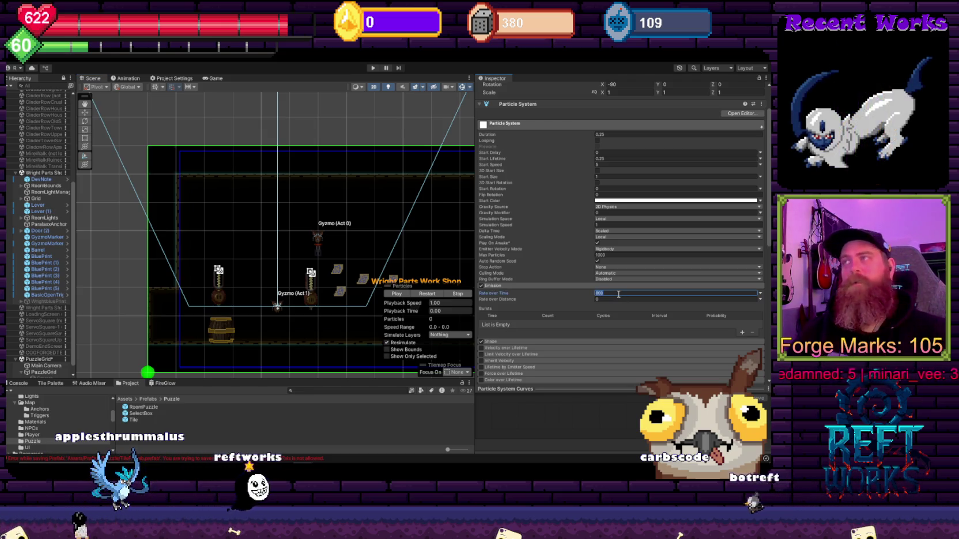
scroll(523, 344, down, 3)
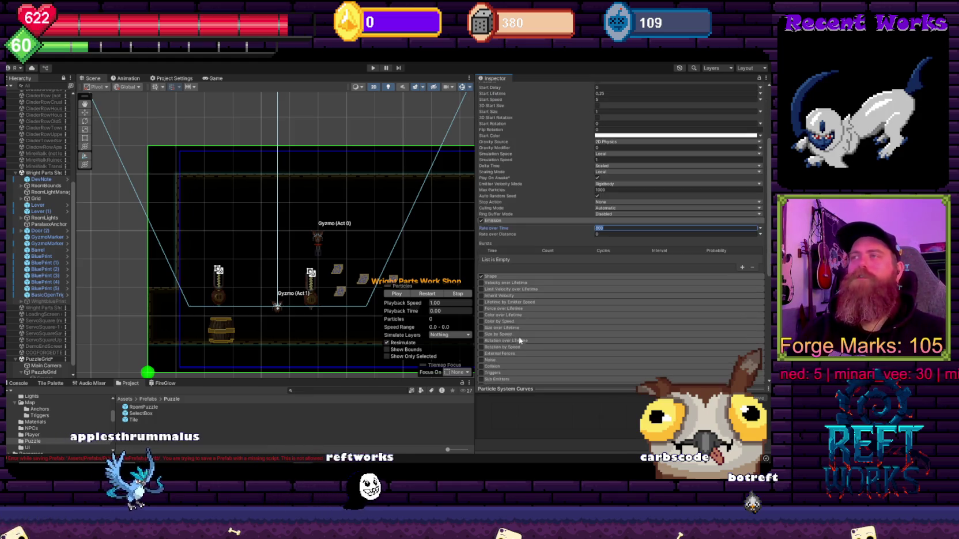
scroll(536, 299, down, 6)
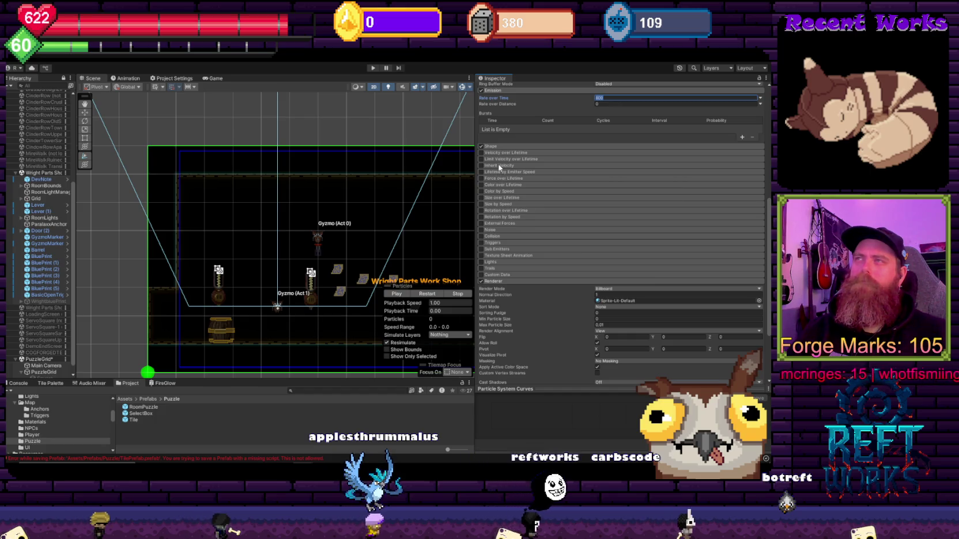
Enable the Noise module and expand its settings
click(492, 231)
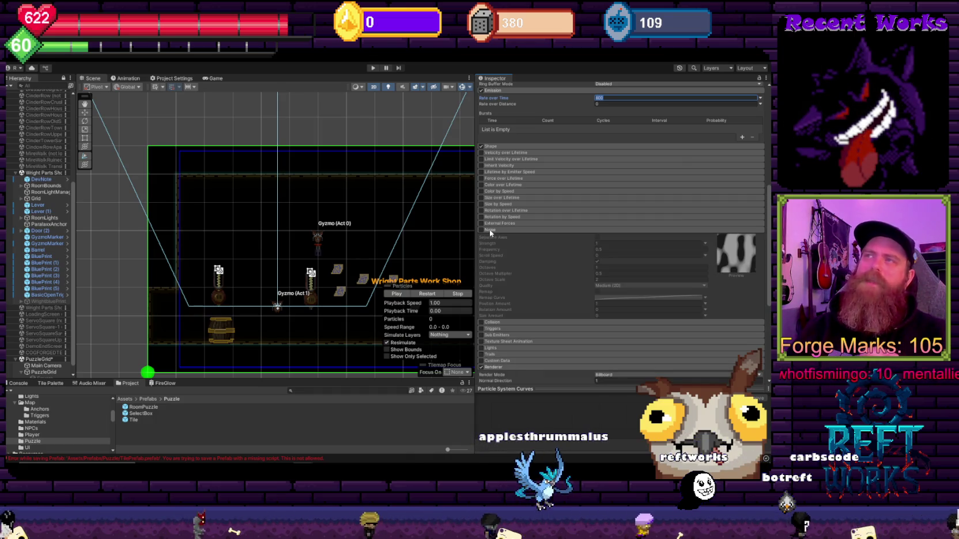
click(489, 231)
click(488, 231)
click(486, 230)
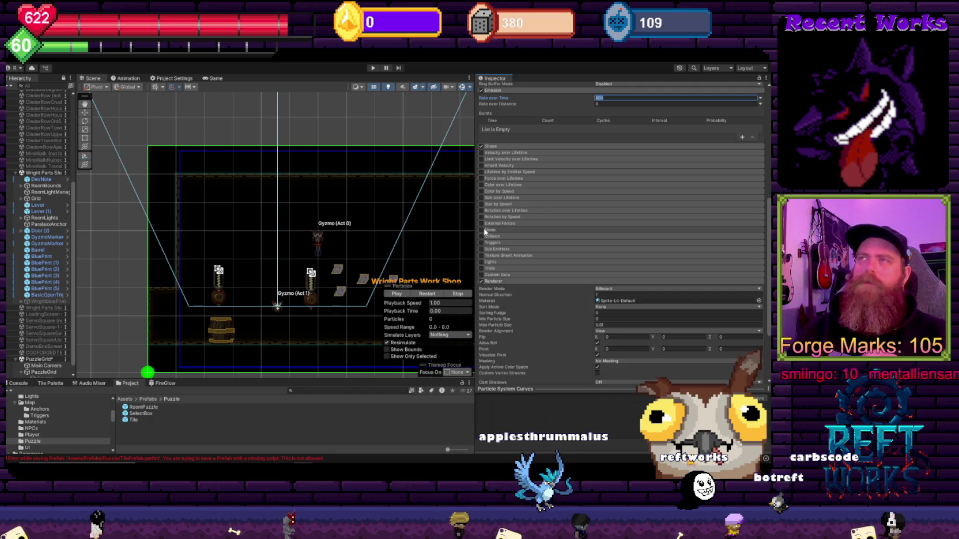
click(482, 230)
click(489, 231)
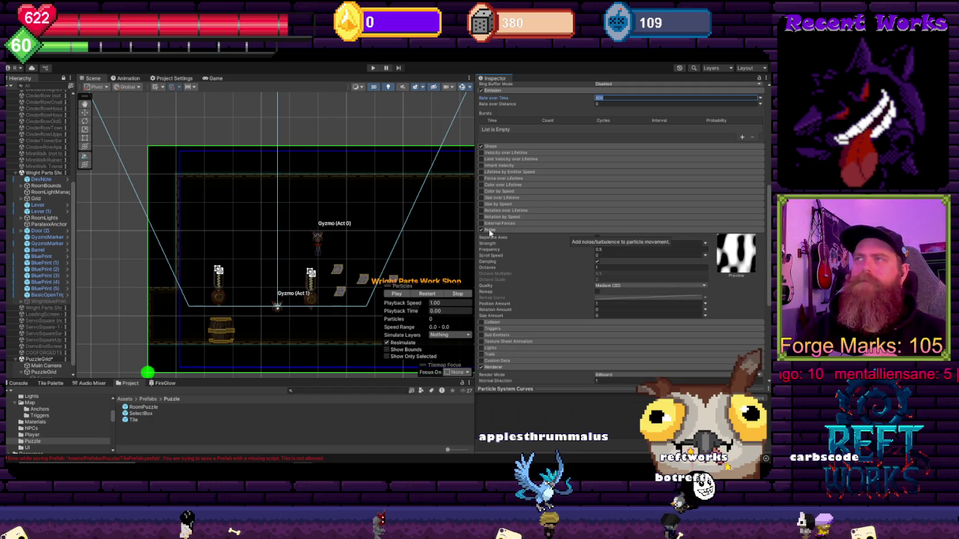
Replay the particle preview repeatedly to watch the noise motion
click(400, 294)
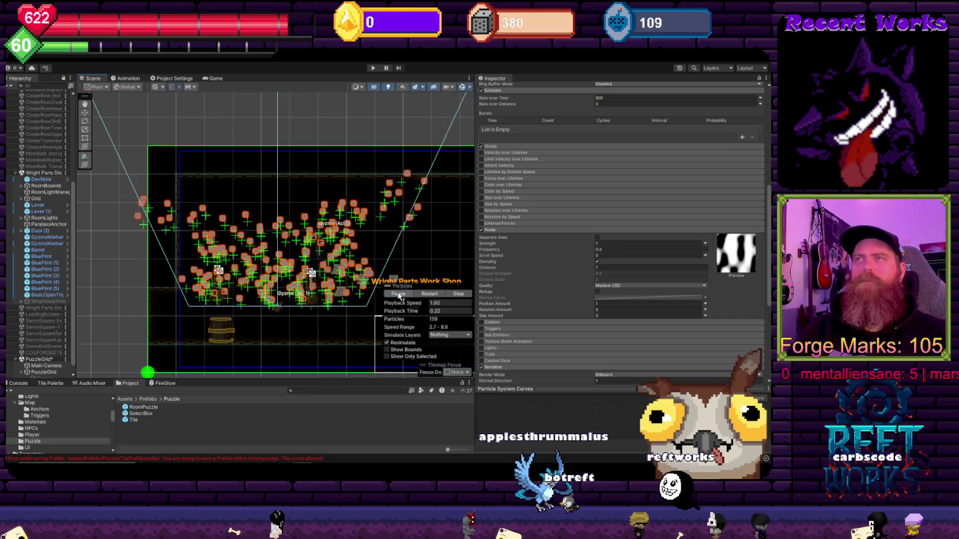
click(398, 294)
click(397, 295)
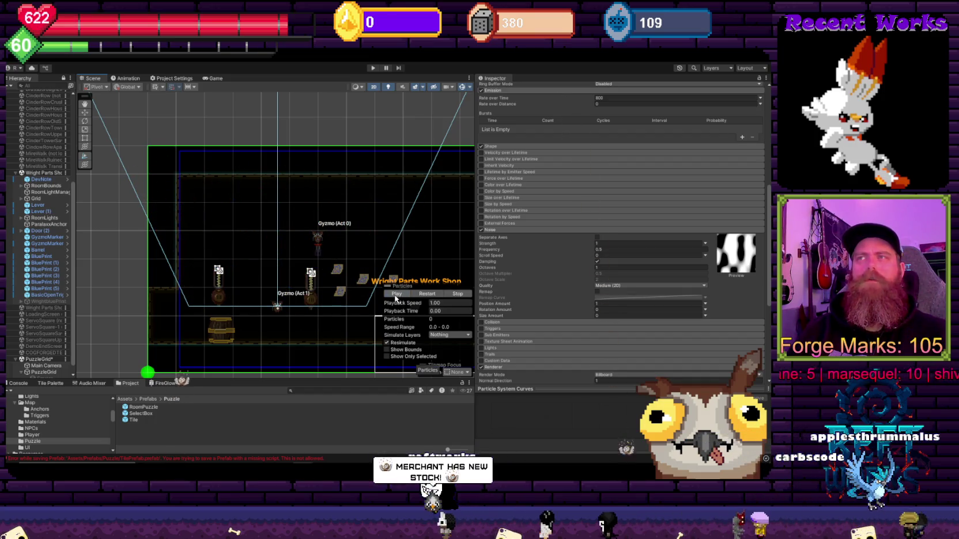
click(396, 294)
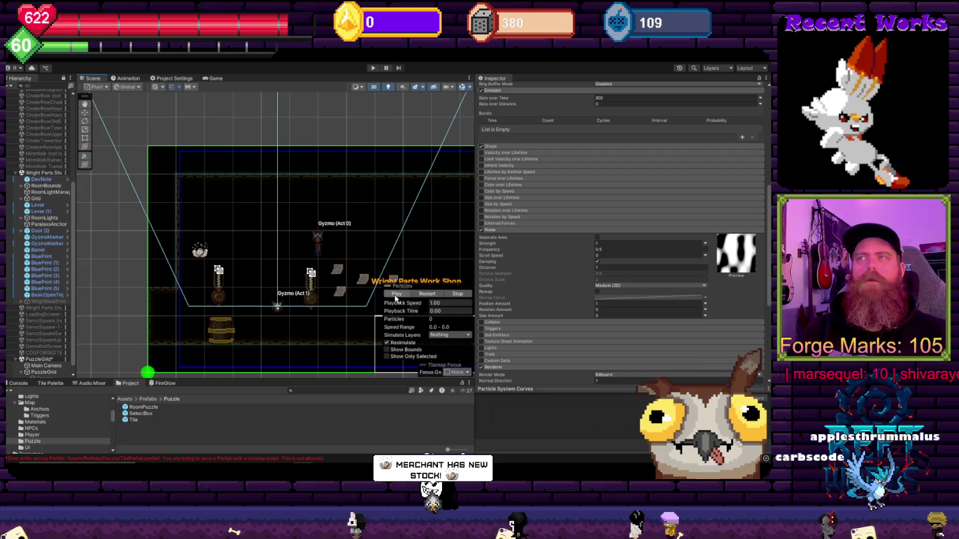
click(396, 295)
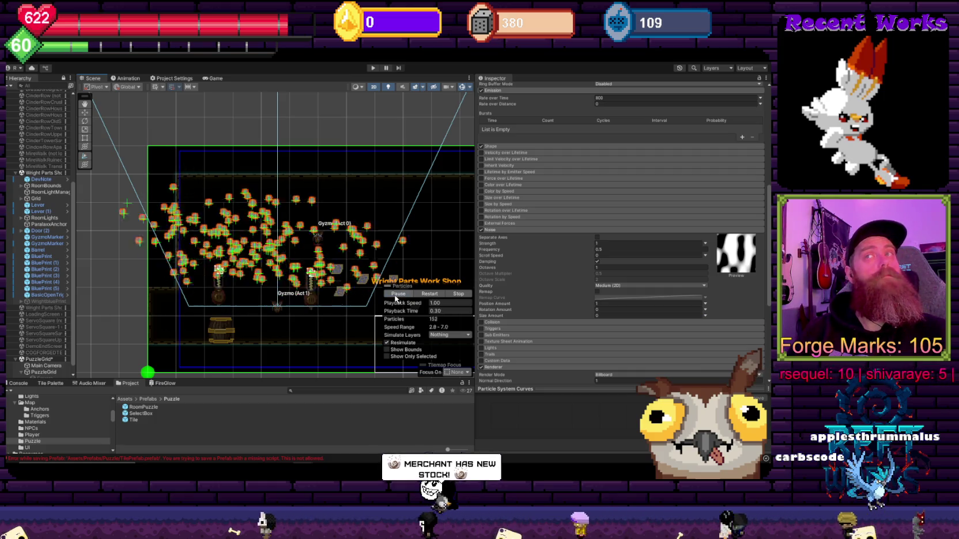
click(396, 295)
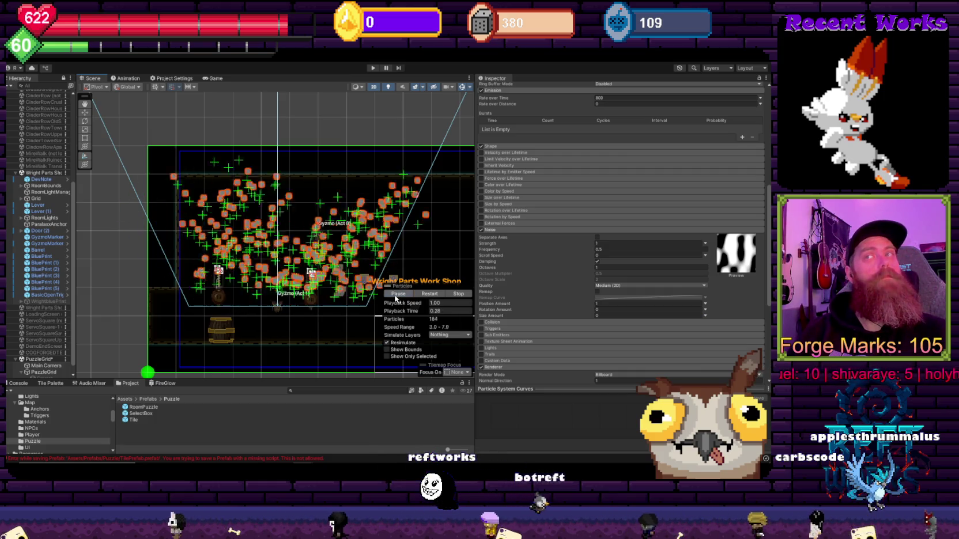
click(396, 294)
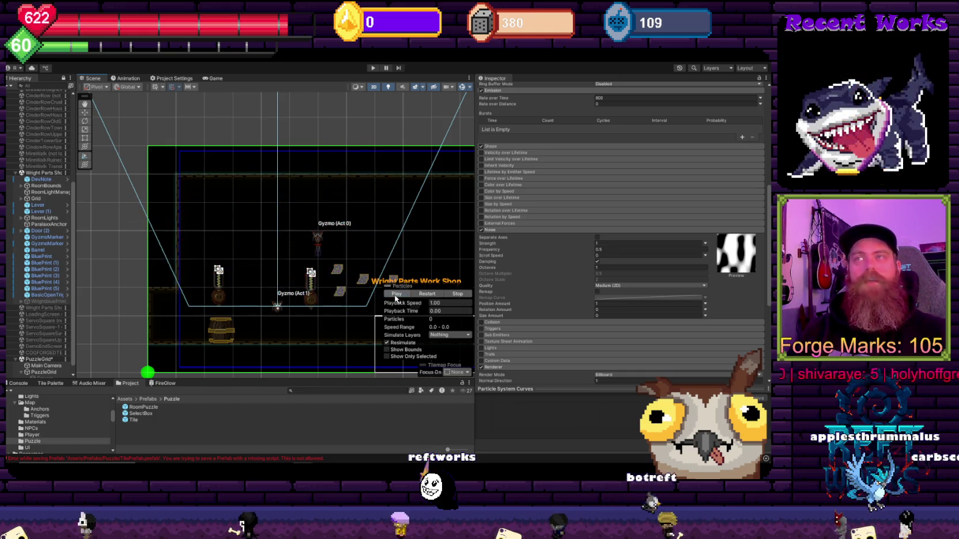
Set noise Octaves to 3 after previewing it at 4
click(602, 257)
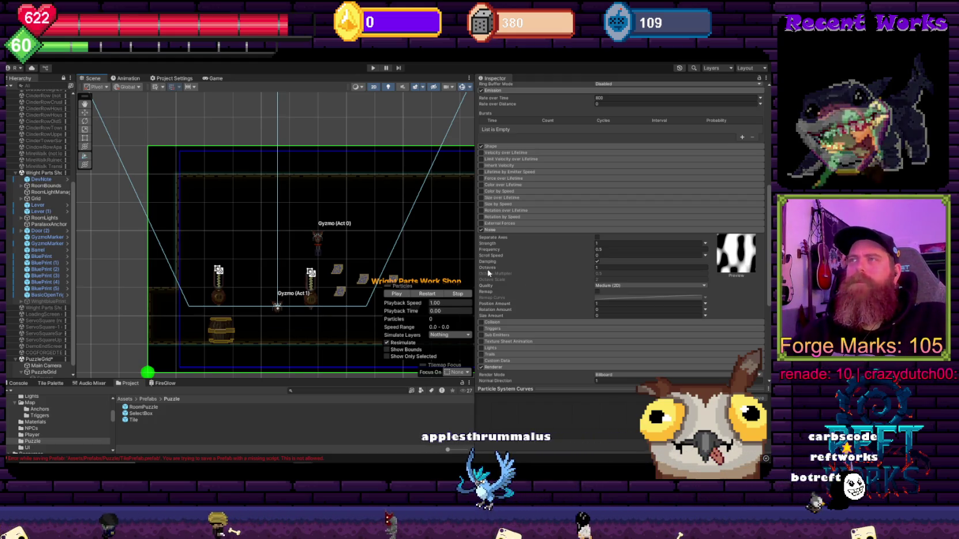
drag(487, 269, 502, 269)
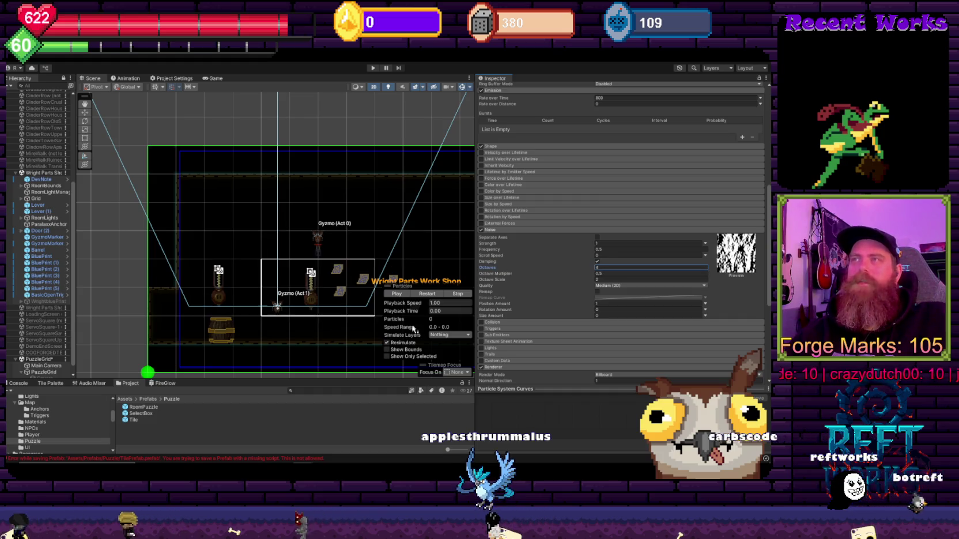
click(397, 294)
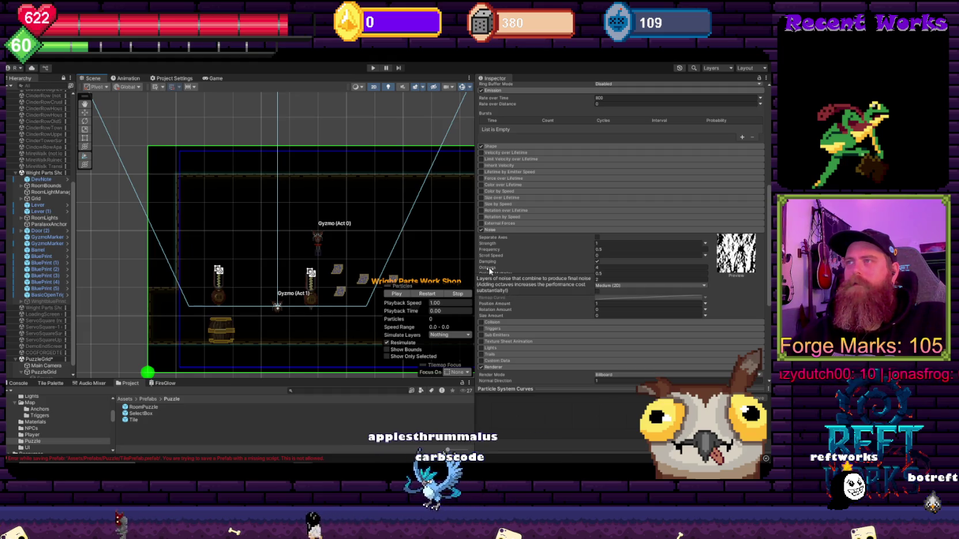
drag(489, 269, 485, 271)
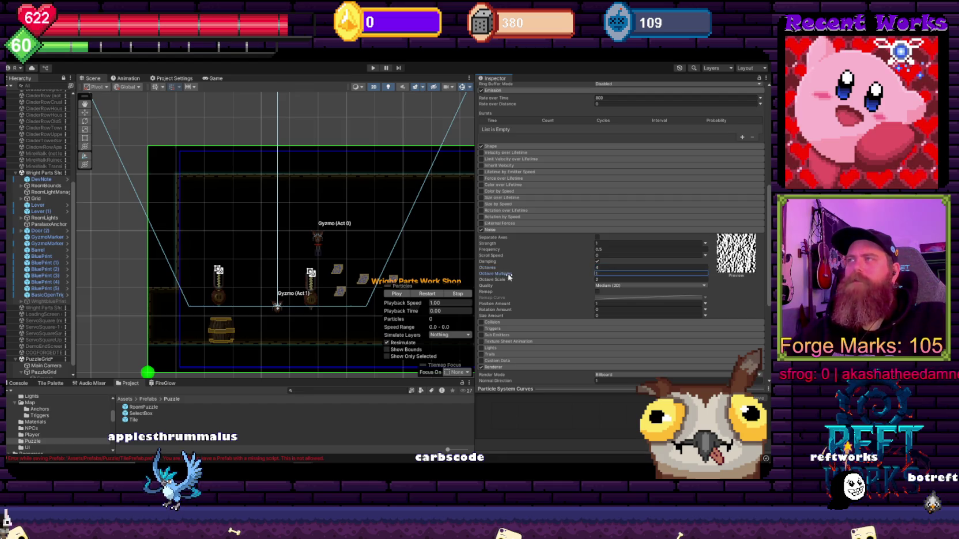
Set the noise Octave Multiplier to 0.52 and stop the preview
text(0)
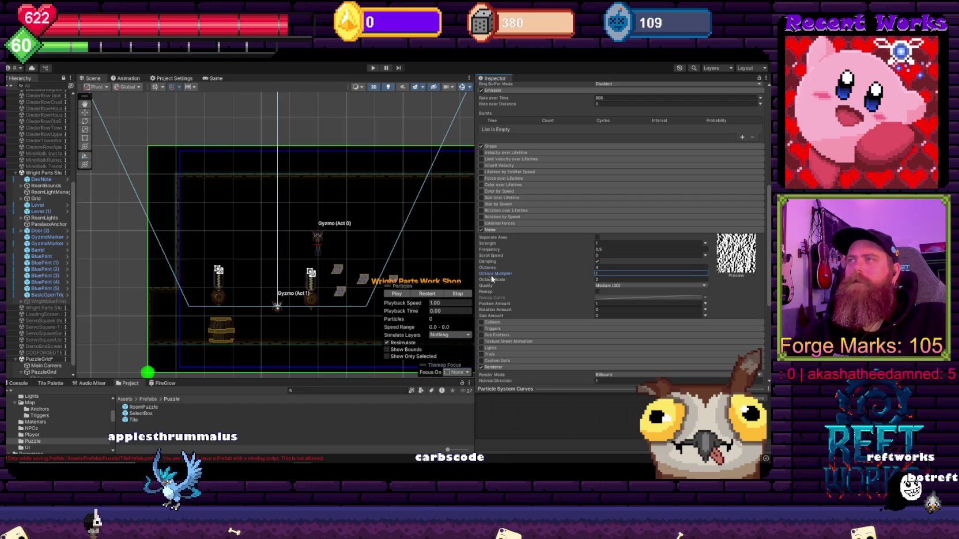
key(BackSpace)
key(BackSpace)
text(5)
key(BackSpace)
text(17)
key(BackSpace)
key(BackSpace)
key(BackSpace)
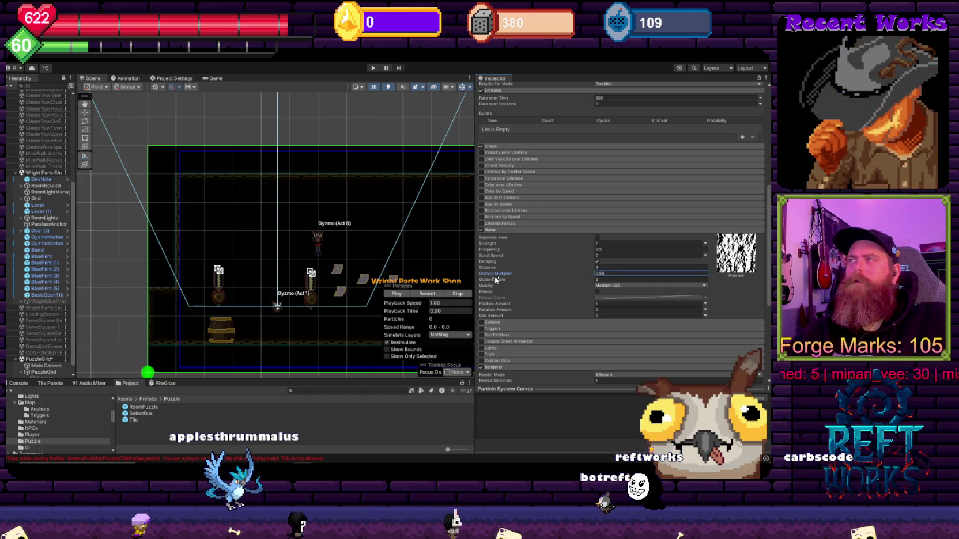
key(Return)
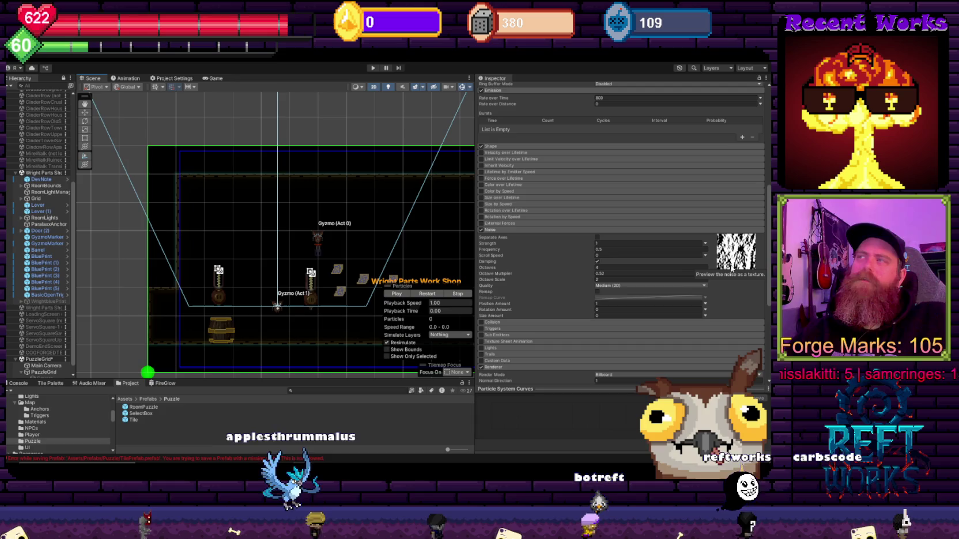
click(394, 293)
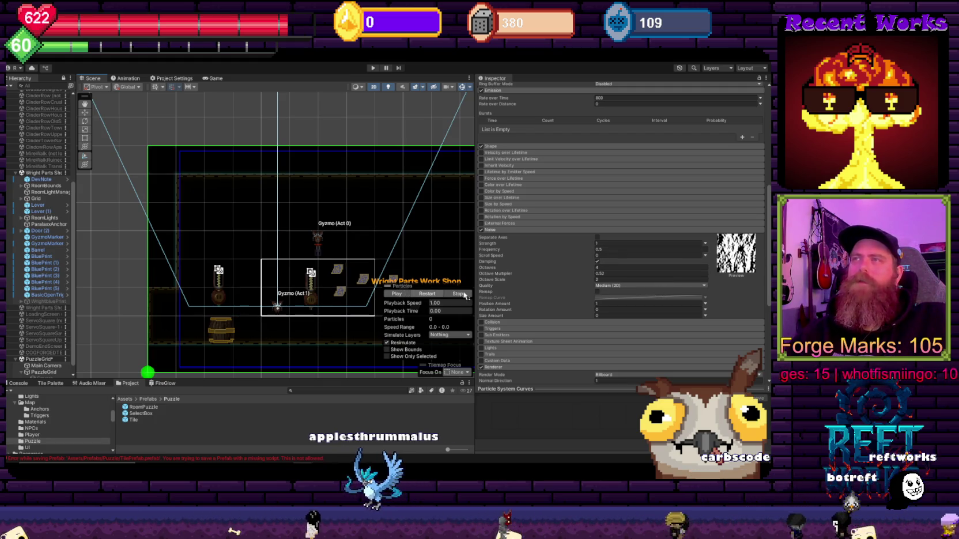
Lower emission Rate over Time to 500 and keep Rate over Distance at 0
scroll(530, 246, up, 3)
scroll(530, 211, up, 5)
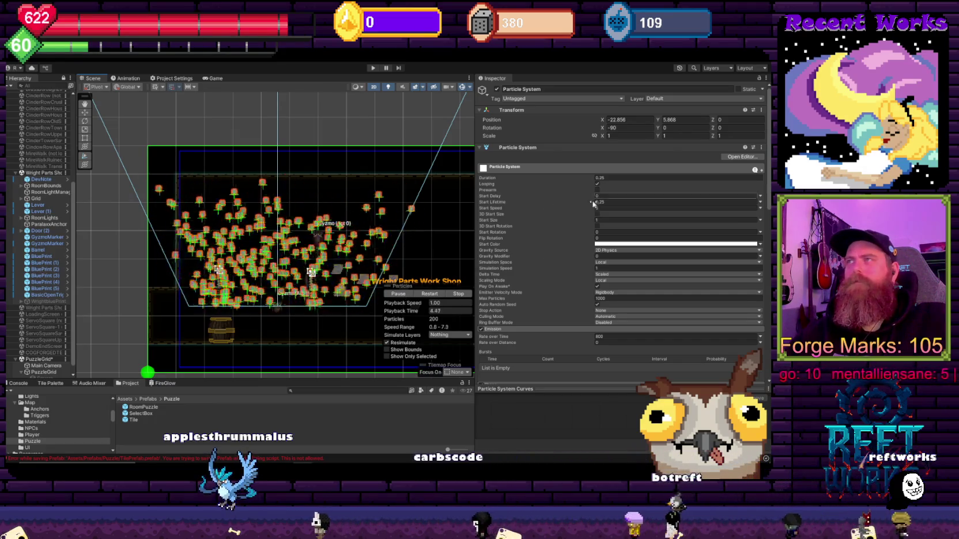
scroll(551, 295, down, 4)
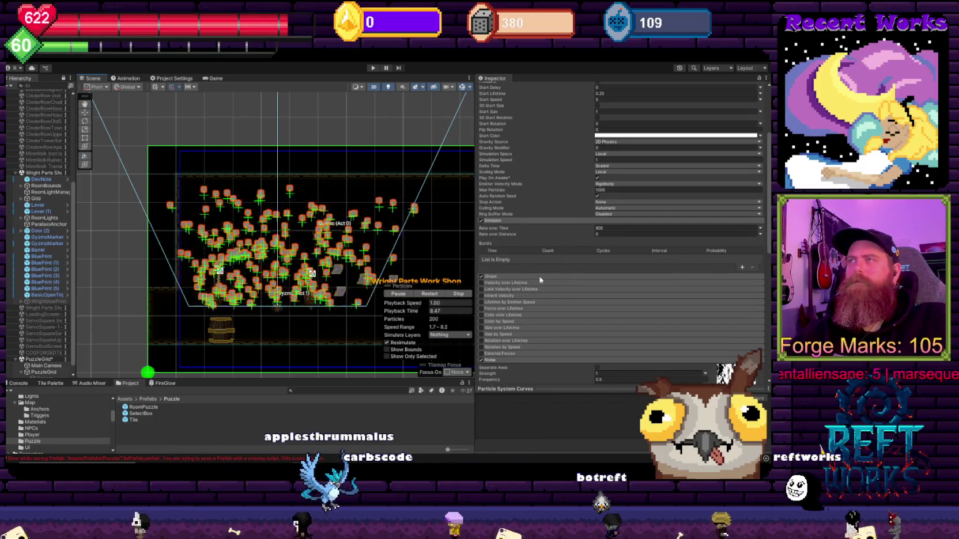
click(589, 229)
text(50)
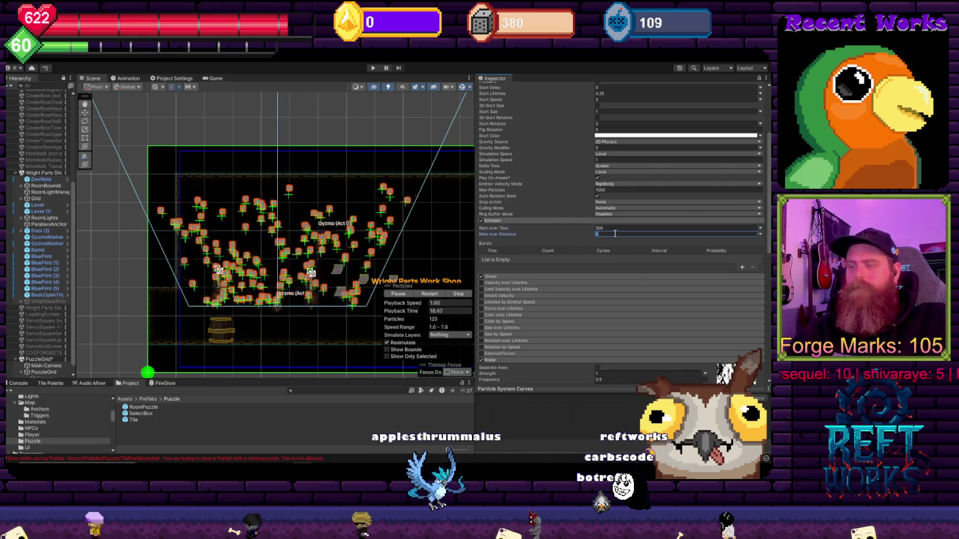
text(0.01)
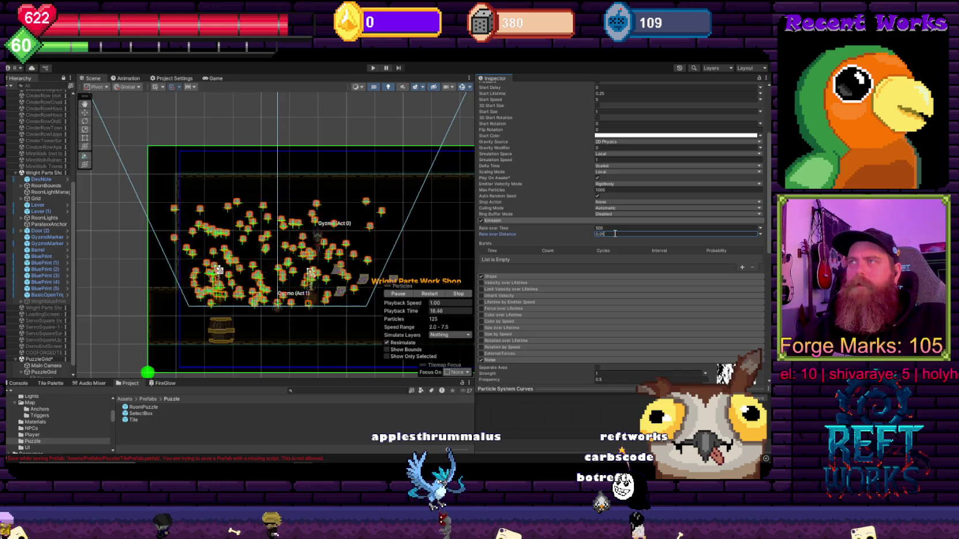
key(BackSpace)
key(BackSpace)
key(BackSpace)
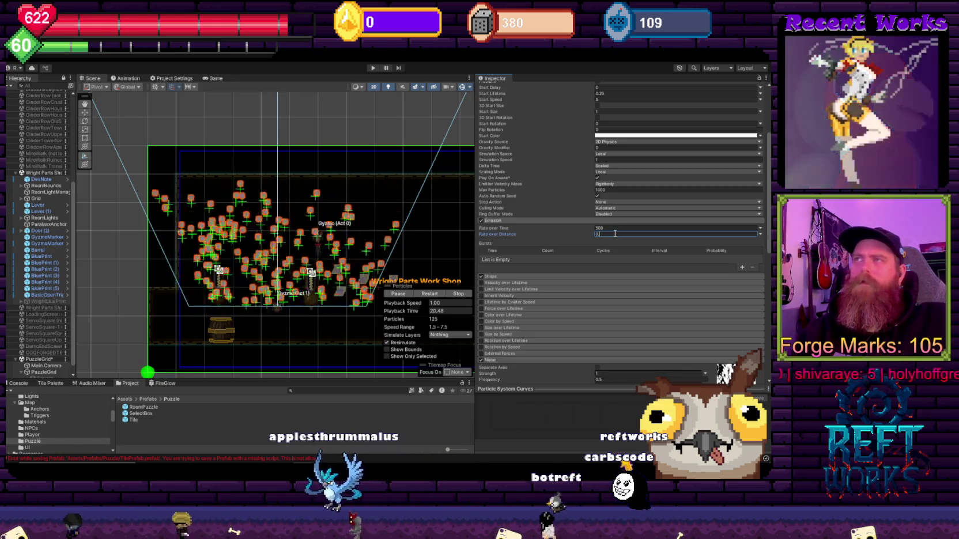
click(495, 277)
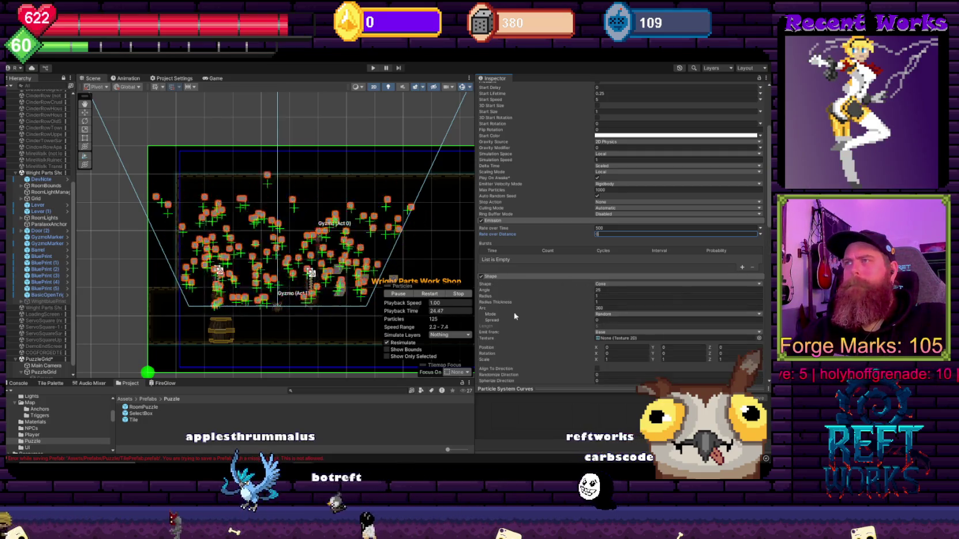
Switch the emitter shape to Sprite, then to Circle with a 360 arc
click(605, 284)
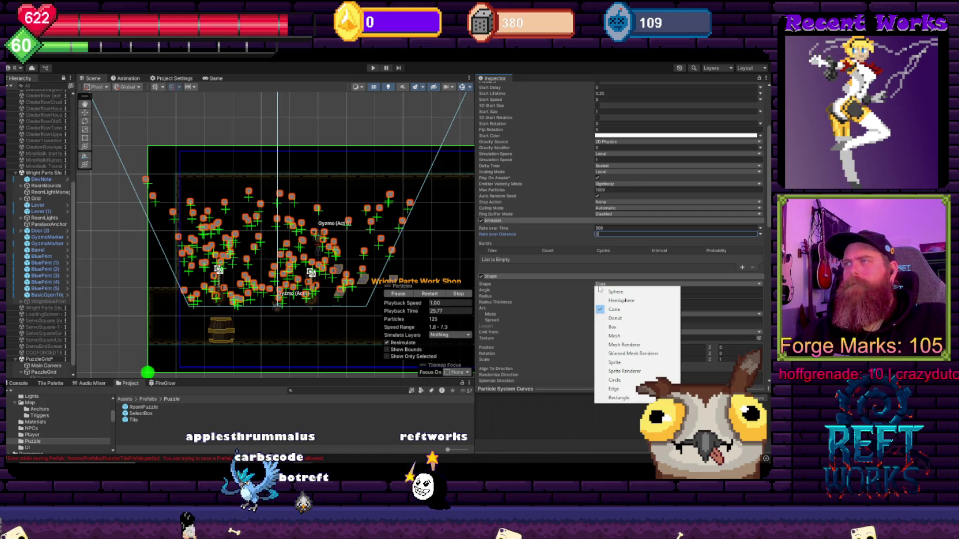
click(634, 362)
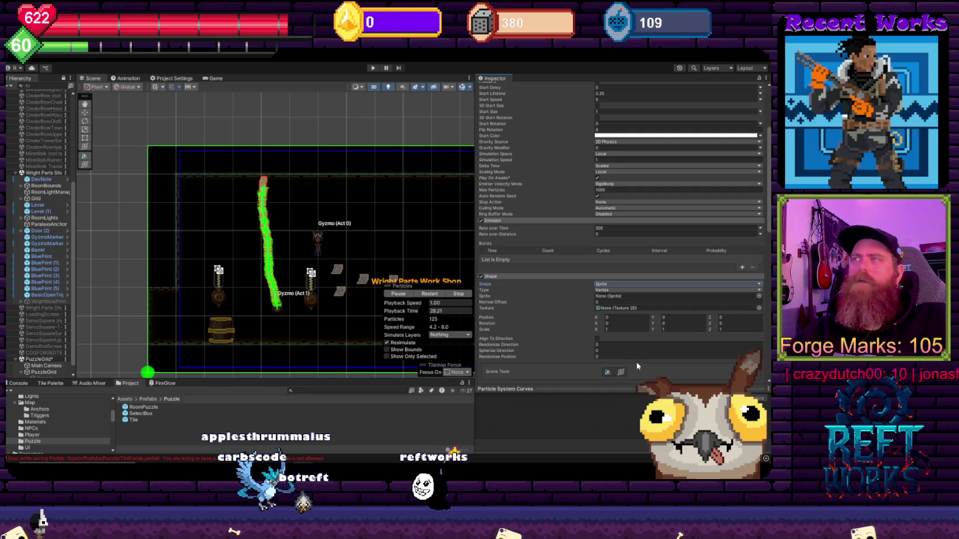
click(604, 285)
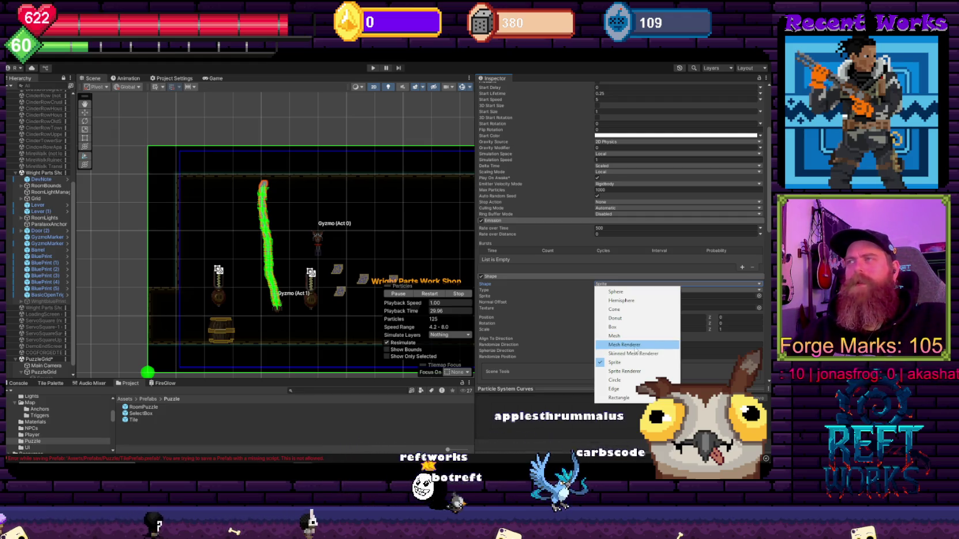
click(614, 380)
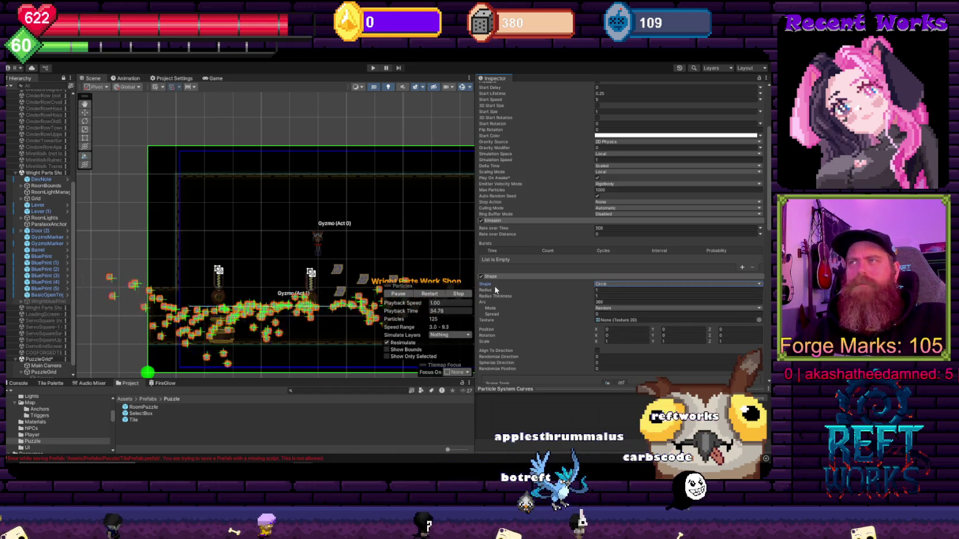
Shrink the circle radius and raise the shape Spread to 0.64
mouse_move(496, 294)
mouse_down()
mouse_move(478, 291)
mouse_move(514, 318)
mouse_move(506, 314)
mouse_up()
scroll(333, 216, down, 2)
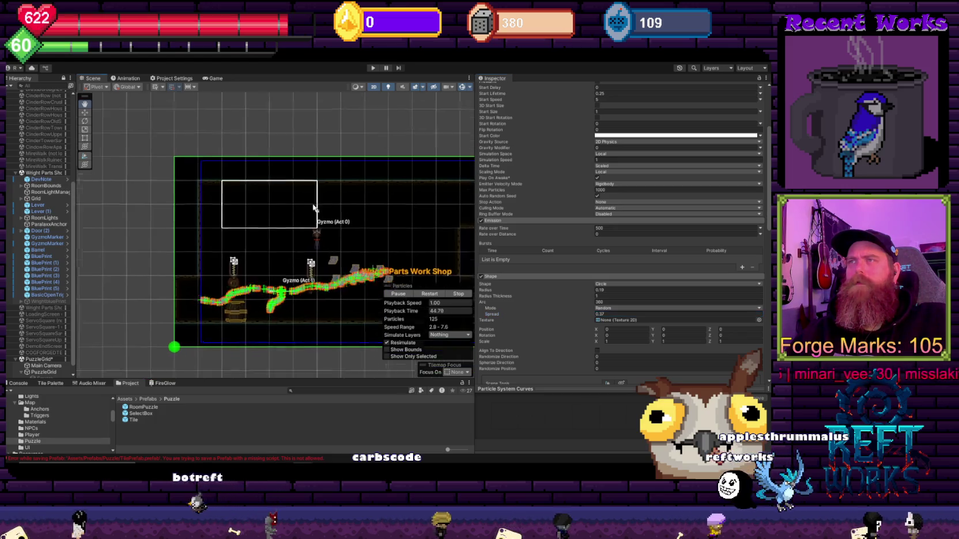
mouse_move(489, 316)
mouse_down()
mouse_move(492, 304)
mouse_move(478, 305)
mouse_move(500, 295)
mouse_move(490, 298)
mouse_up()
click(498, 304)
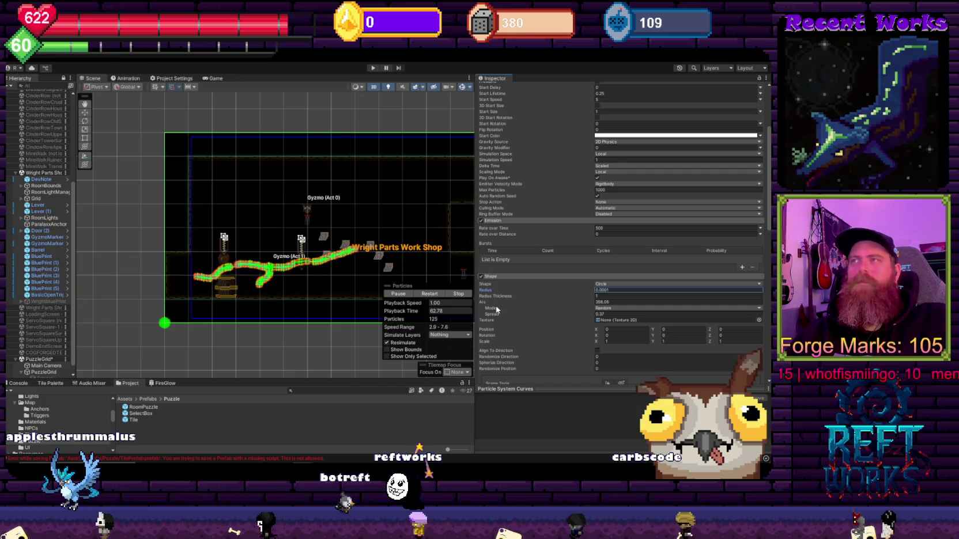
scroll(261, 301, up, 5)
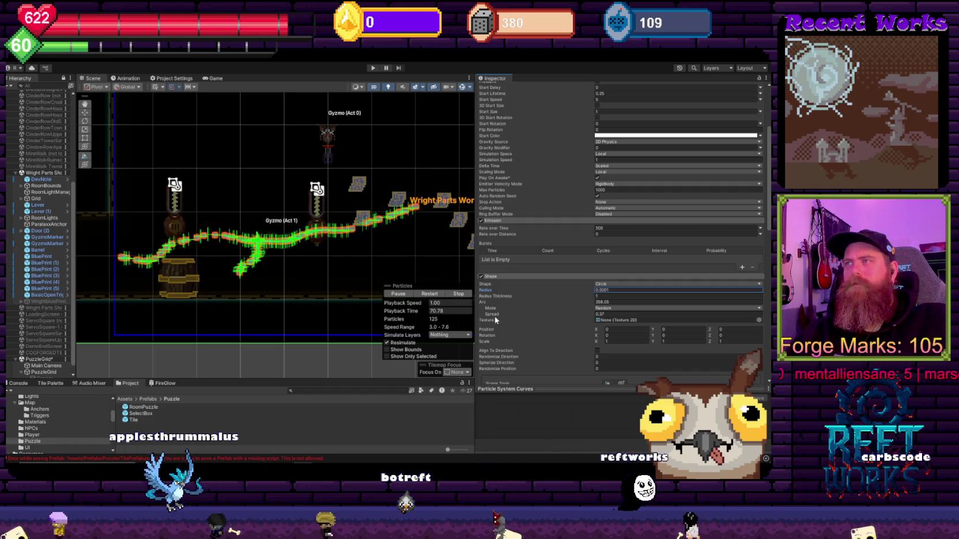
drag(495, 316, 491, 317)
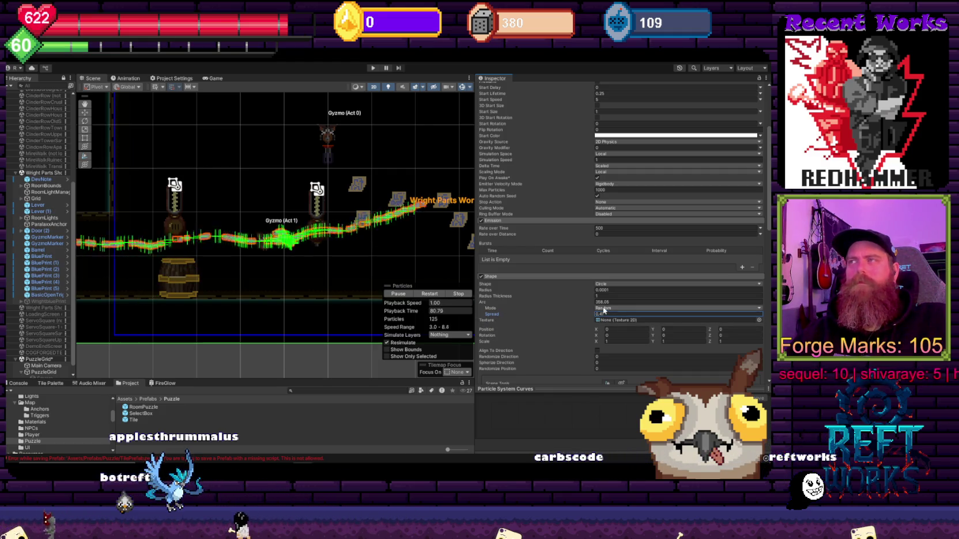
Set the arc mode to Ping-Pong and hide the Scene view gizmos and grid
click(617, 334)
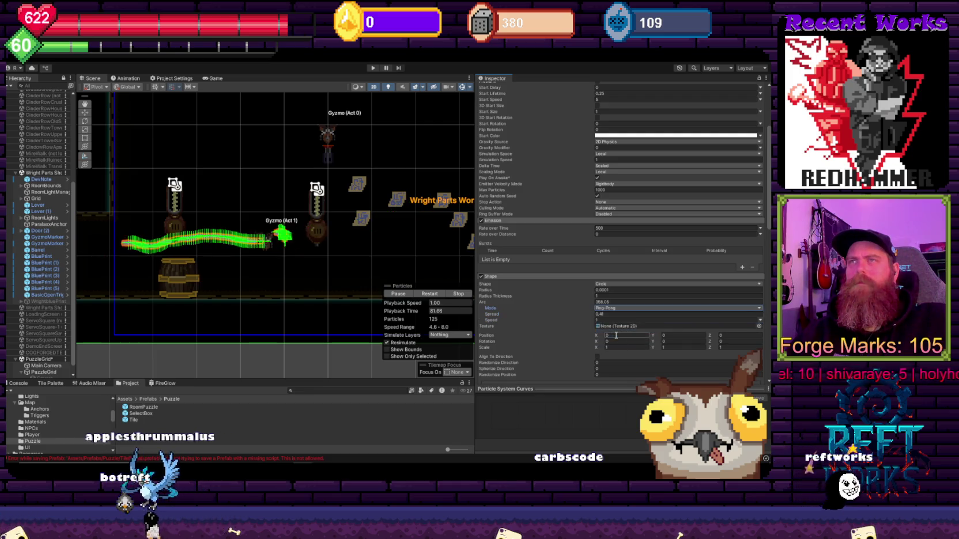
scroll(372, 258, down, 3)
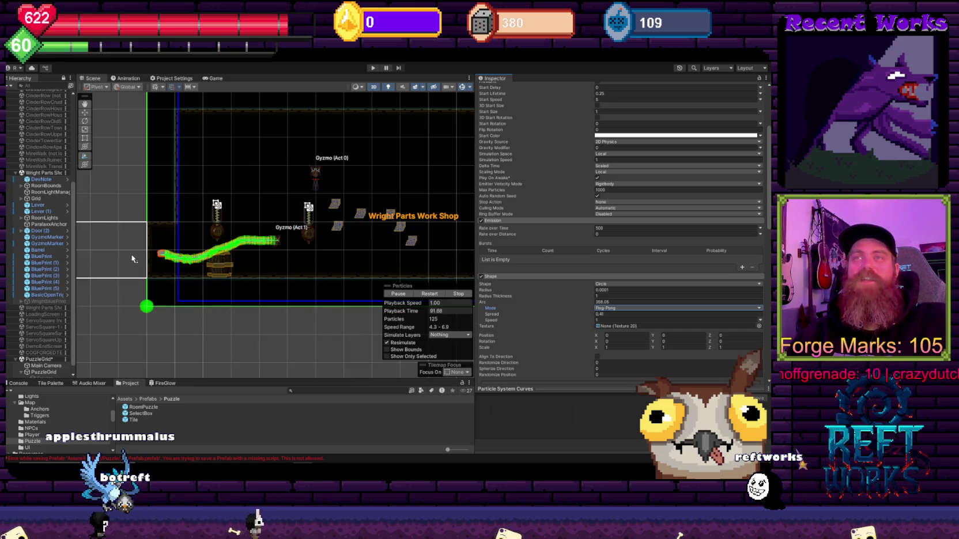
click(463, 87)
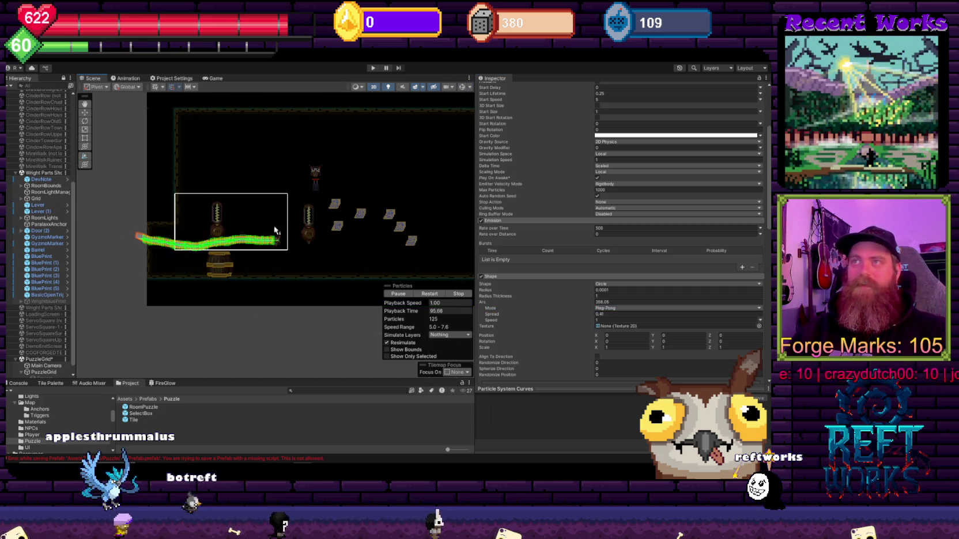
drag(119, 117, 255, 188)
scroll(255, 189, up, 2)
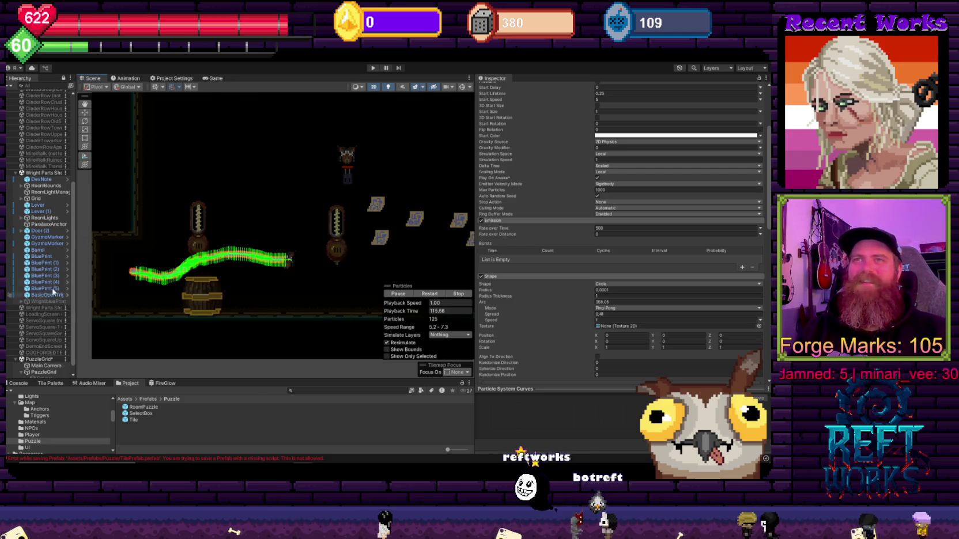
click(39, 366)
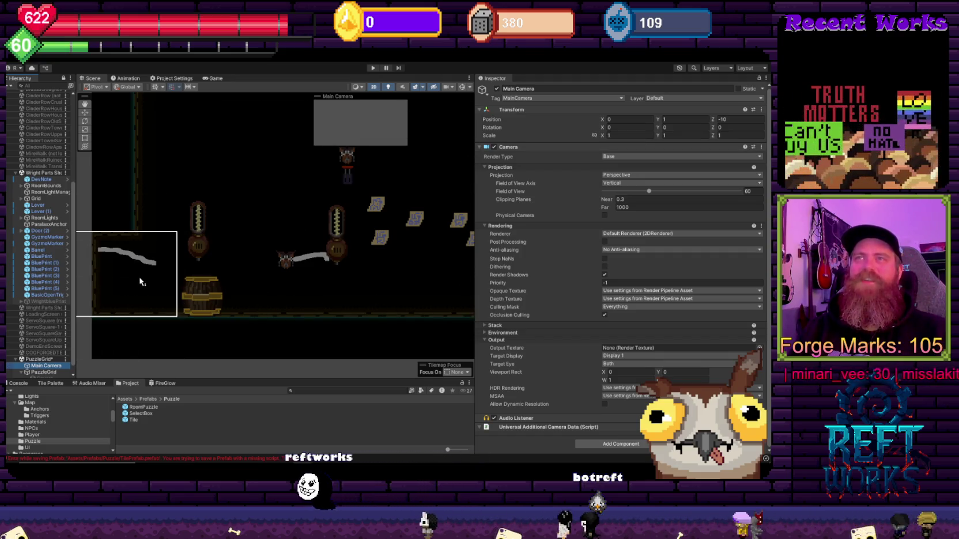
scroll(45, 369, down, 1)
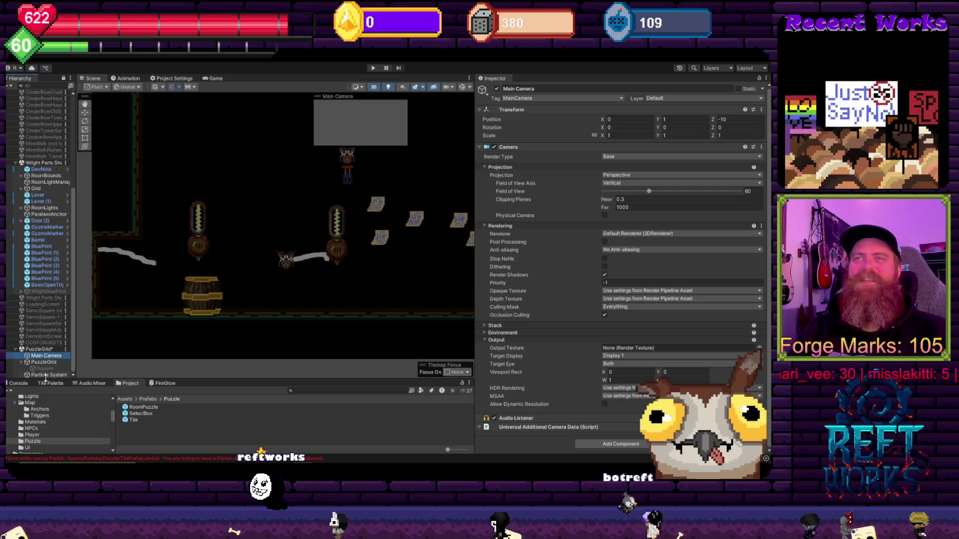
click(46, 375)
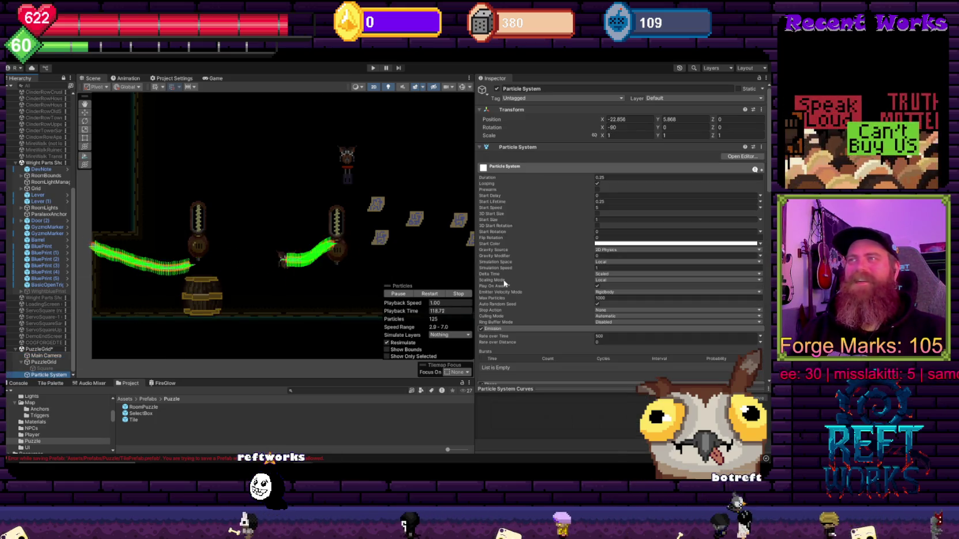
Change emission Rate over Time from 500 to 30, leaving about 7 sparse particles
scroll(605, 323, down, 1)
click(607, 315)
text(20)
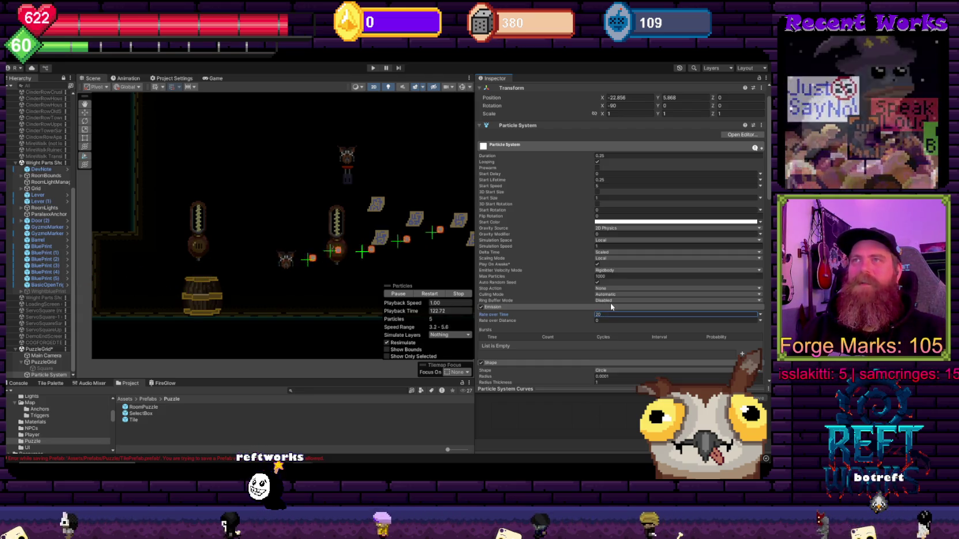
key(BackSpace)
key(BackSpace)
text(30)
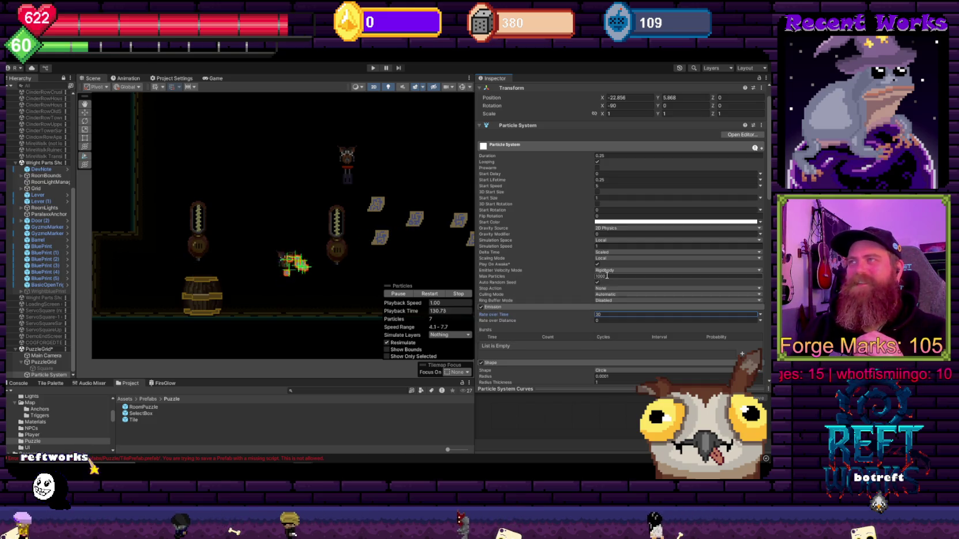
scroll(639, 309, down, 2)
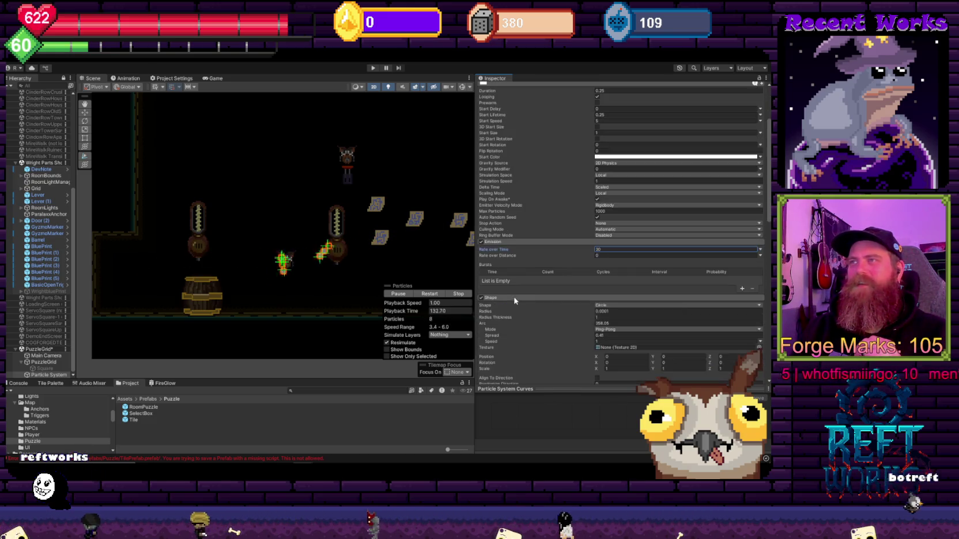
scroll(515, 301, down, 3)
scroll(511, 302, down, 3)
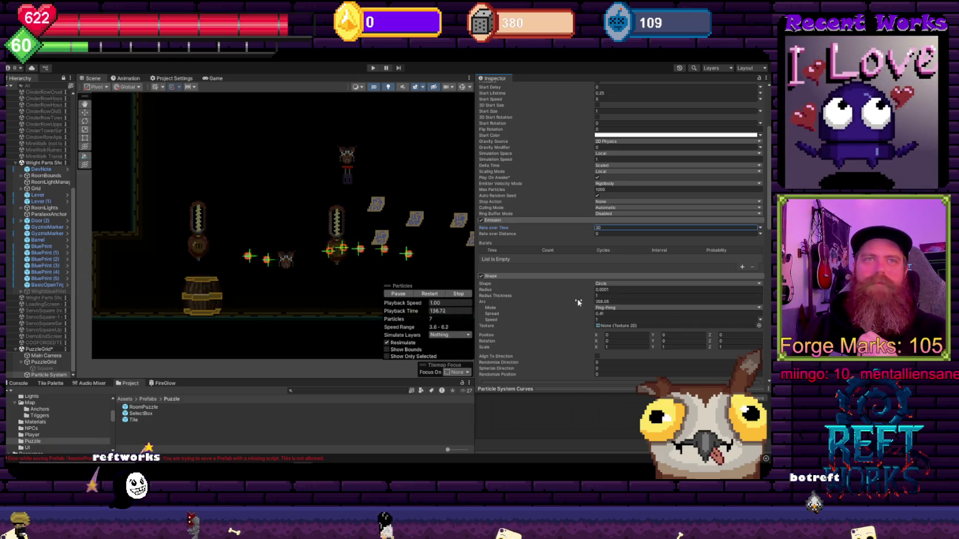
scroll(653, 292, down, 3)
scroll(622, 294, down, 1)
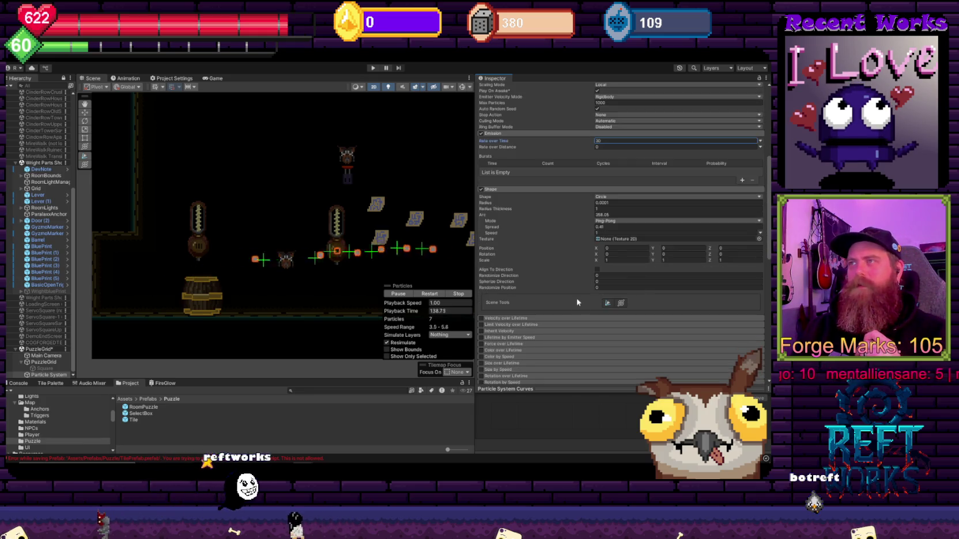
Switch the emitter shape from Circle to Cone
click(602, 197)
click(613, 222)
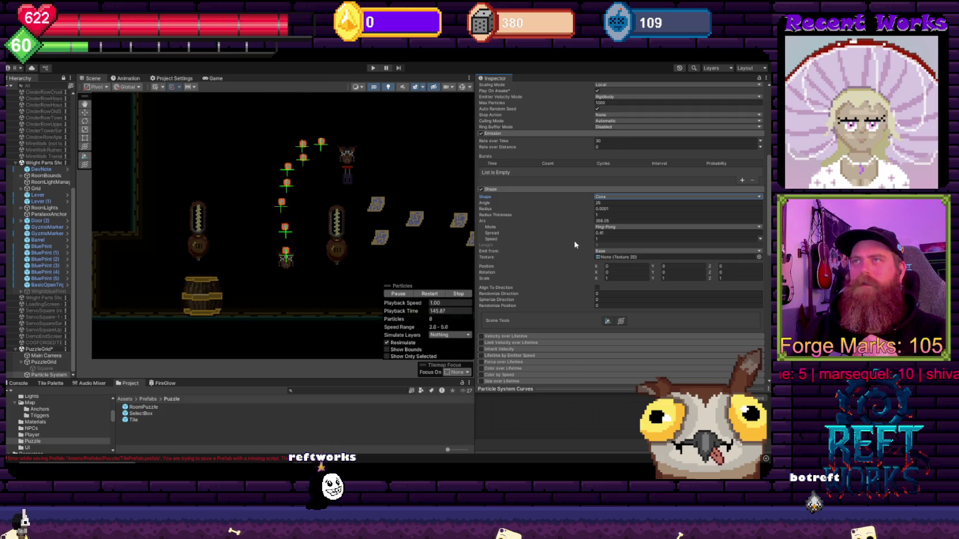
scroll(549, 299, up, 3)
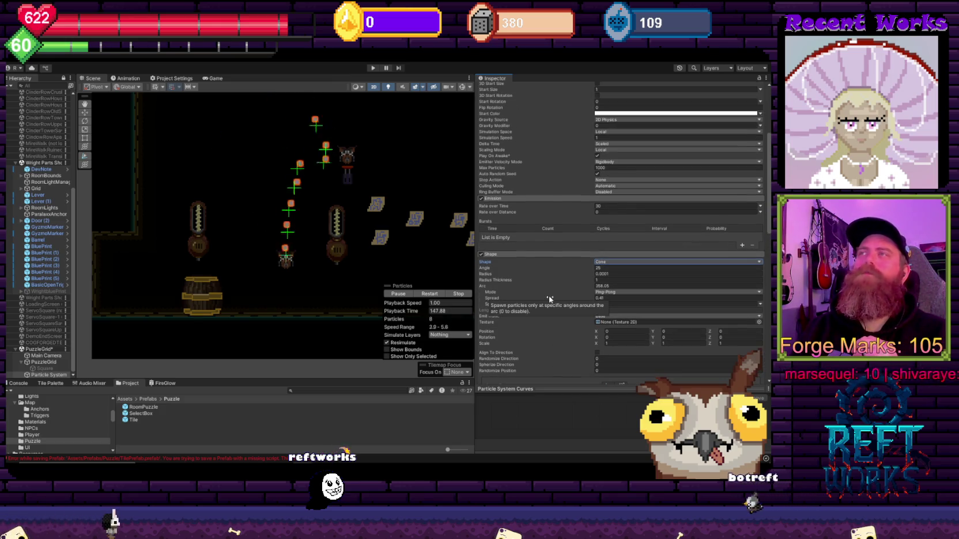
Enable the Noise module on the particle system
scroll(551, 301, down, 9)
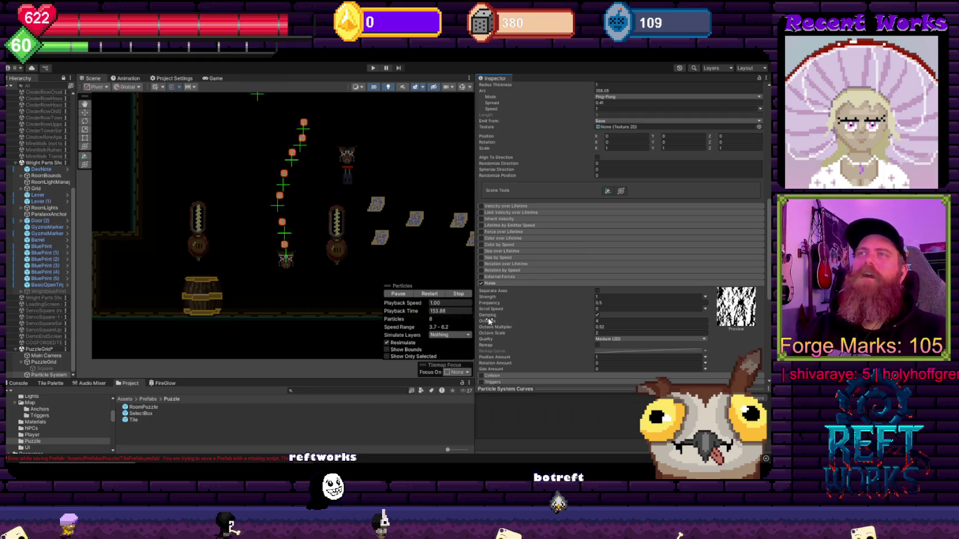
drag(305, 188, 470, 276)
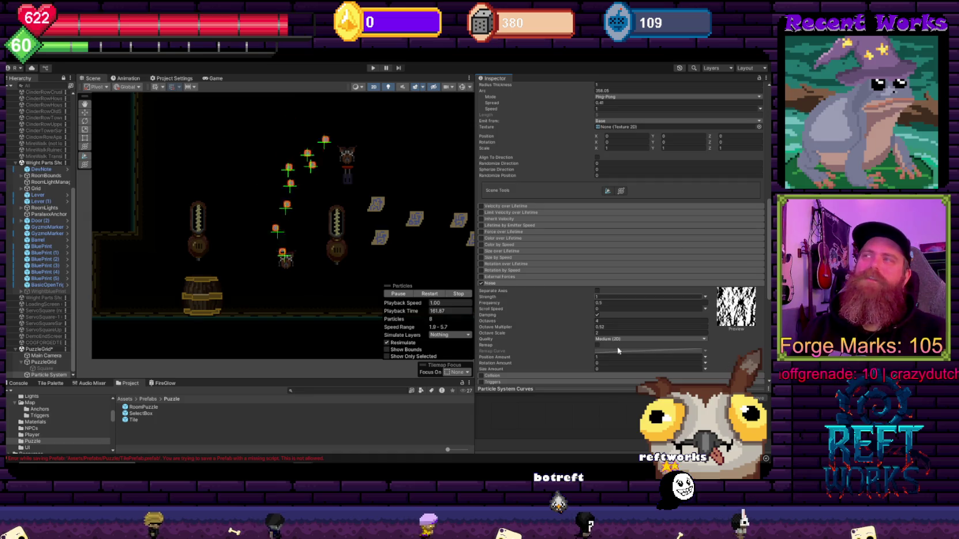
click(481, 284)
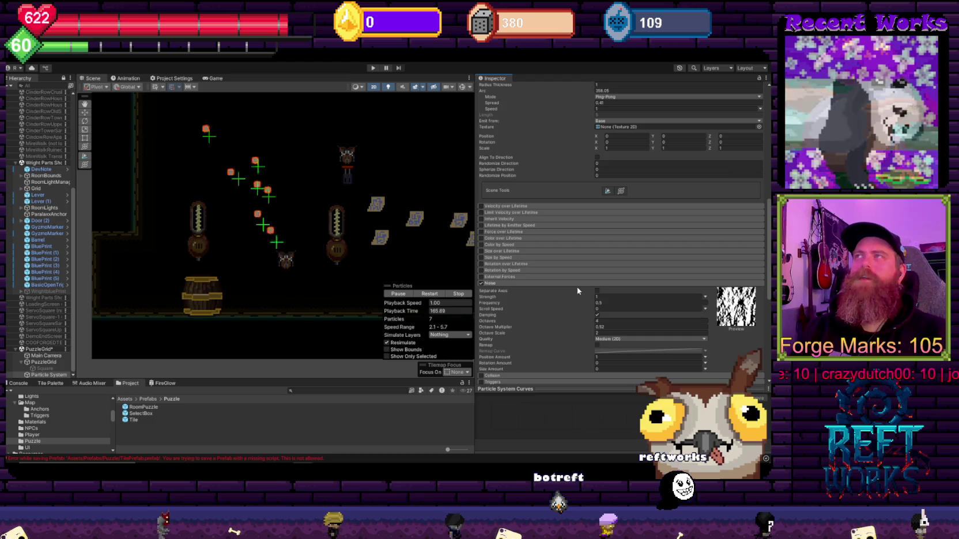
scroll(601, 207, up, 5)
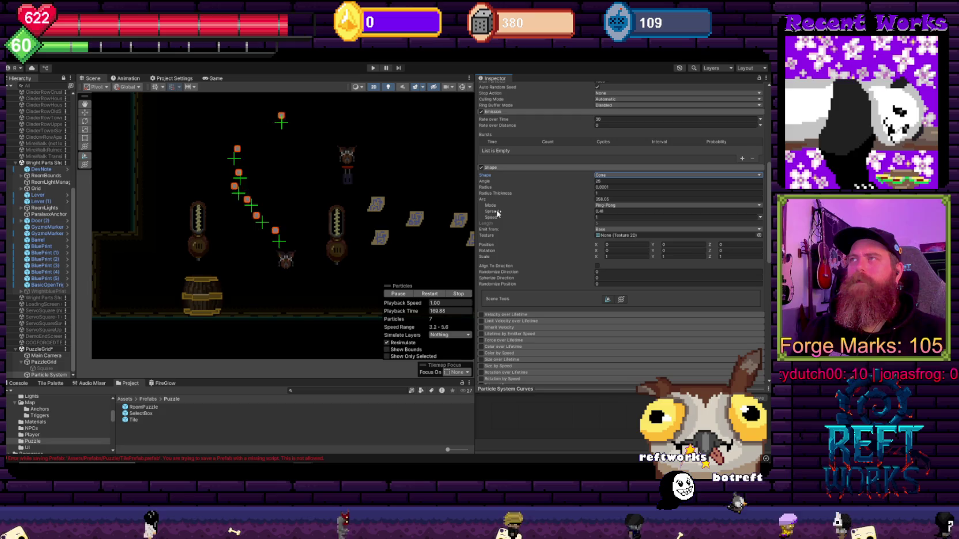
Tune the cone's radius thickness and arc speed, and set its Angle to 50
drag(495, 196, 513, 195)
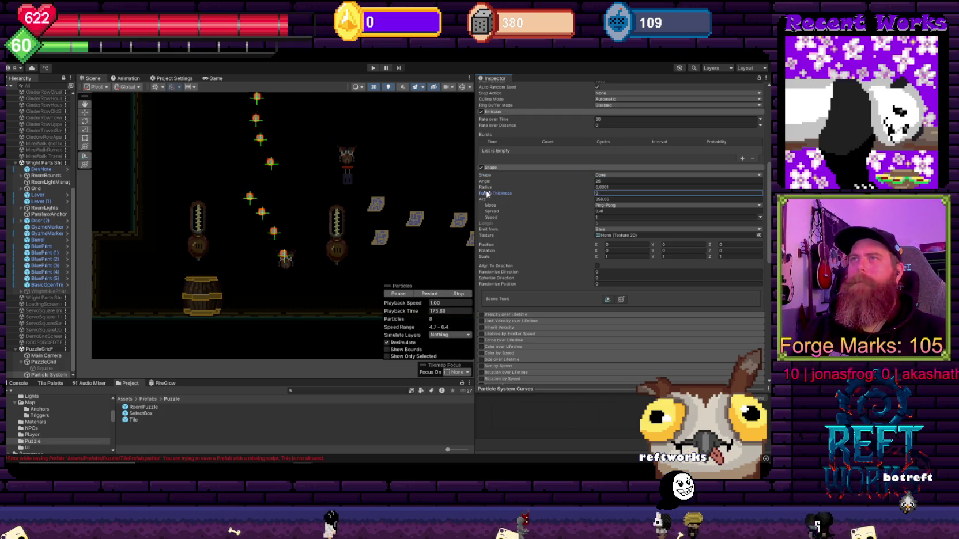
mouse_move(494, 194)
mouse_down()
mouse_move(511, 196)
mouse_move(500, 188)
mouse_up()
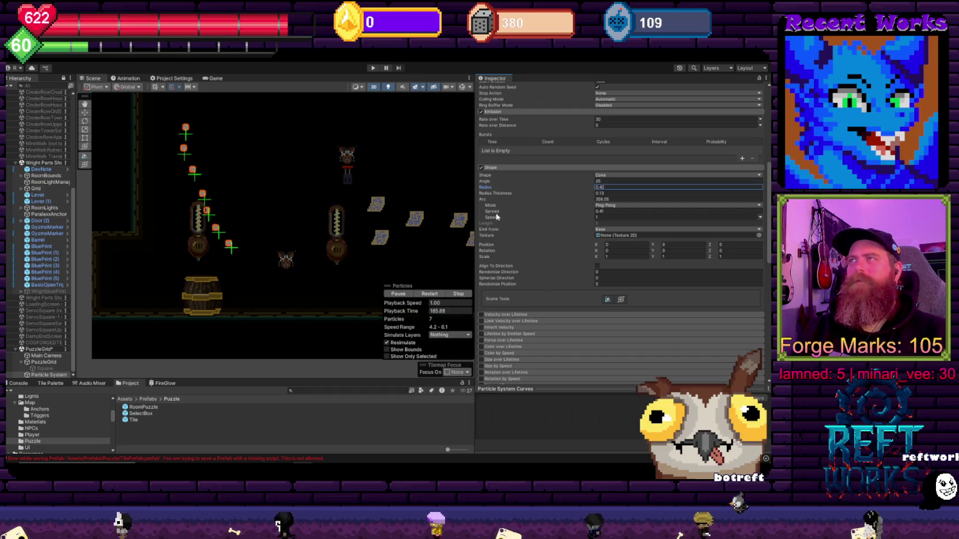
mouse_move(491, 218)
mouse_down()
mouse_move(366, 208)
mouse_move(255, 215)
mouse_move(581, 218)
mouse_up()
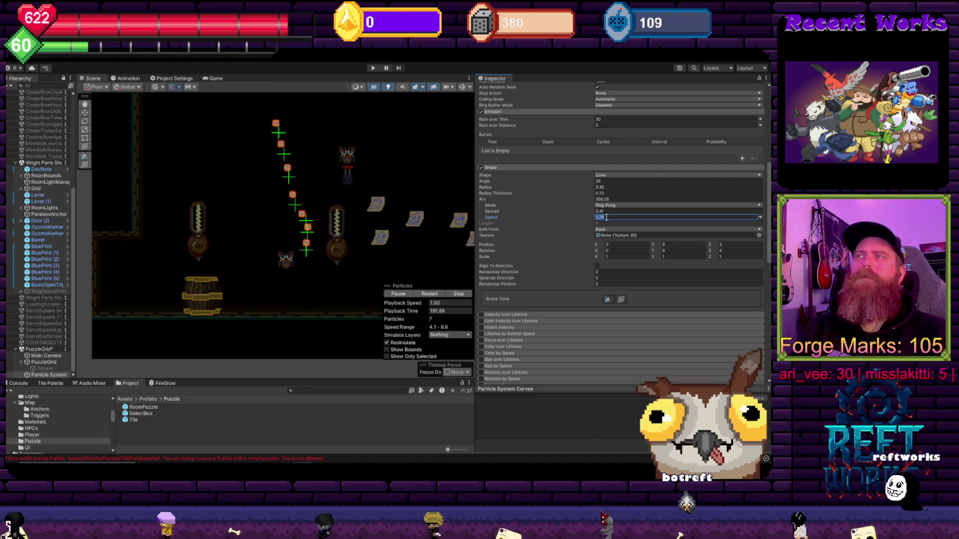
text(0.05)
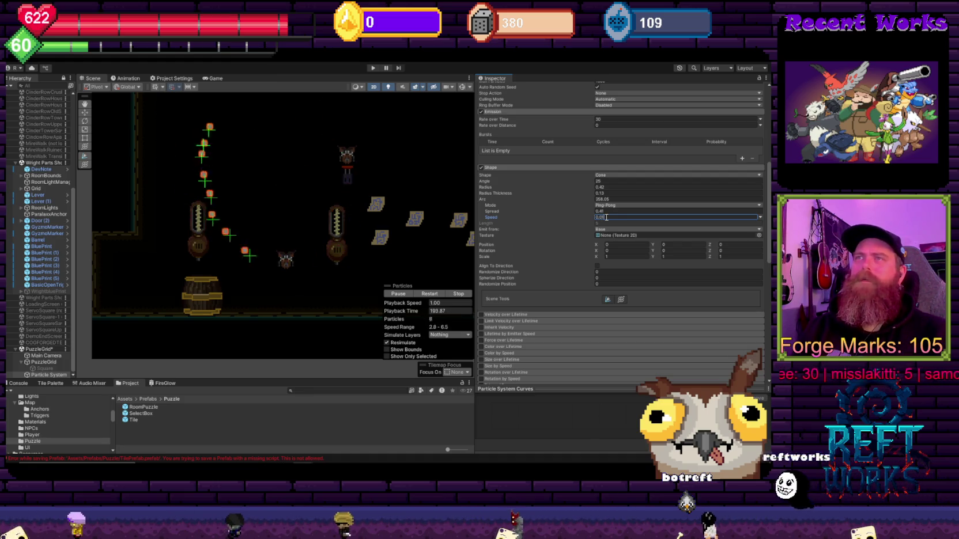
key(BackSpace)
key(BackSpace)
key(BackSpace)
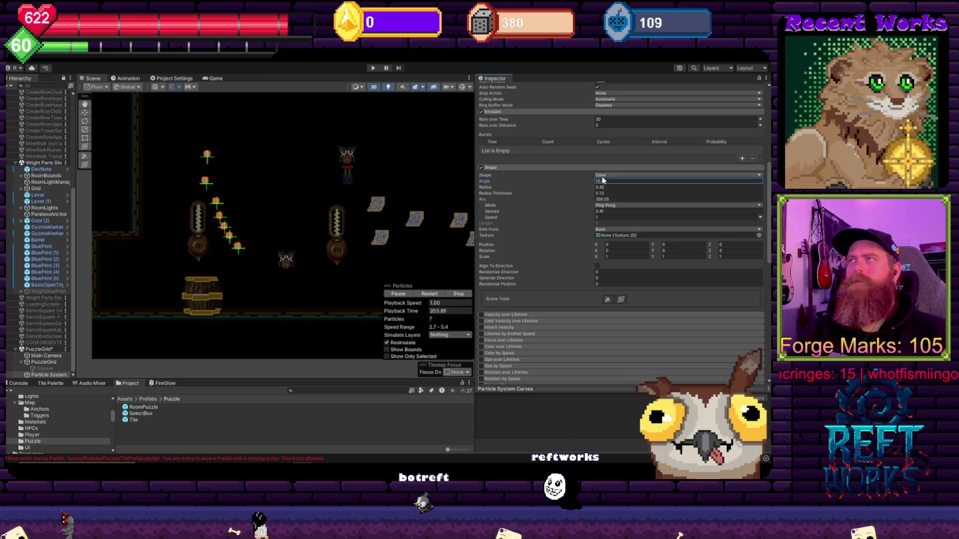
text(50)
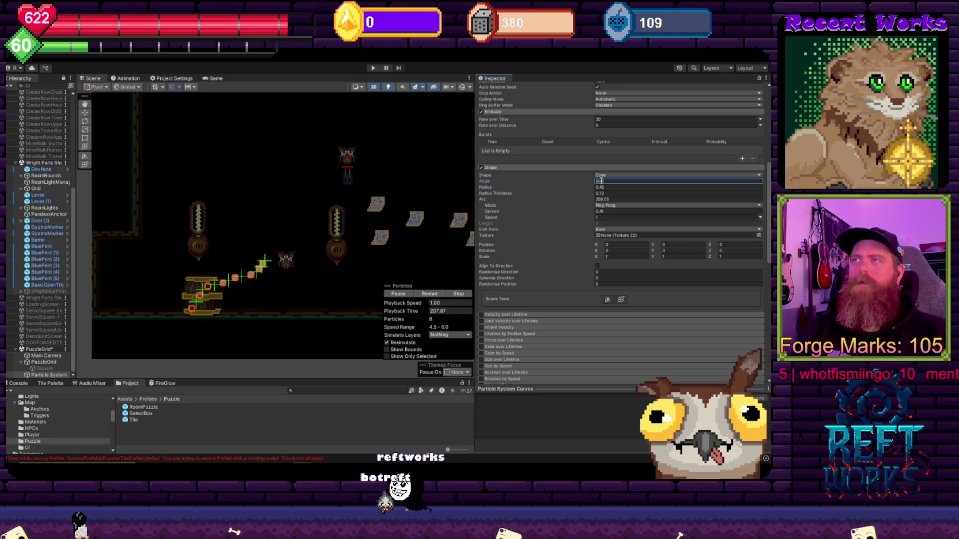
scroll(539, 274, down, 10)
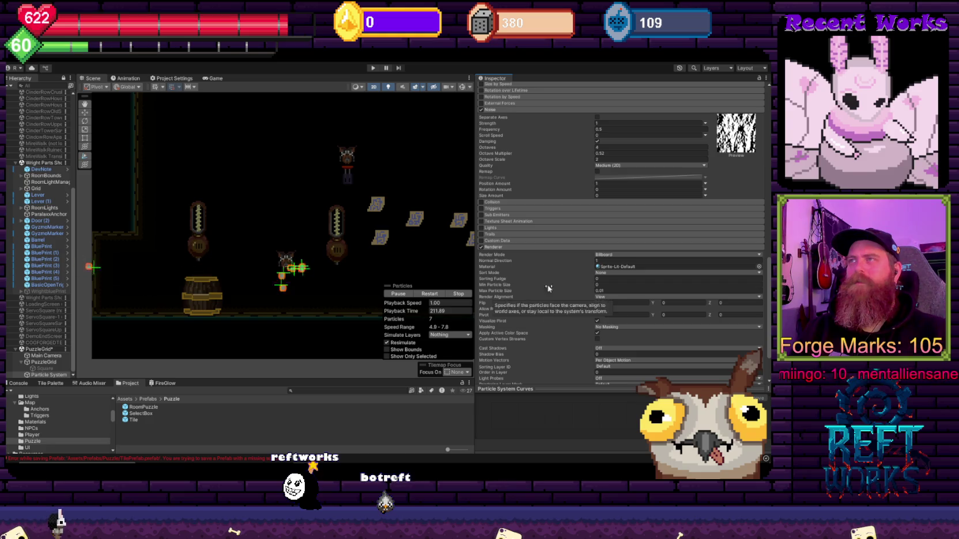
click(605, 254)
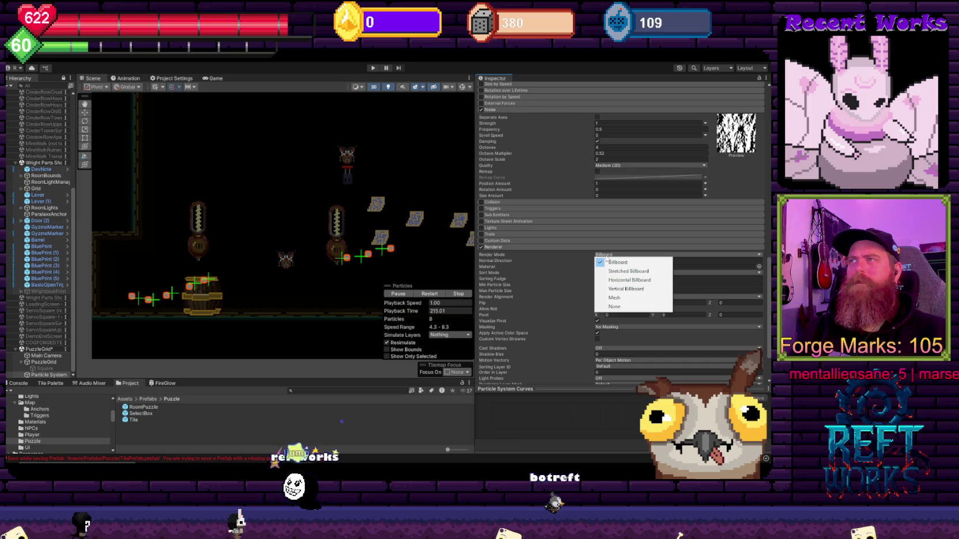
click(518, 262)
scroll(518, 261, down, 3)
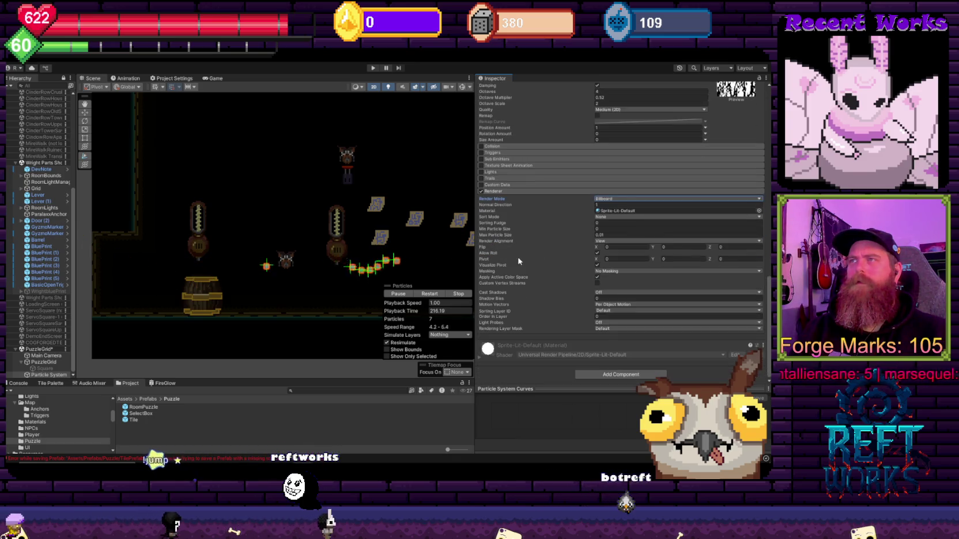
scroll(523, 260, up, 5)
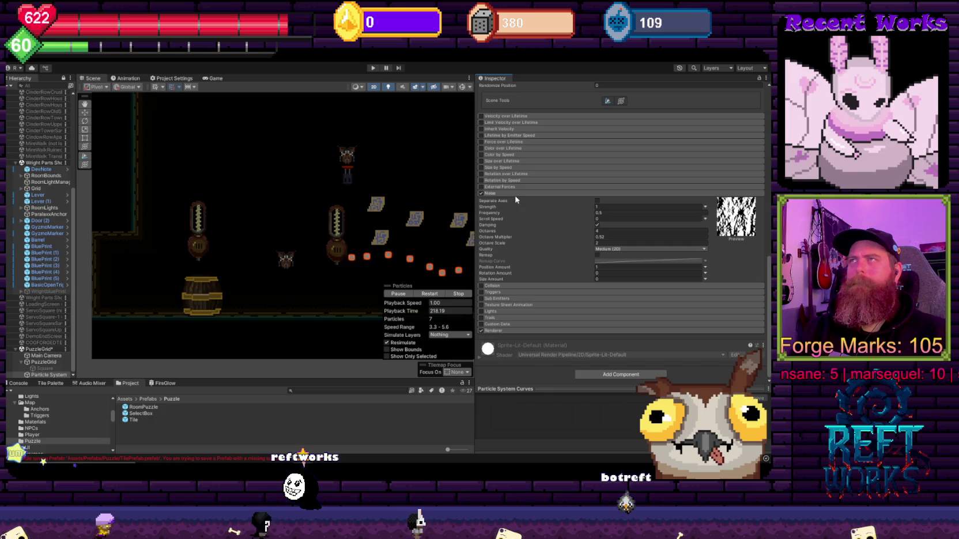
scroll(516, 200, up, 3)
scroll(497, 173, up, 4)
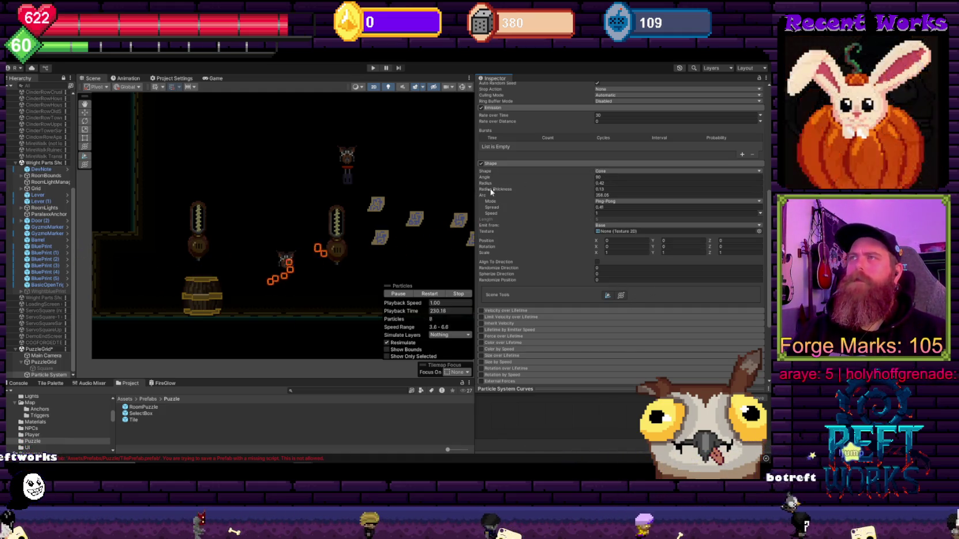
Set the cone radius to 0.42 and adjust its radius thickness
drag(484, 183, 513, 180)
scroll(378, 217, down, 6)
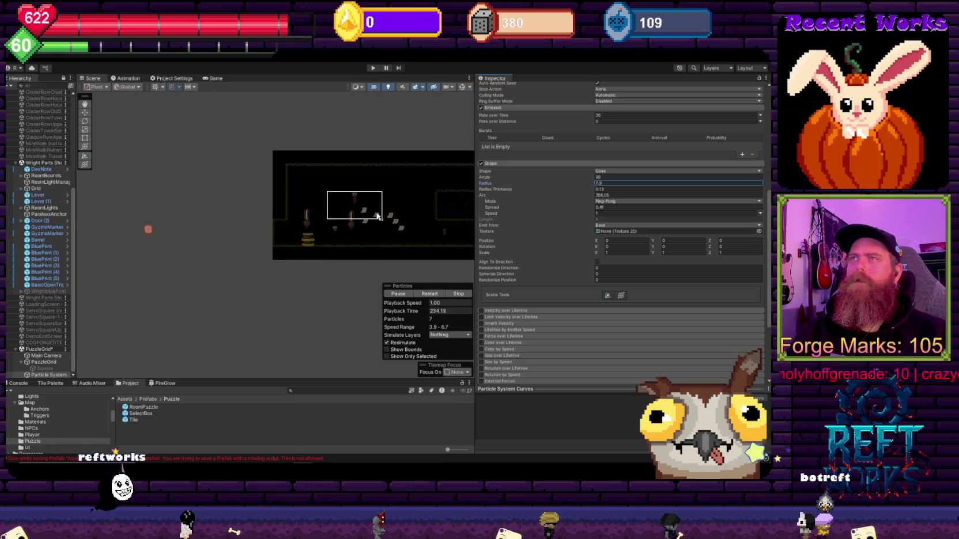
drag(135, 226, 103, 231)
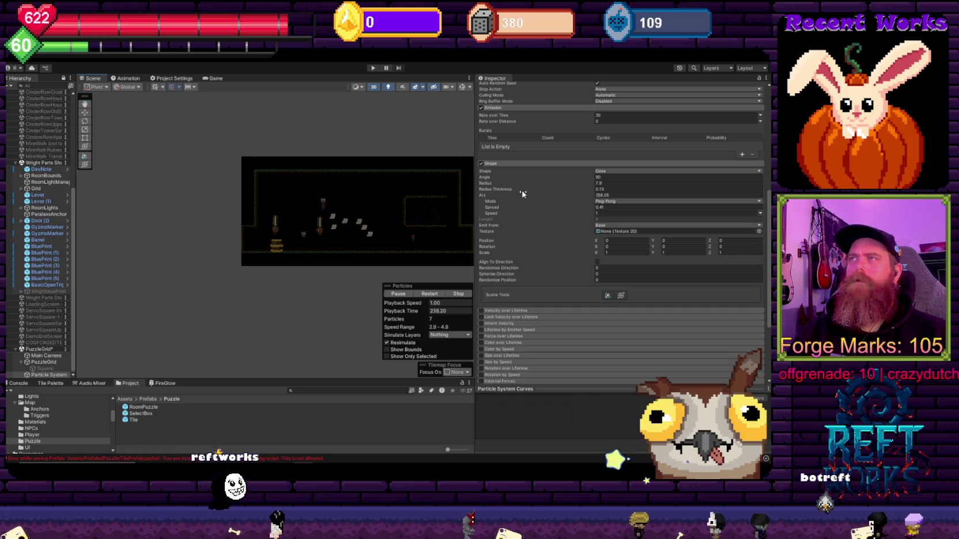
click(618, 179)
key(Tab)
text(0.42)
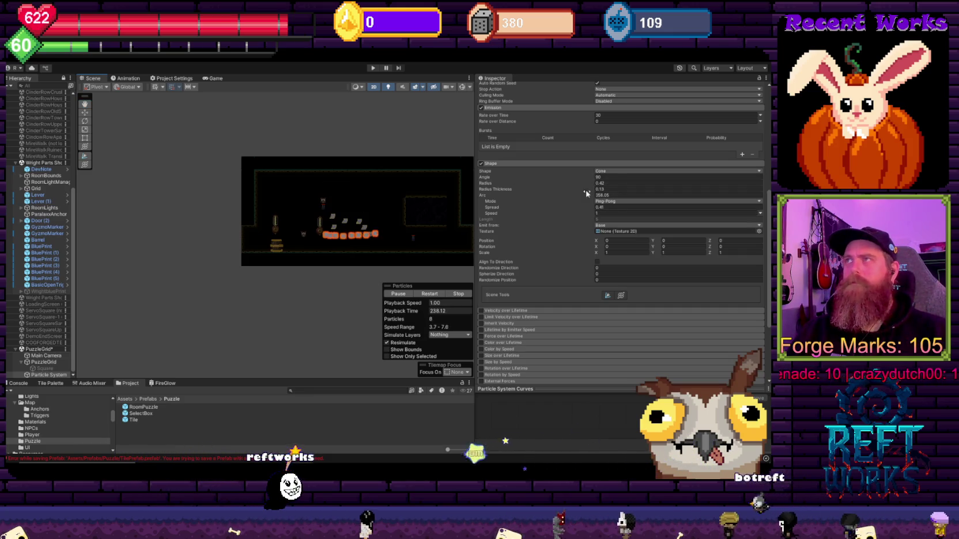
mouse_move(502, 188)
mouse_down()
mouse_move(540, 193)
mouse_move(479, 192)
mouse_move(543, 193)
mouse_move(542, 219)
mouse_move(511, 259)
mouse_up()
Shrink the radius to 0.0001, switch the shape to Circle, and select Main Camera
scroll(543, 217, up, 2)
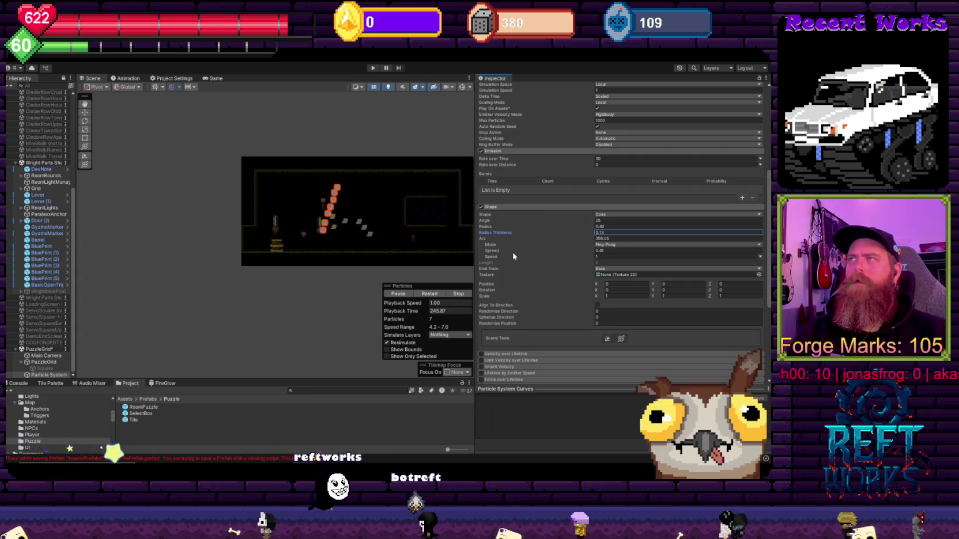
drag(487, 226, 461, 227)
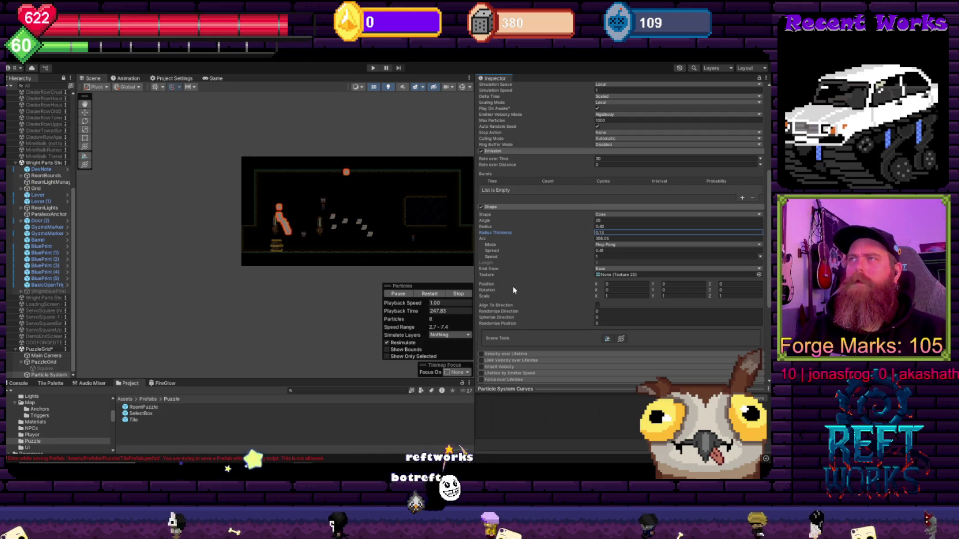
text(000)
text(1)
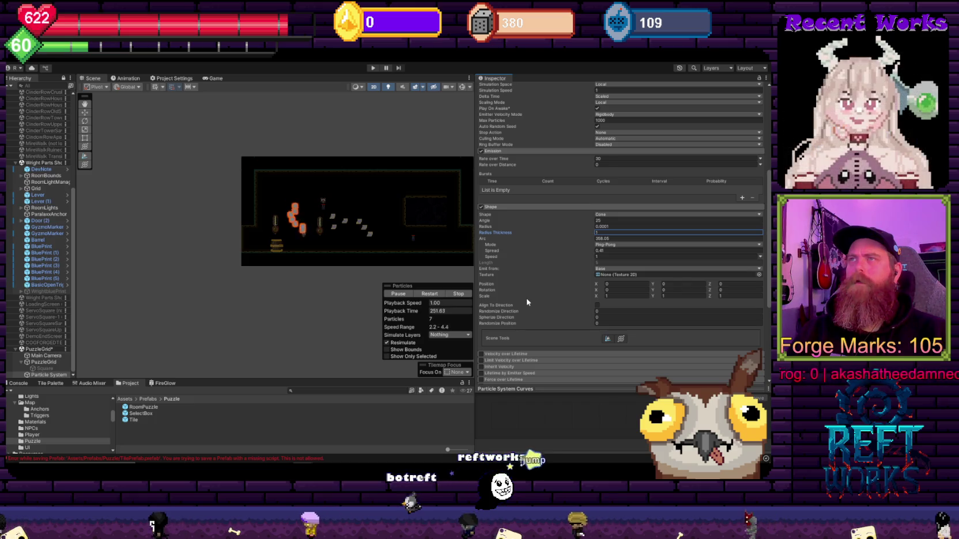
key(Tab)
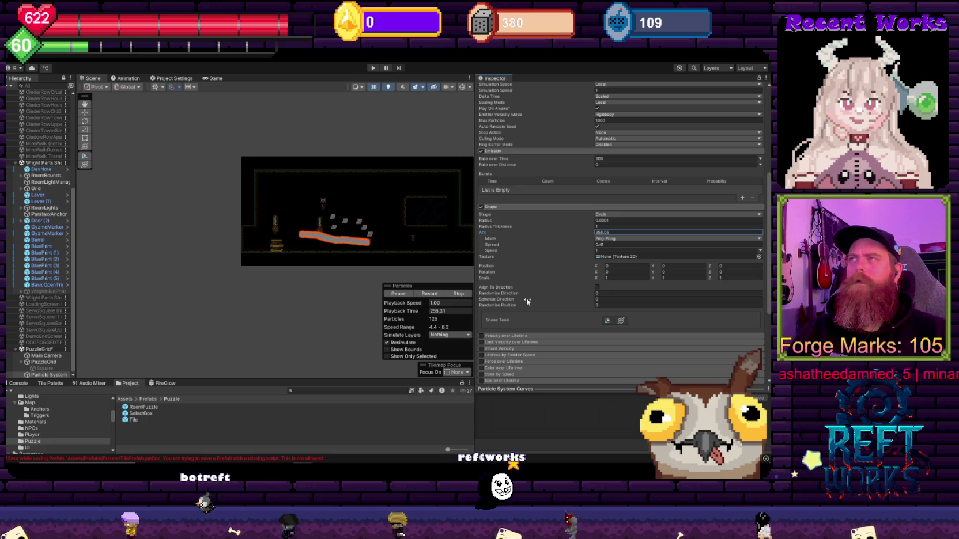
key(Up)
key(Up)
key(Up)
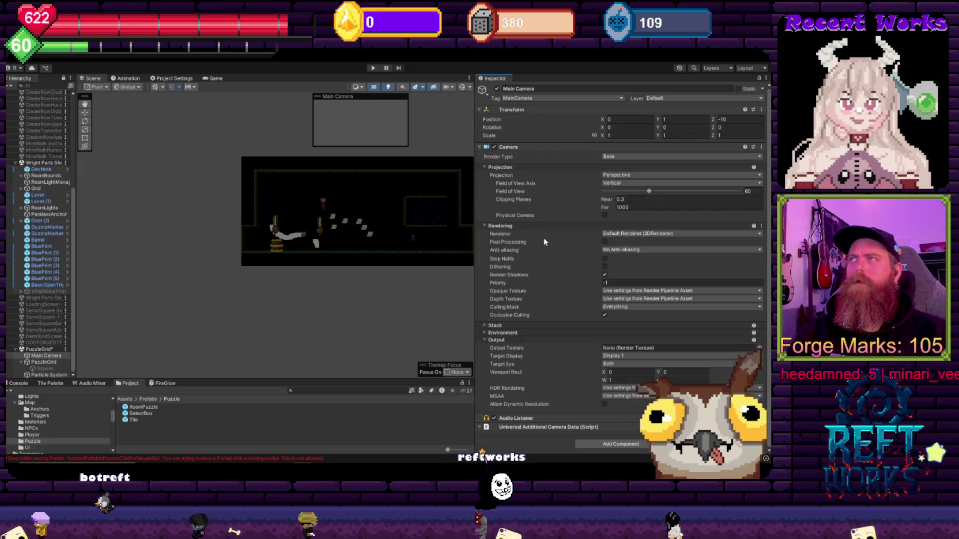
Reselect the particle system, set Shape Radius to 1, and switch the shape to Sprite
drag(351, 211, 406, 237)
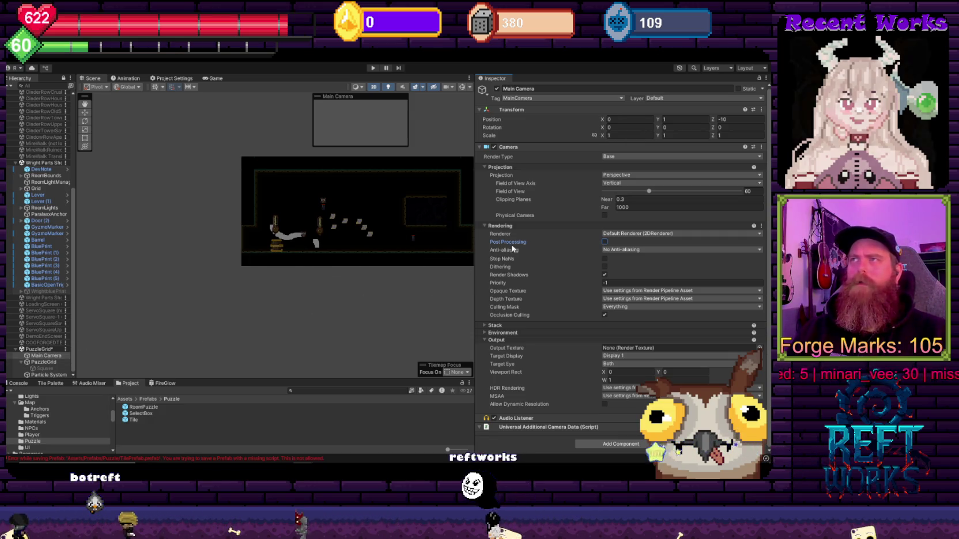
key(ctrl+z)
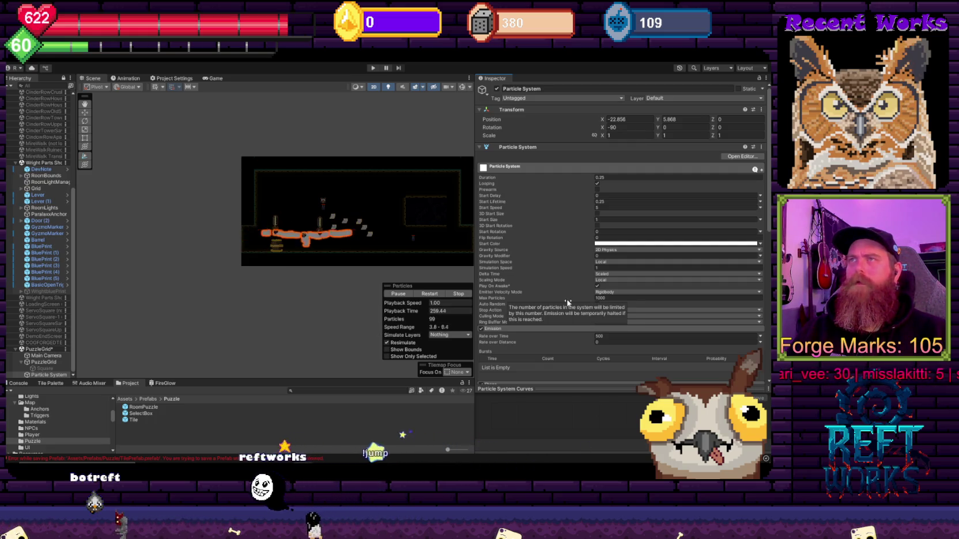
scroll(577, 301, down, 5)
key(ctrl+z)
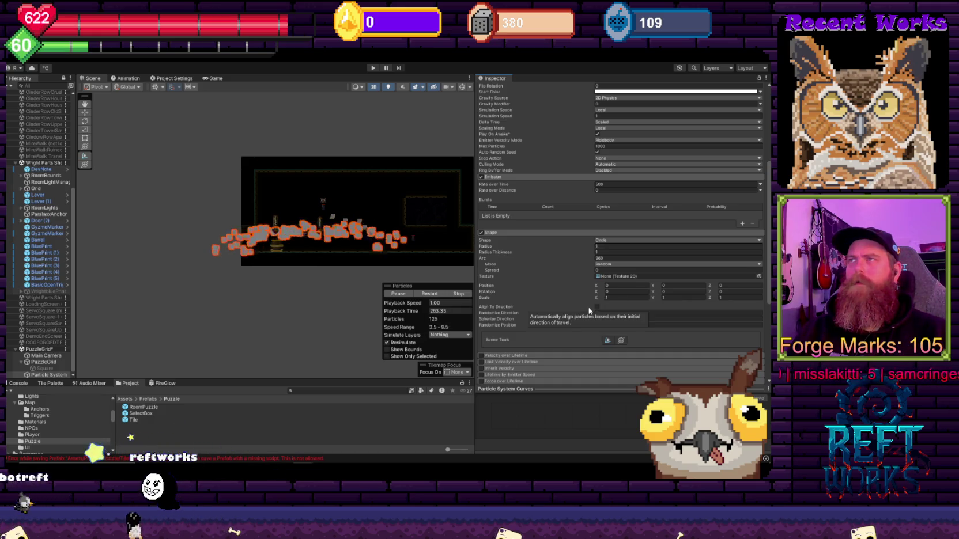
key(ctrl+z)
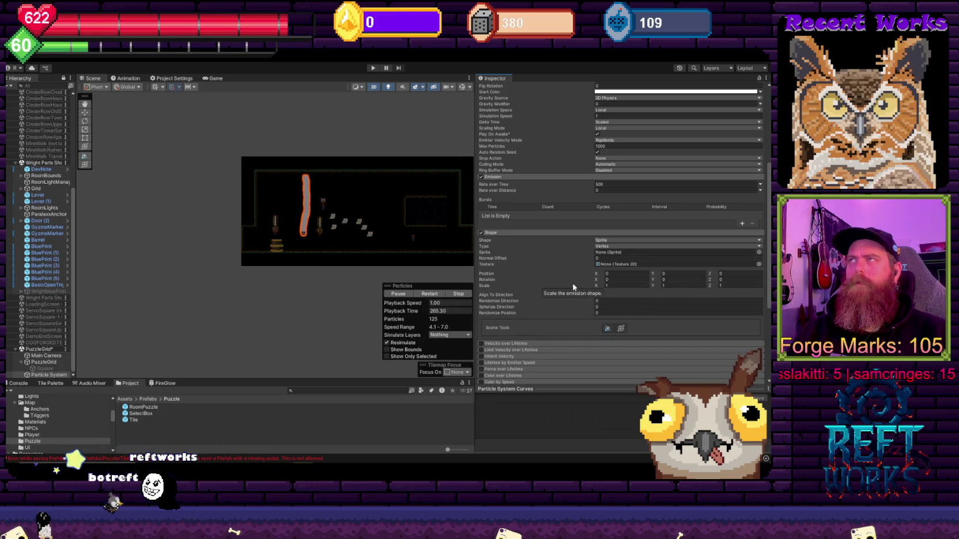
Try the Cone shape, then return the emitter shape to Sprite with Vertex type
scroll(573, 287, up, 5)
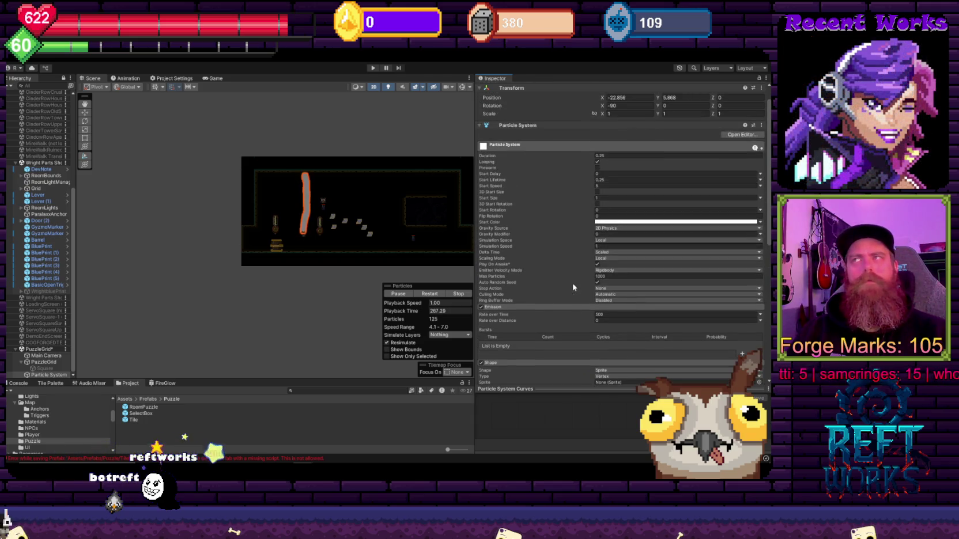
scroll(574, 287, down, 5)
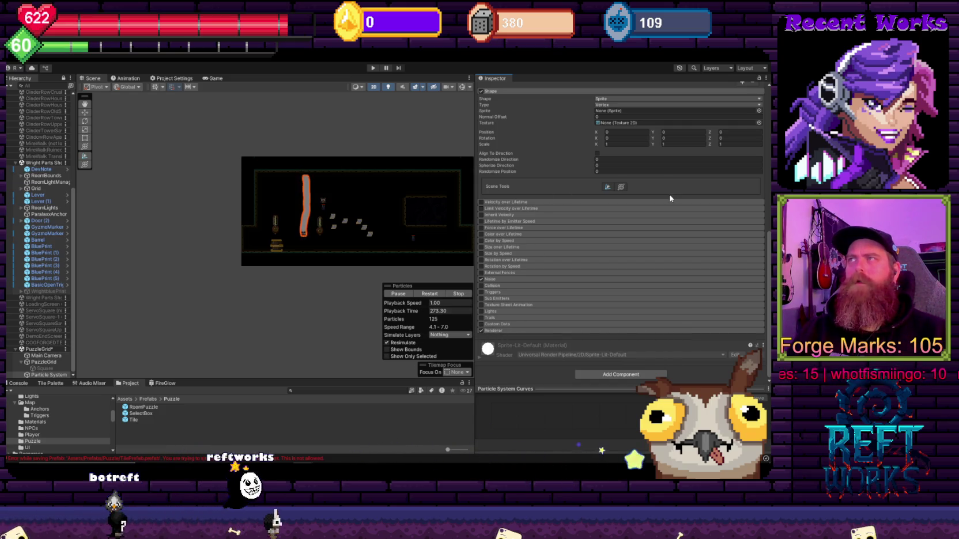
key(ctrl+z)
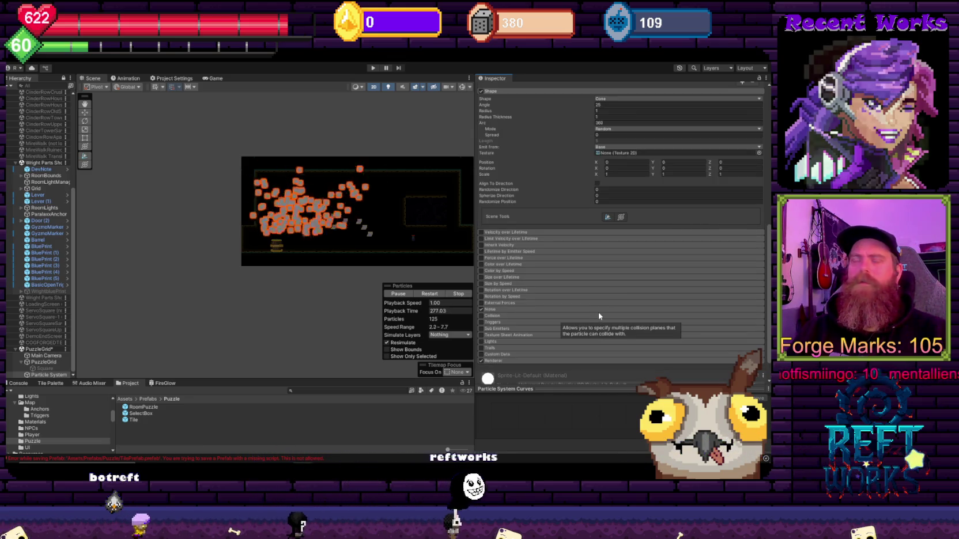
scroll(597, 314, down, 2)
scroll(552, 271, up, 8)
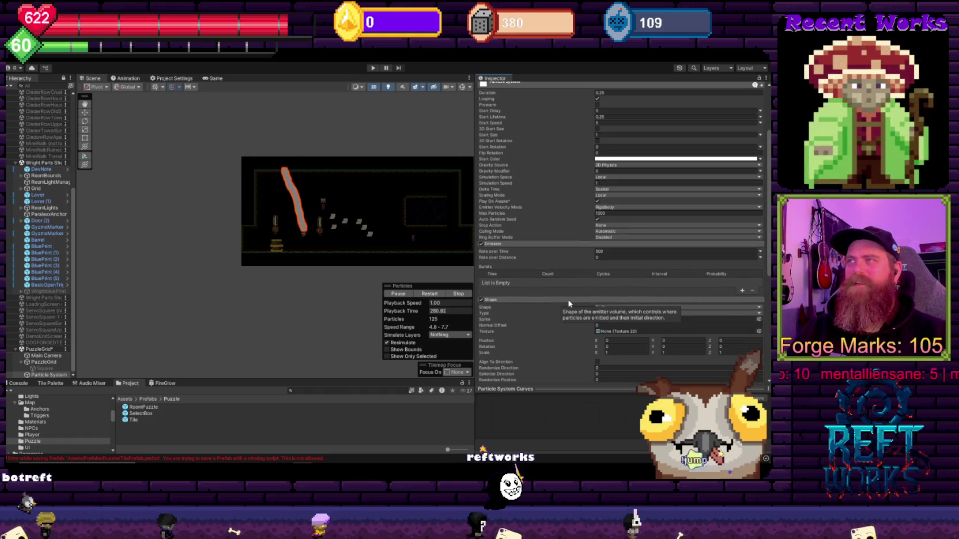
scroll(593, 312, down, 3)
key(ctrl+z)
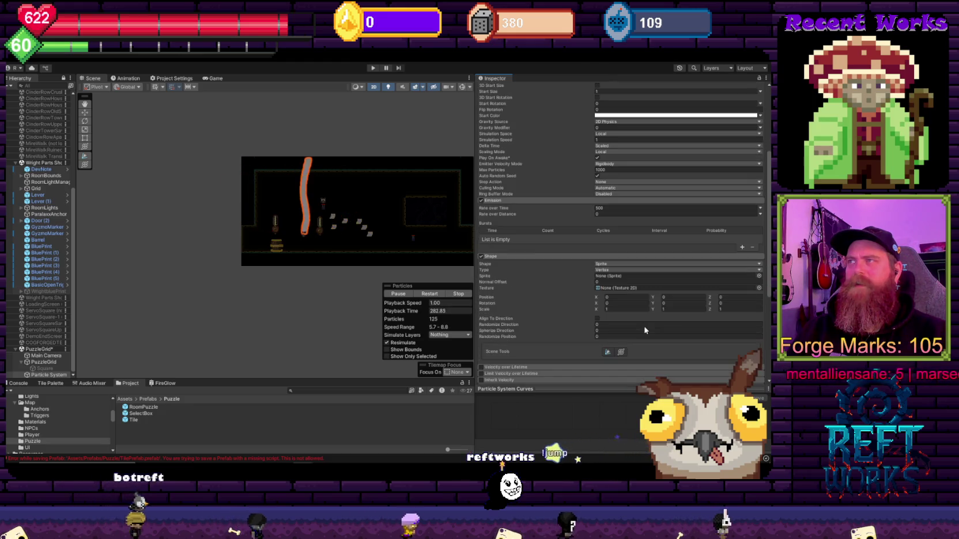
Review the sprite emission types and briefly toggle the shape to Cone and back to Sprite
click(612, 270)
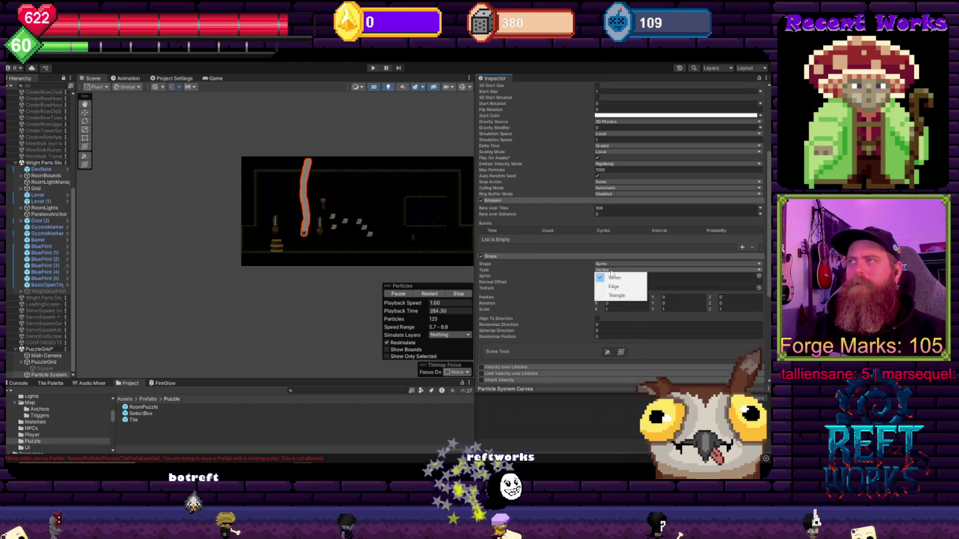
click(615, 286)
click(612, 270)
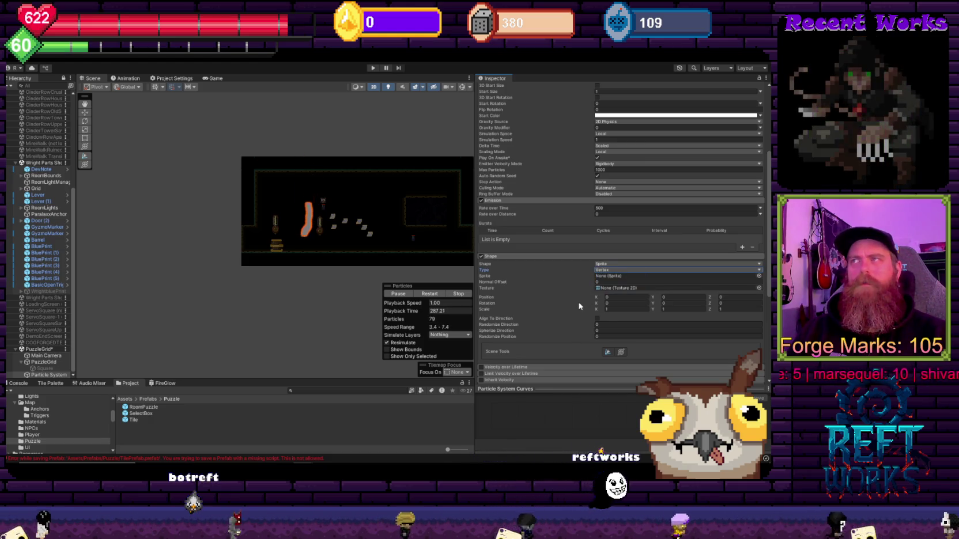
key(ctrl+y)
key(ctrl+z)
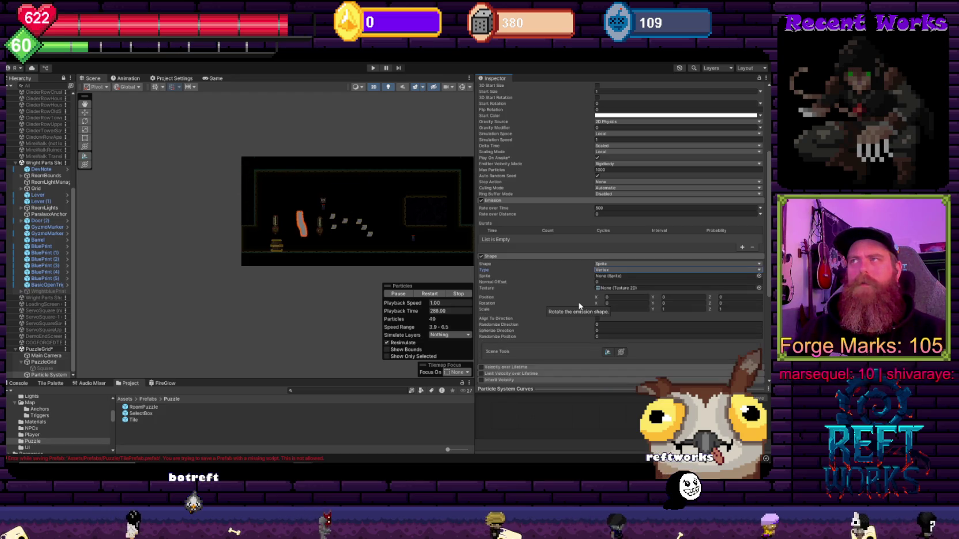
Try Circle and Cone shapes, then return to Sprite with Edge emission type
click(610, 264)
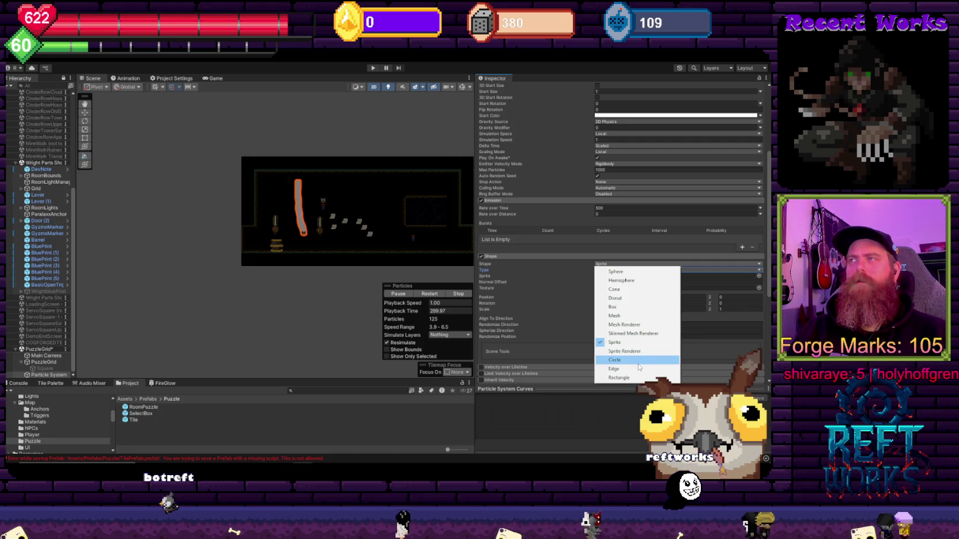
click(614, 359)
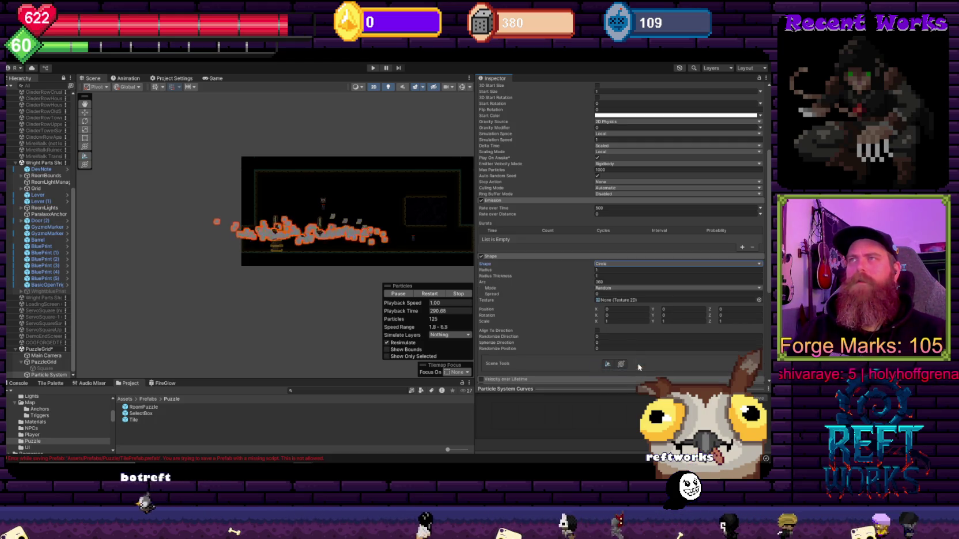
click(604, 263)
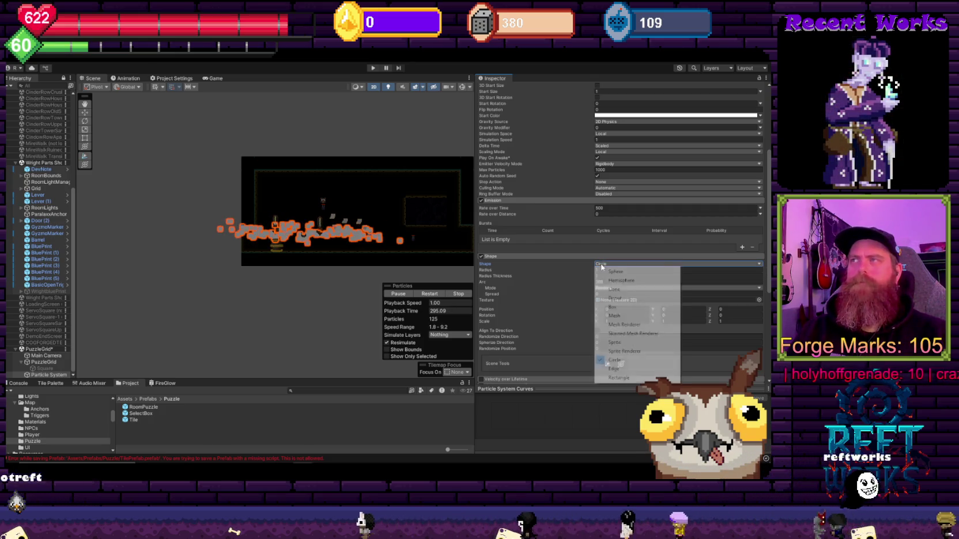
click(632, 291)
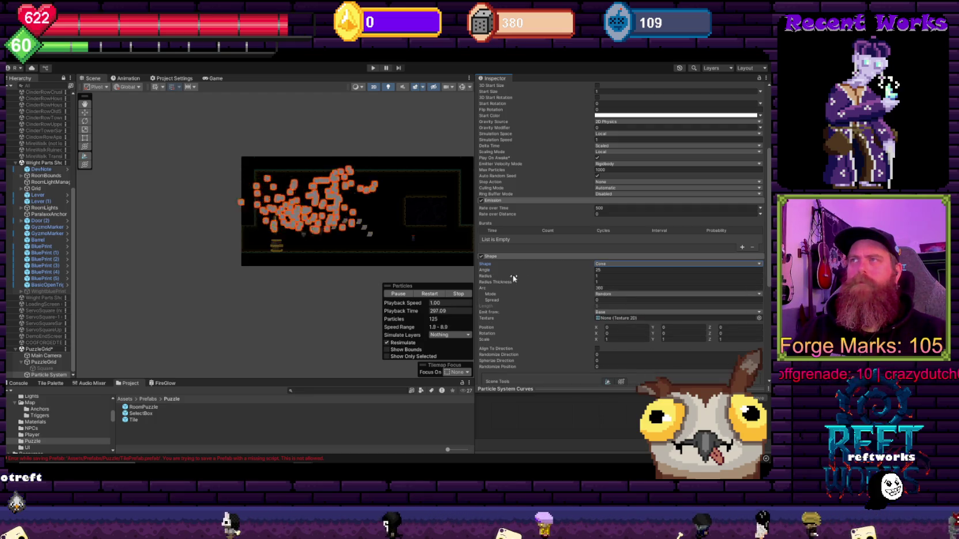
click(603, 263)
click(622, 343)
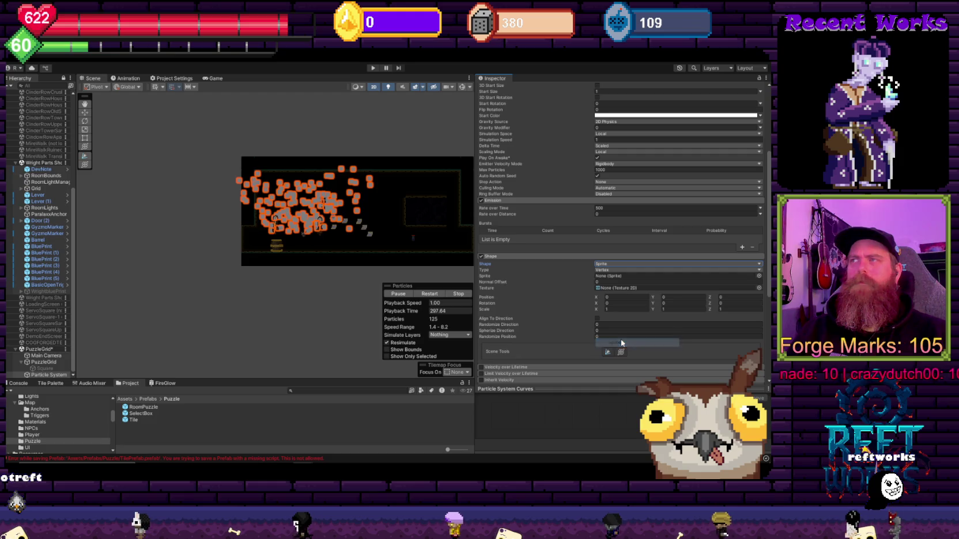
click(610, 271)
click(605, 283)
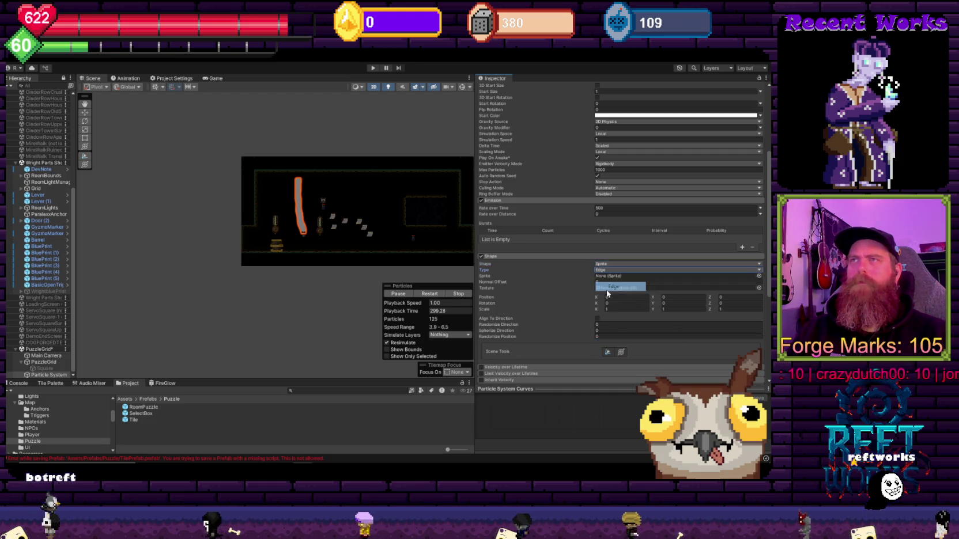
Try Donut and then Edge as the emitter shape
scroll(552, 303, down, 5)
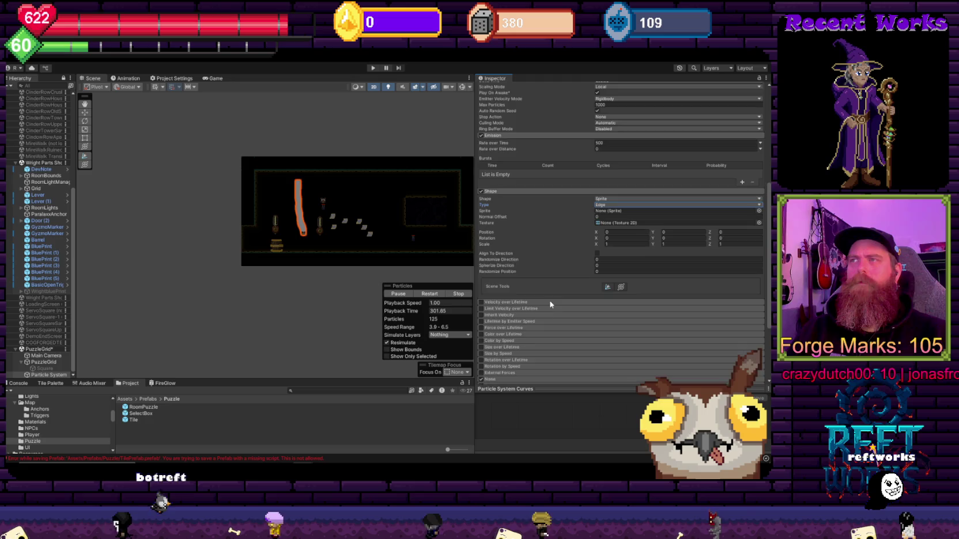
scroll(548, 302, up, 3)
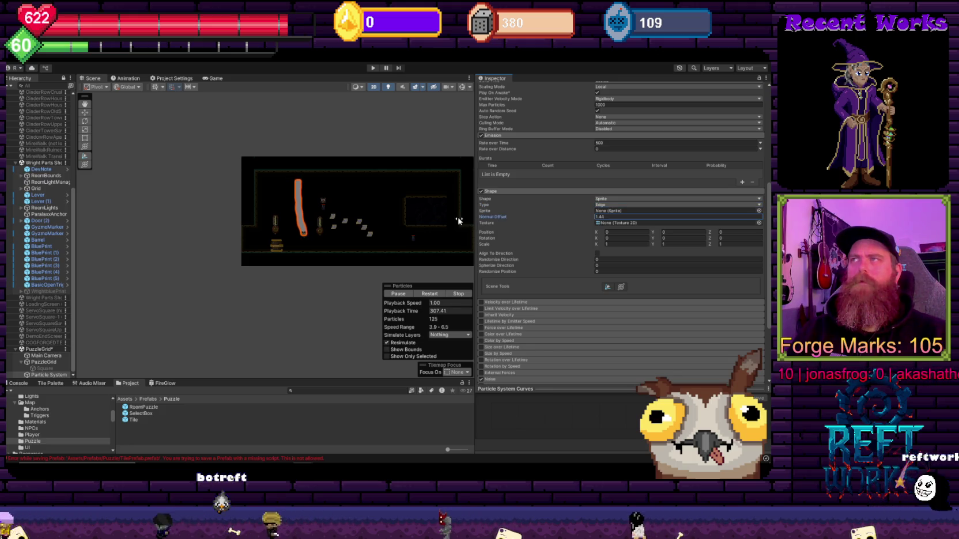
click(604, 205)
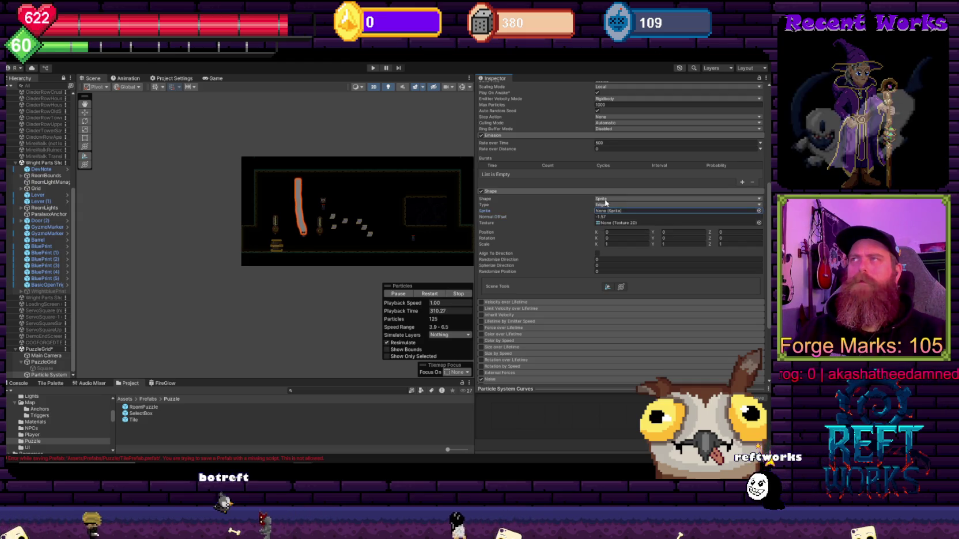
scroll(390, 225, up, 2)
scroll(556, 206, up, 8)
scroll(569, 282, down, 3)
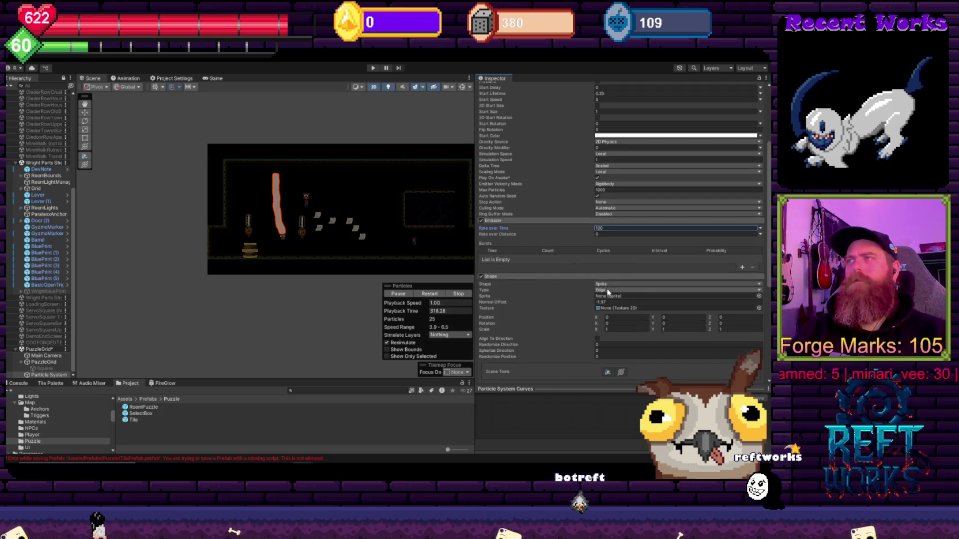
click(610, 283)
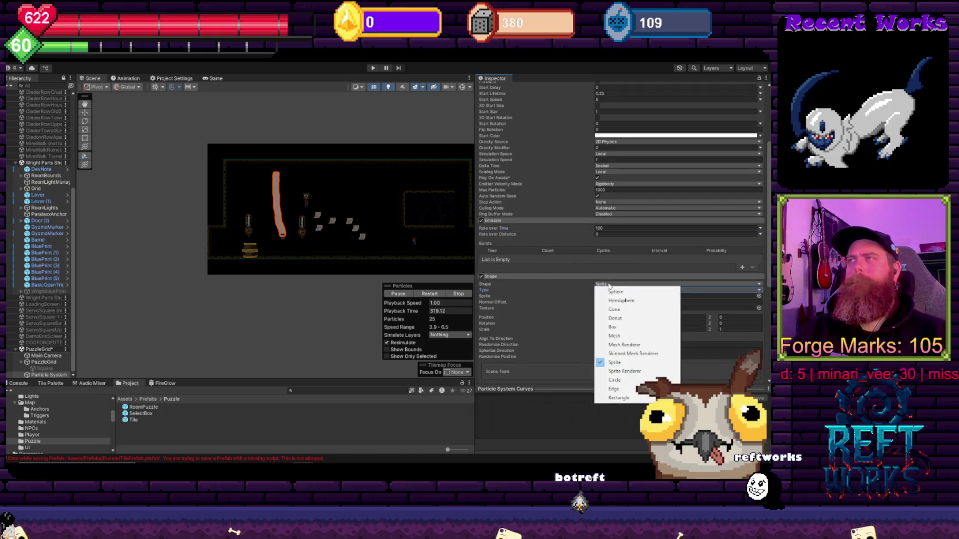
click(624, 319)
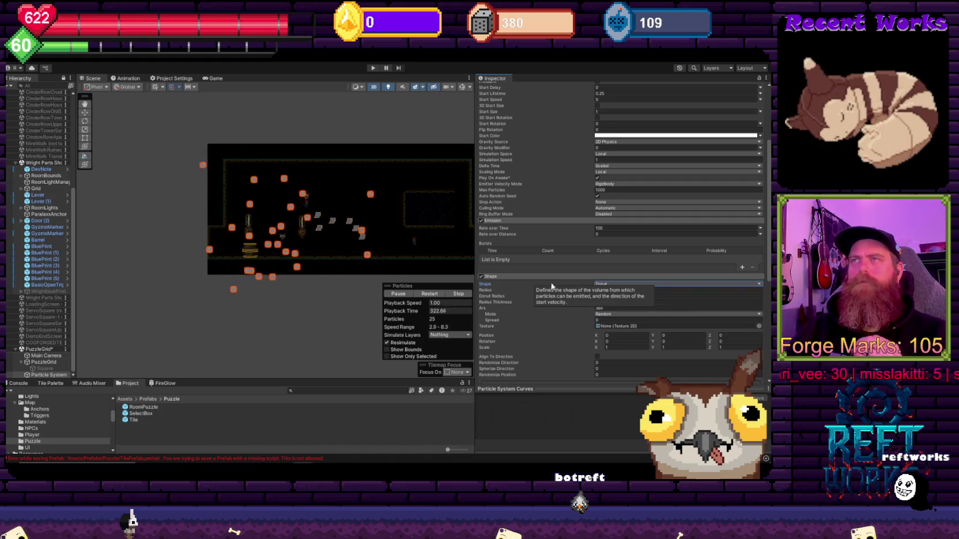
click(601, 285)
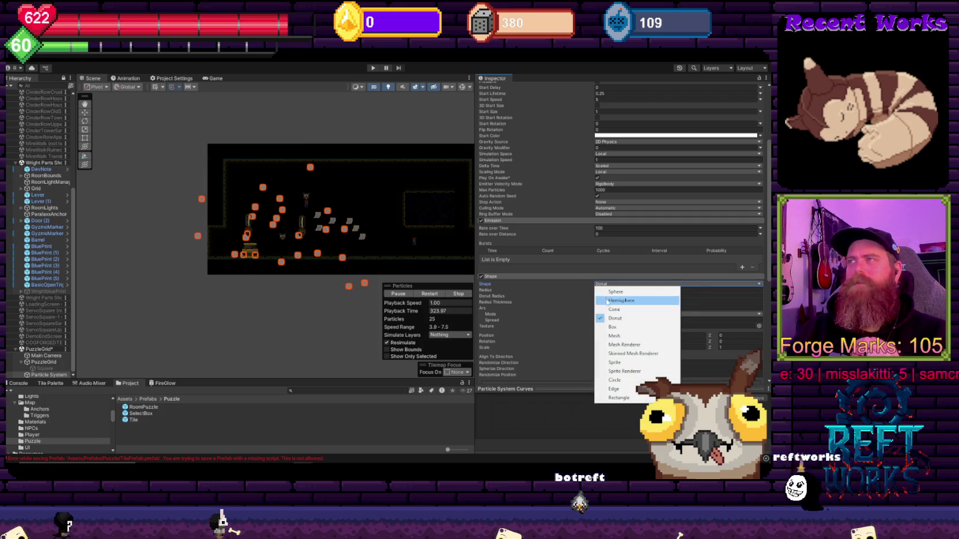
click(628, 389)
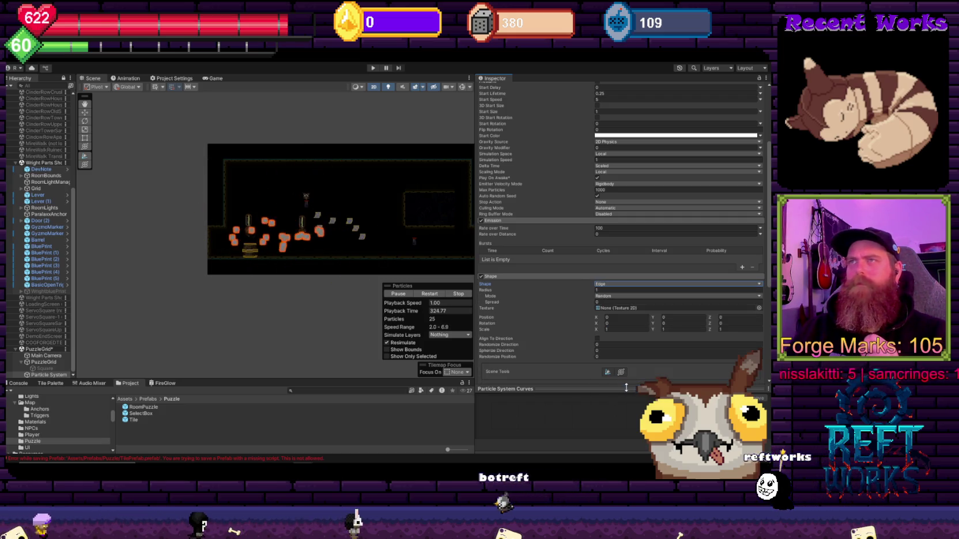
Try Sphere and Box shapes with the system framed, settling on Cone
click(606, 285)
click(611, 292)
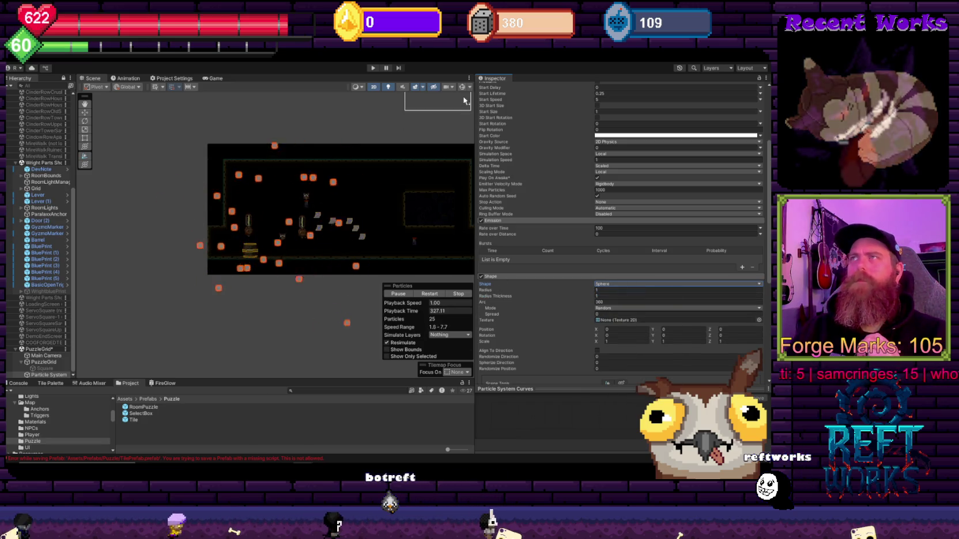
key(f)
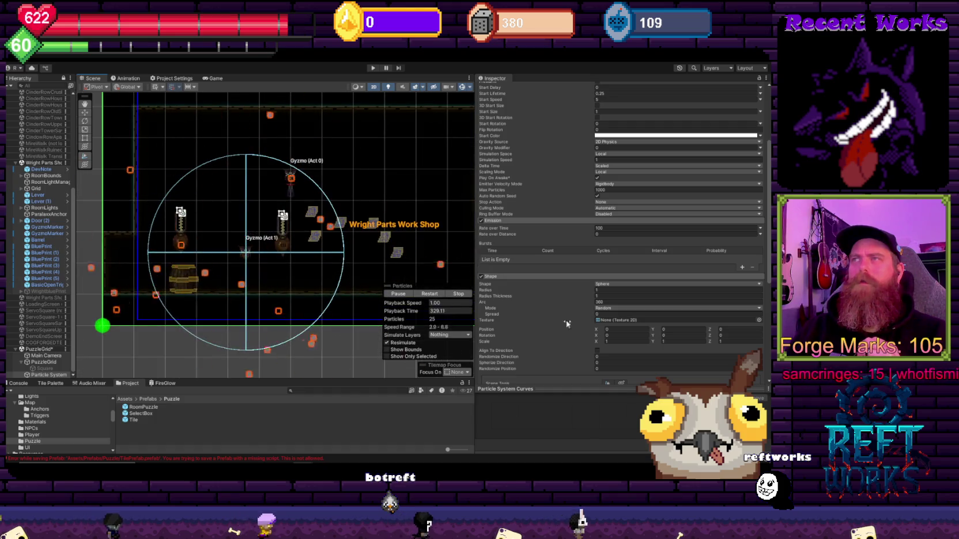
click(605, 285)
click(610, 306)
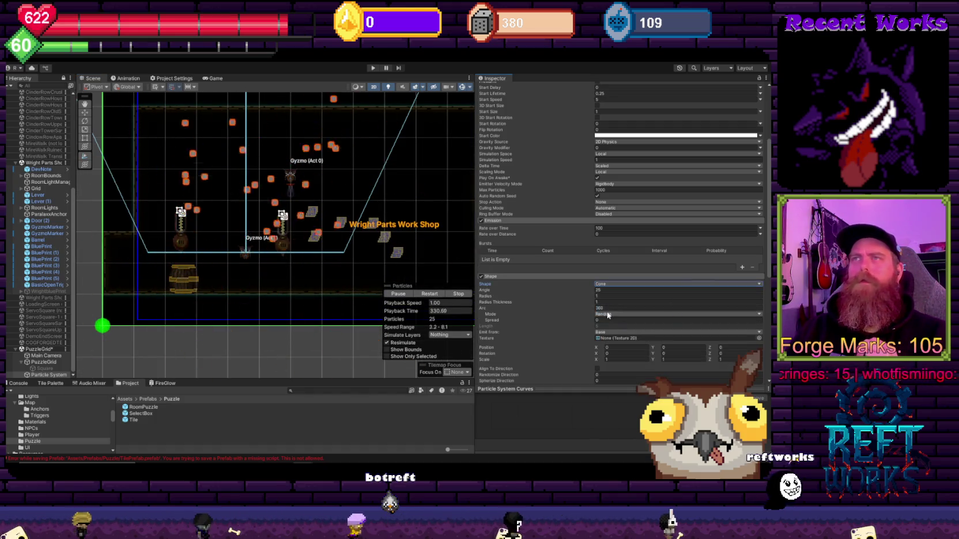
click(610, 285)
click(623, 328)
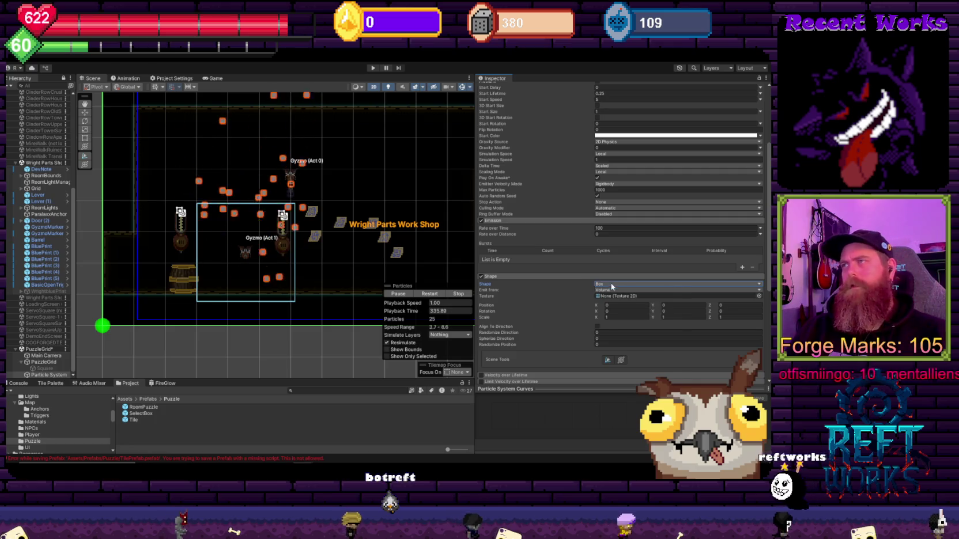
click(612, 287)
click(632, 316)
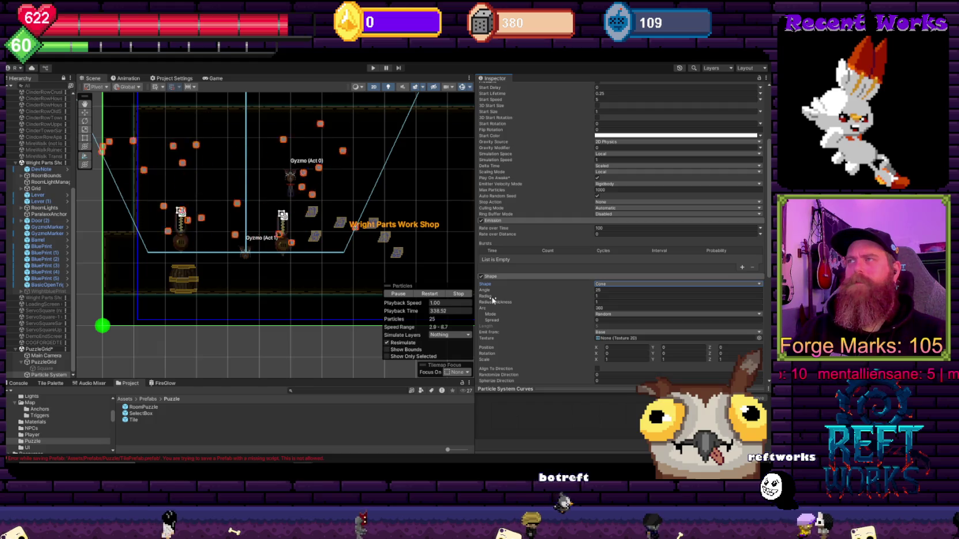
scroll(579, 286, down, 8)
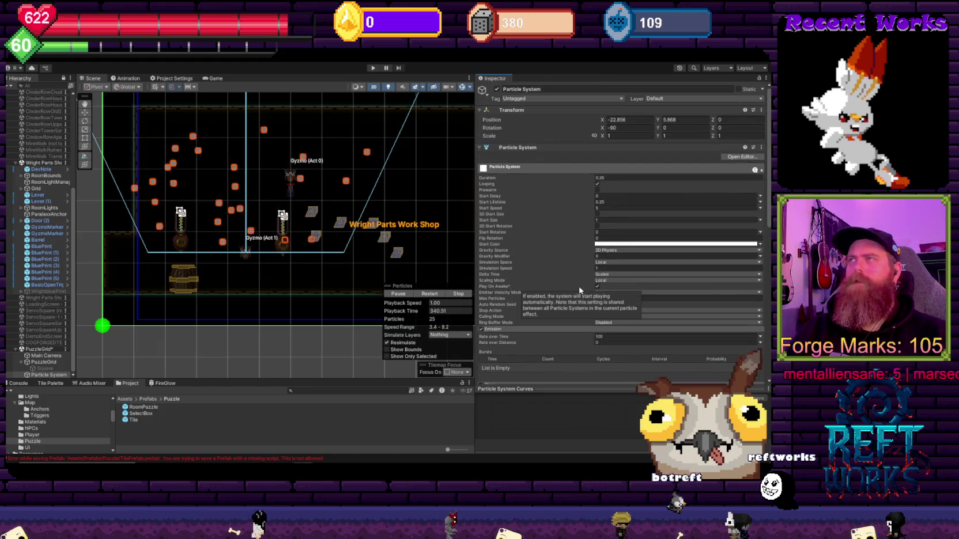
click(496, 330)
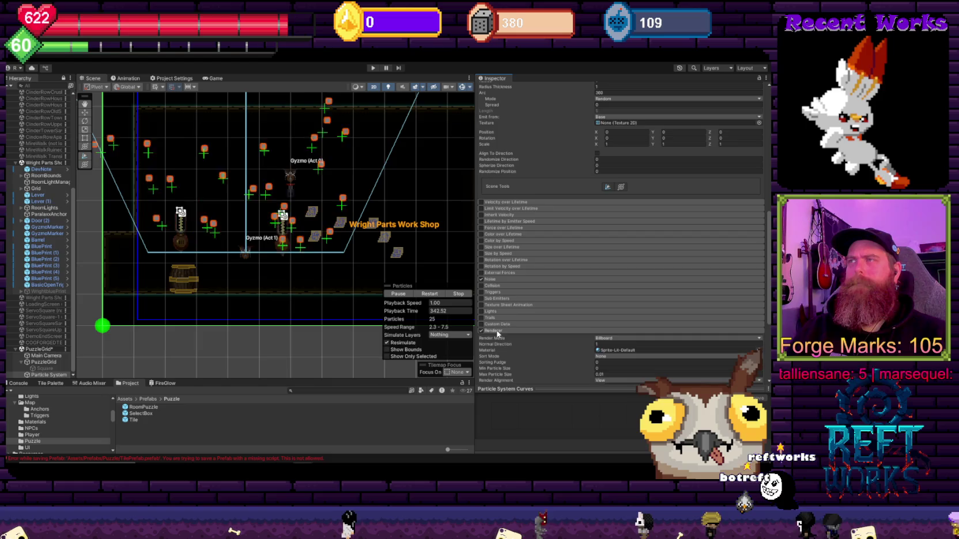
scroll(542, 290, down, 3)
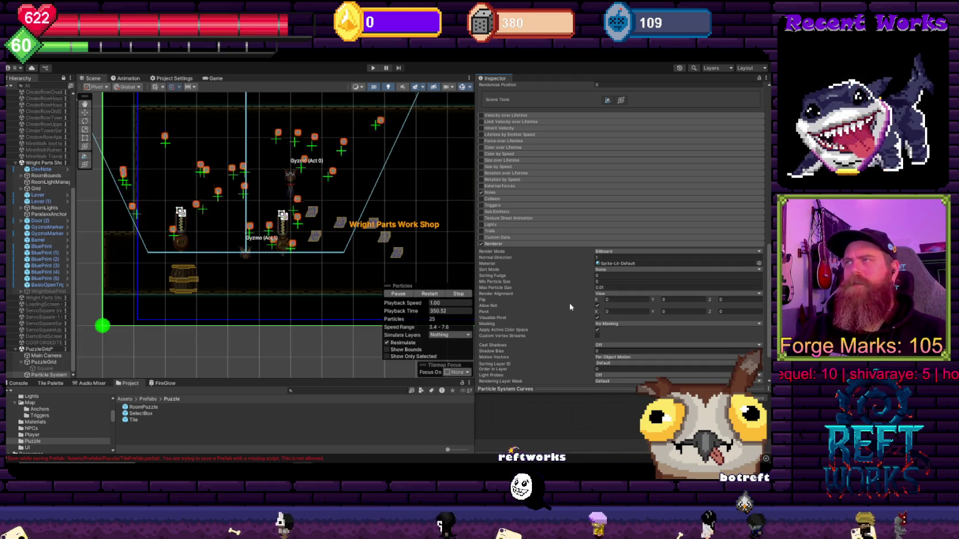
click(759, 264)
click(763, 257)
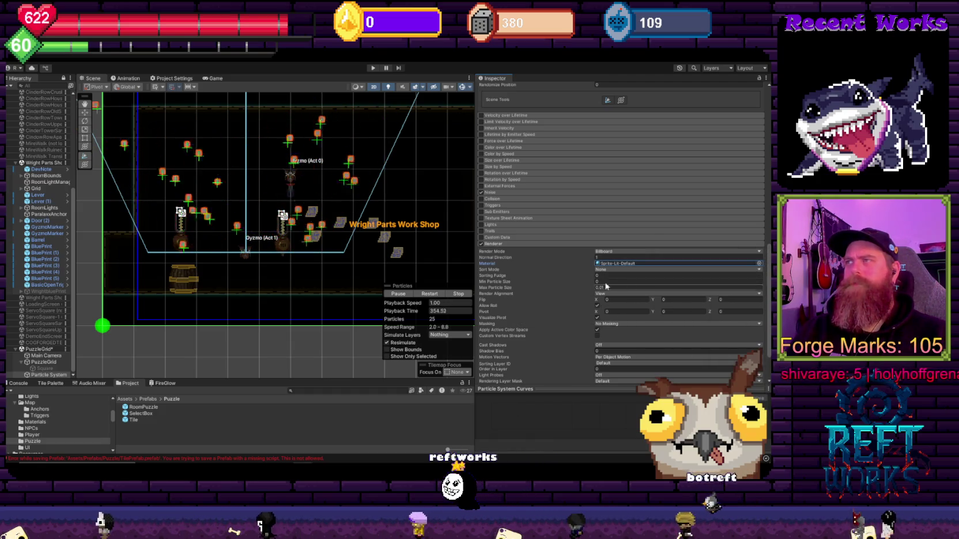
scroll(512, 245, down, 3)
scroll(512, 245, up, 10)
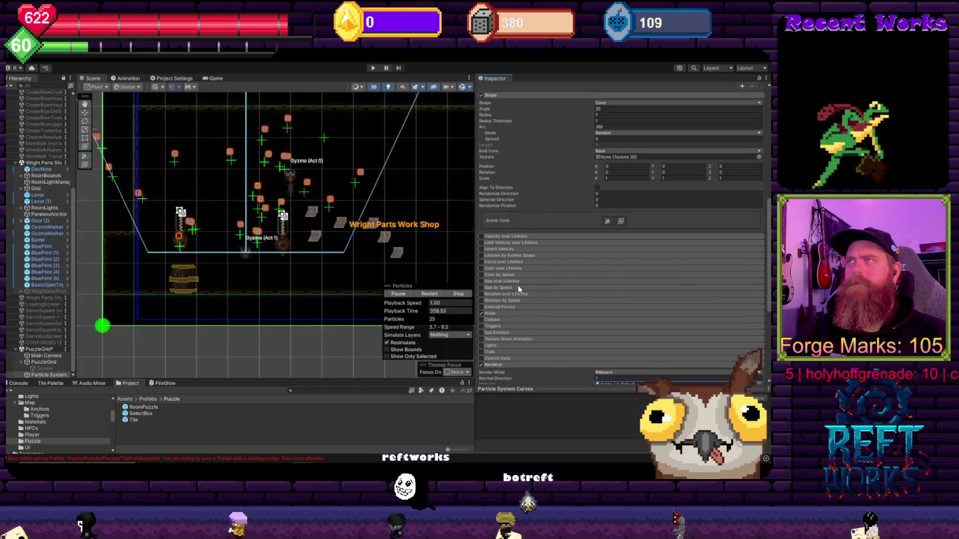
scroll(518, 292, up, 2)
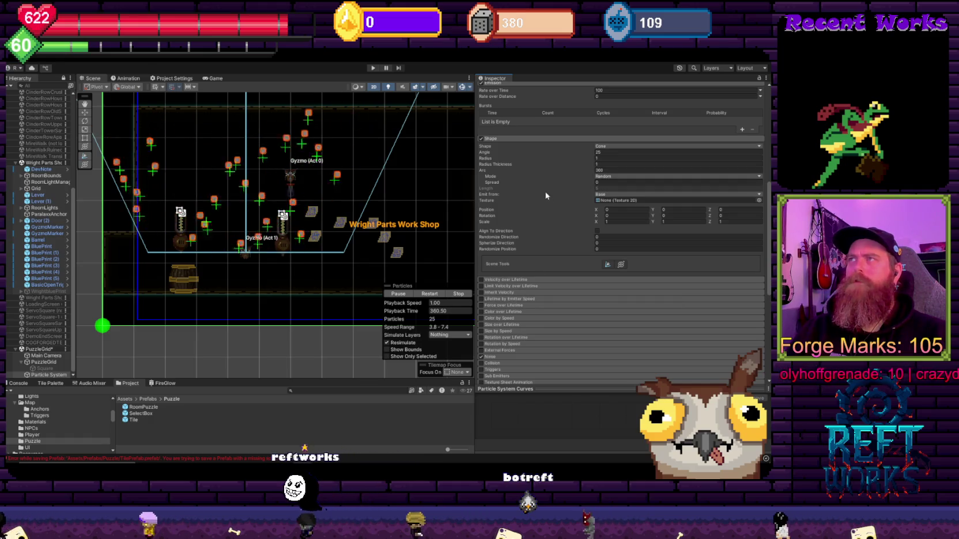
scroll(520, 337, down, 1)
scroll(520, 337, down, 3)
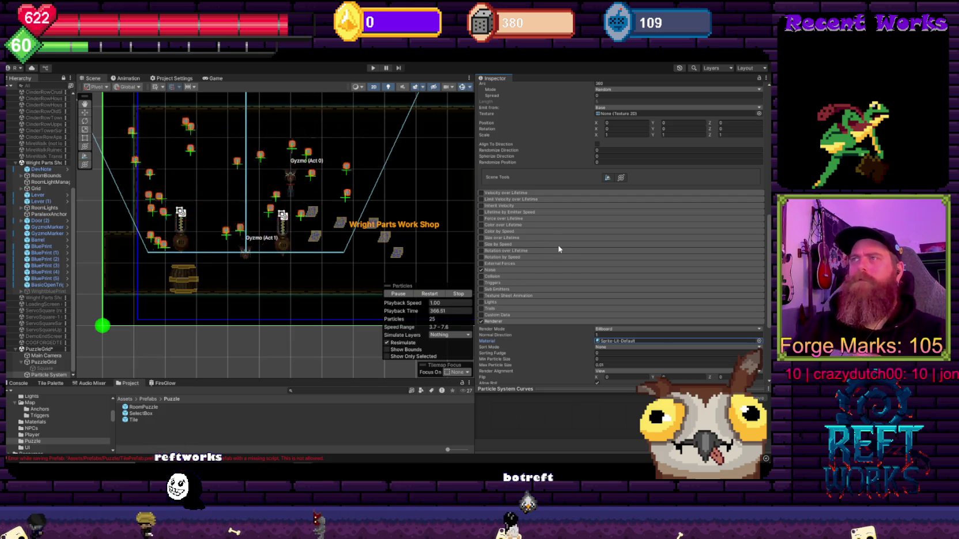
scroll(558, 267, down, 2)
scroll(571, 284, down, 3)
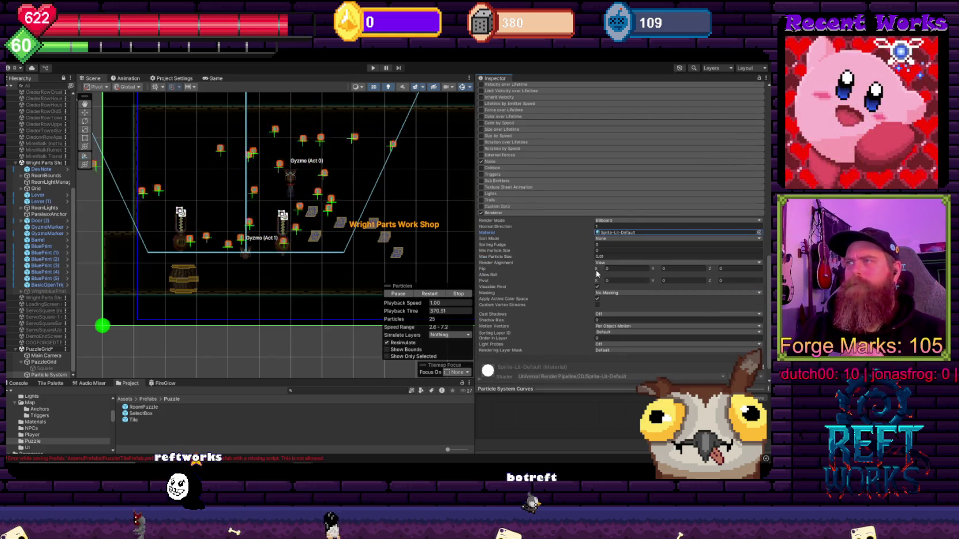
scroll(570, 276, down, 1)
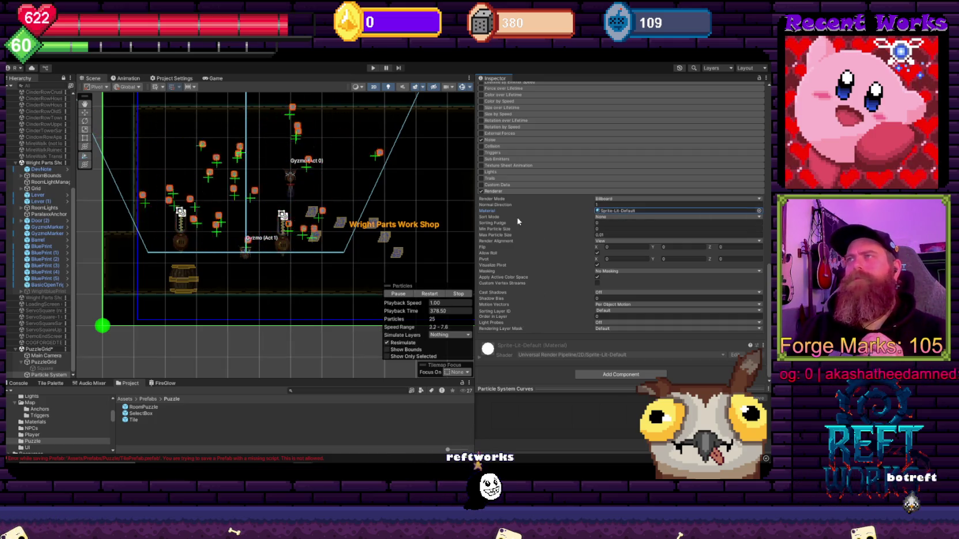
scroll(540, 266, up, 3)
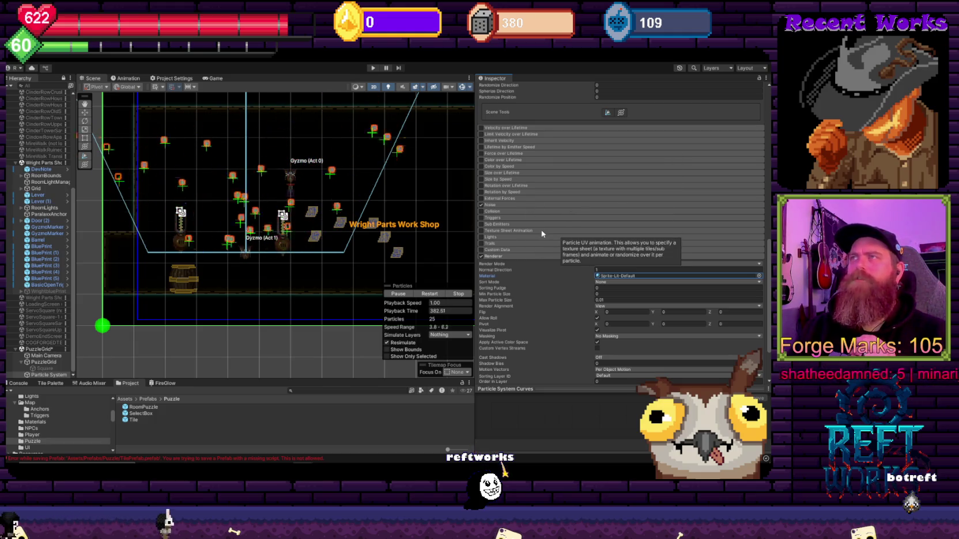
scroll(541, 230, up, 15)
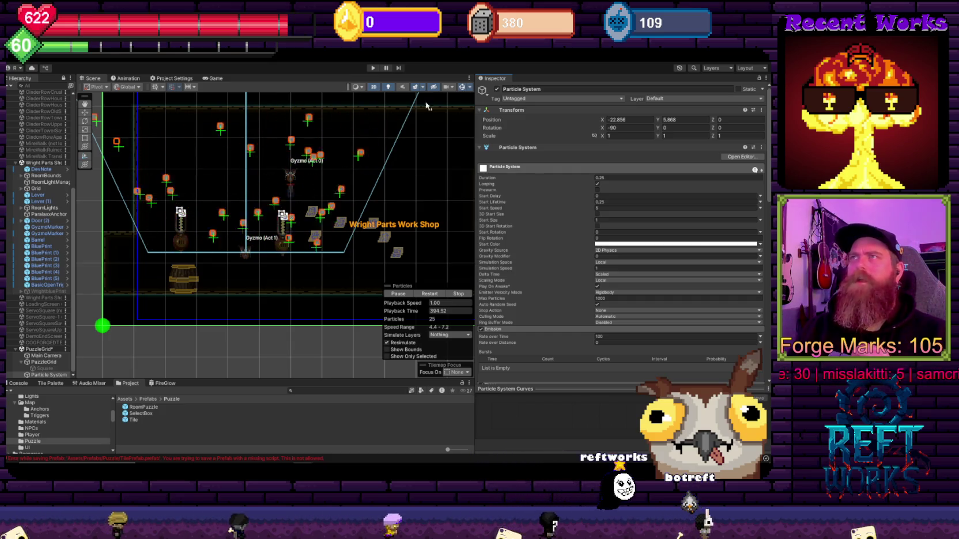
Pause the simulation, set Max Particle Size to 0.0100, and restart the particles
click(408, 294)
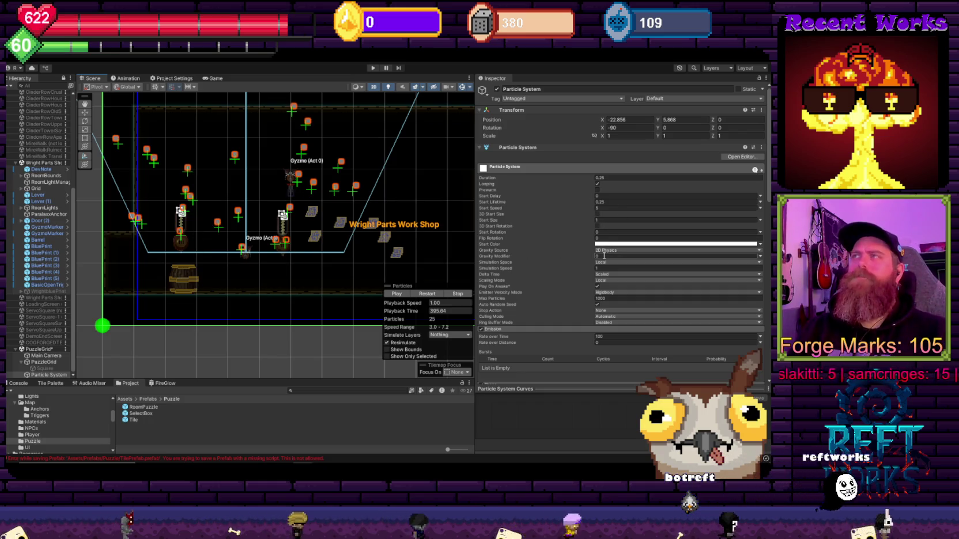
scroll(542, 260, down, 5)
scroll(542, 260, down, 15)
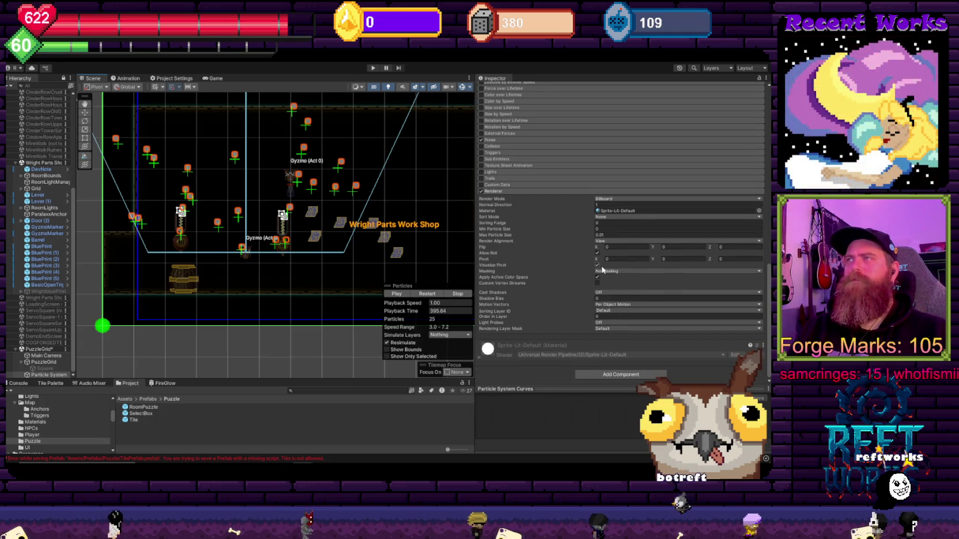
click(606, 235)
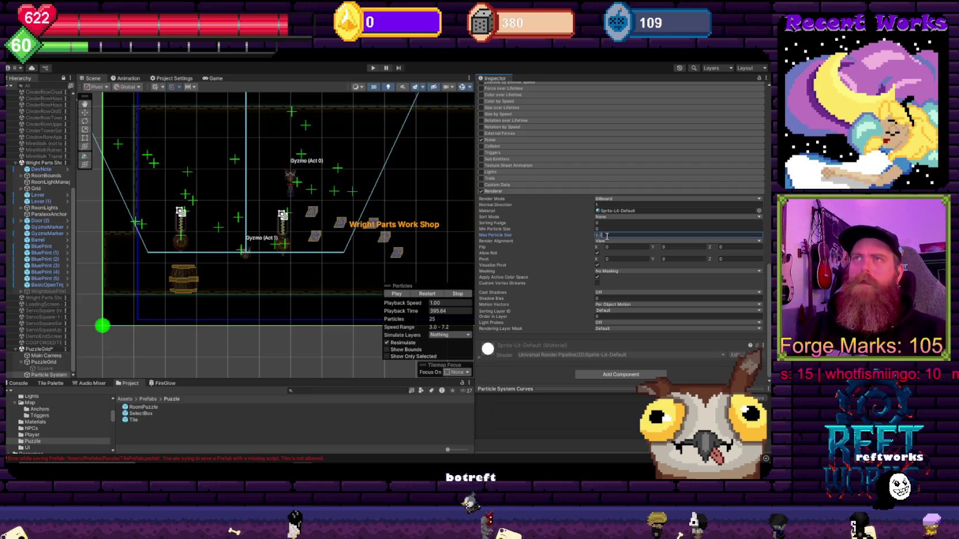
text(0.010)
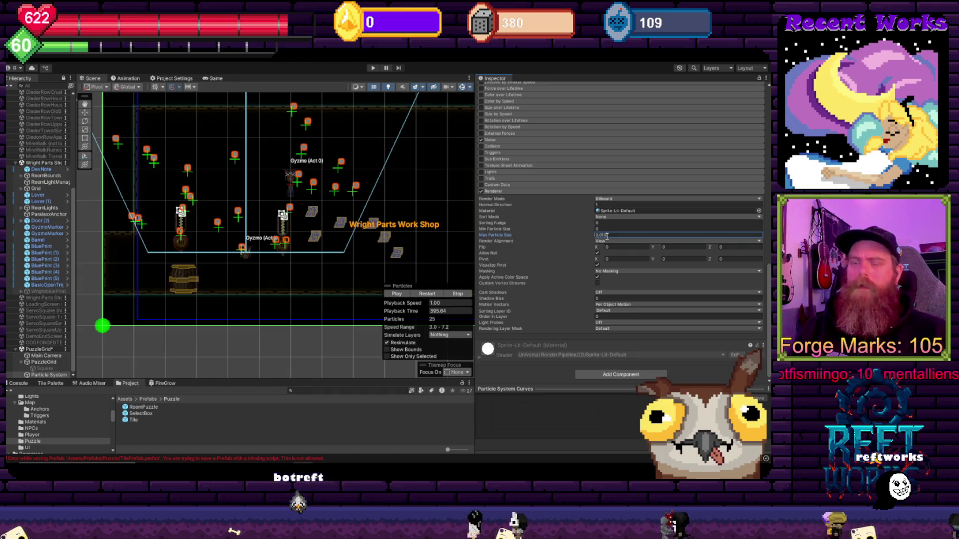
text(0)
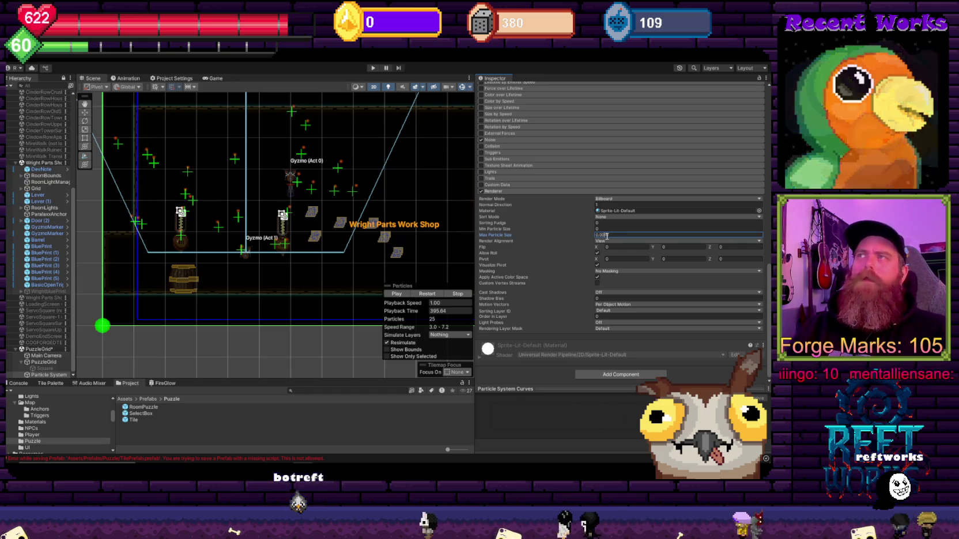
key(shift+Tab)
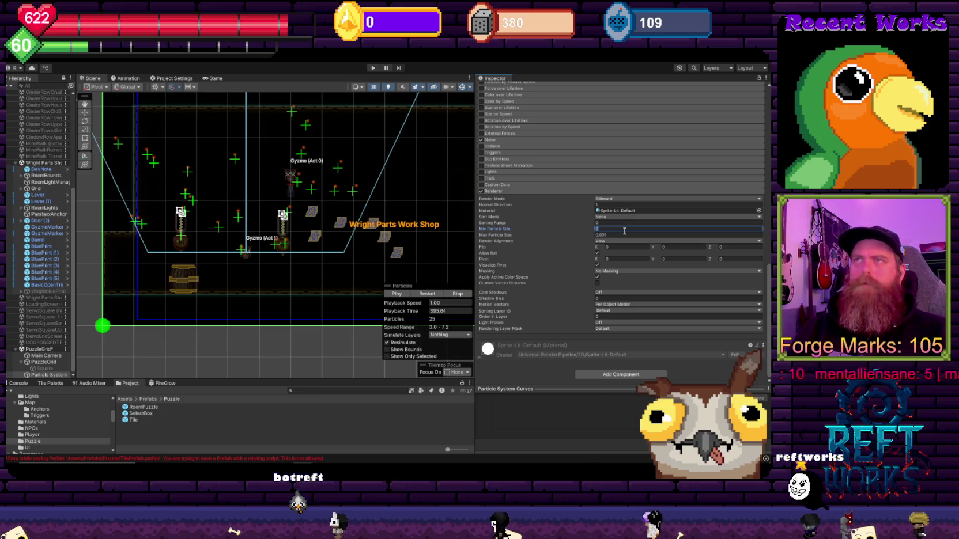
click(397, 292)
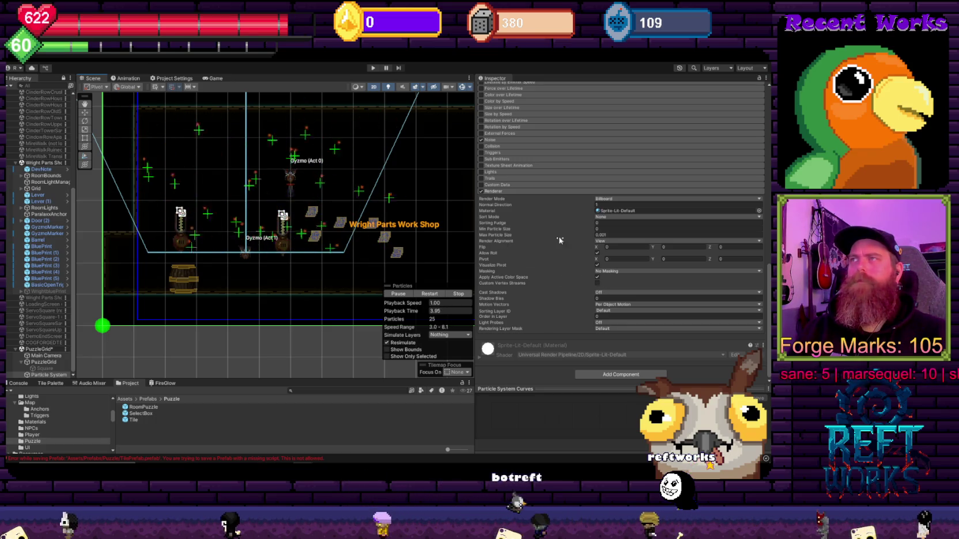
scroll(533, 292, up, 15)
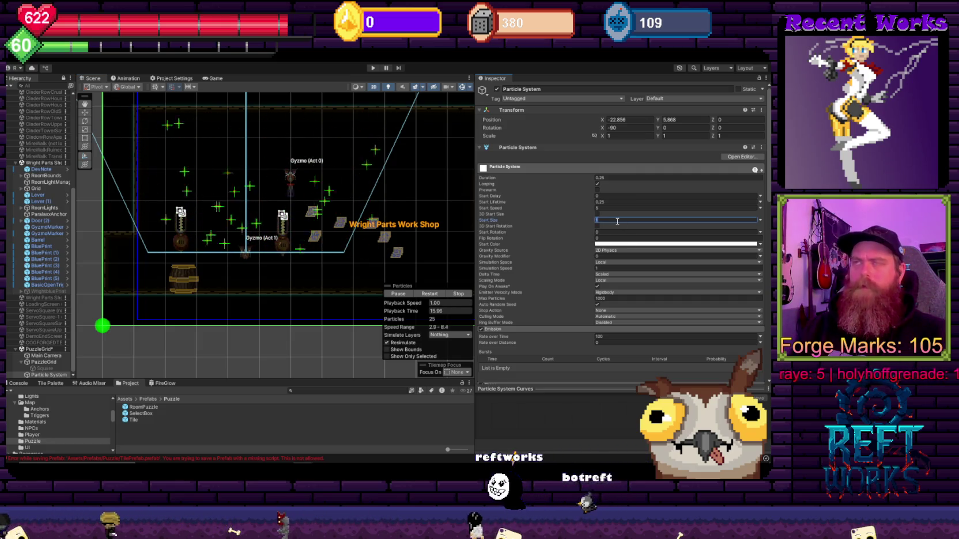
Set Start Size to .01, check Max Particle Size, then retype Start Size as 0.001
text(.01)
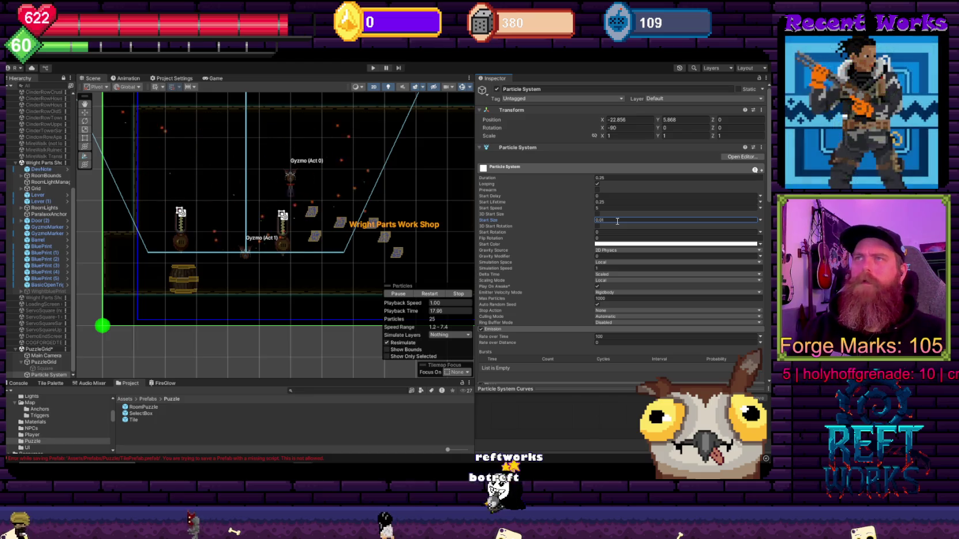
scroll(617, 221, down, 5)
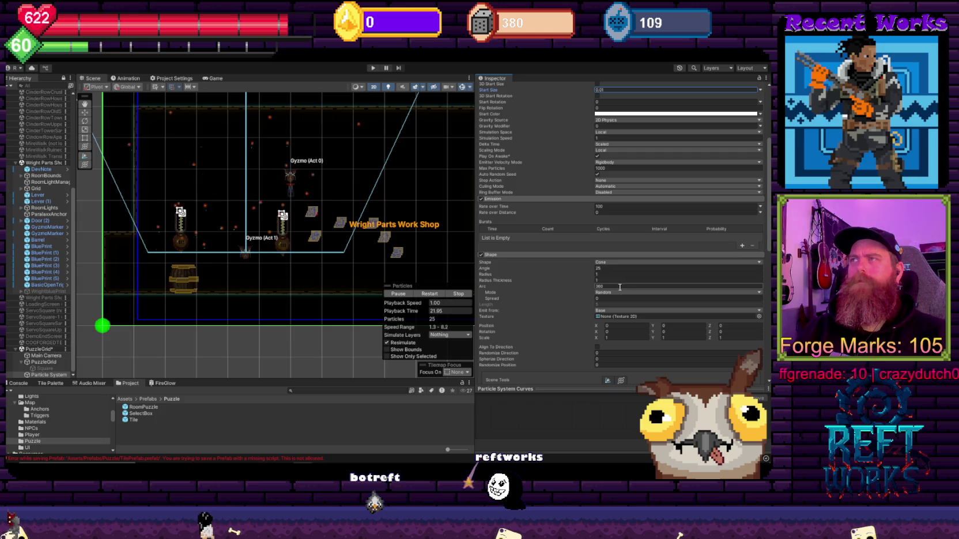
scroll(620, 287, down, 10)
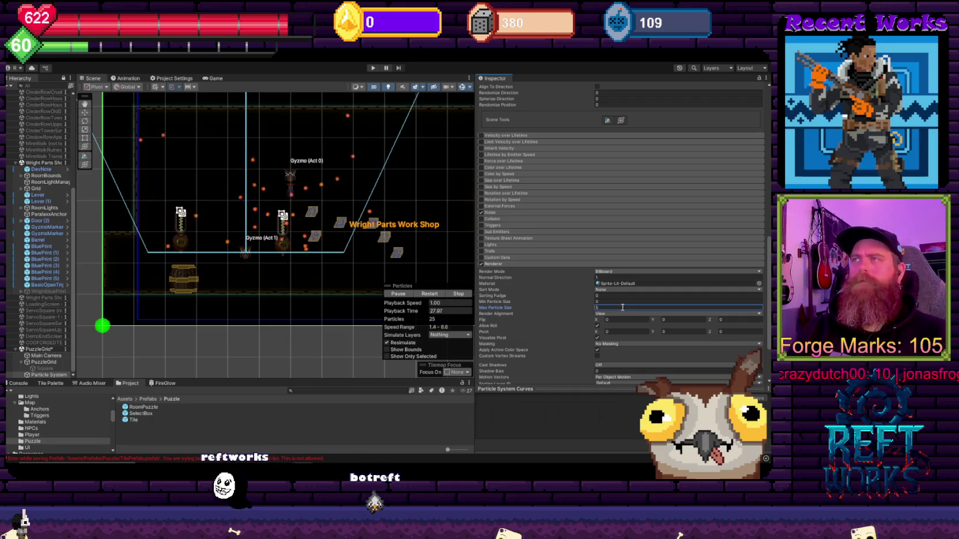
double_click(602, 307)
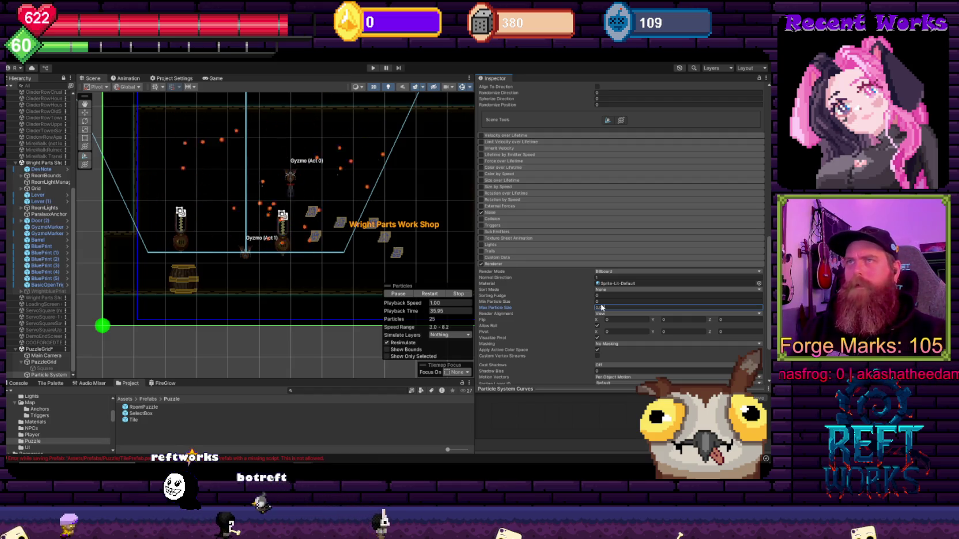
scroll(600, 311, up, 15)
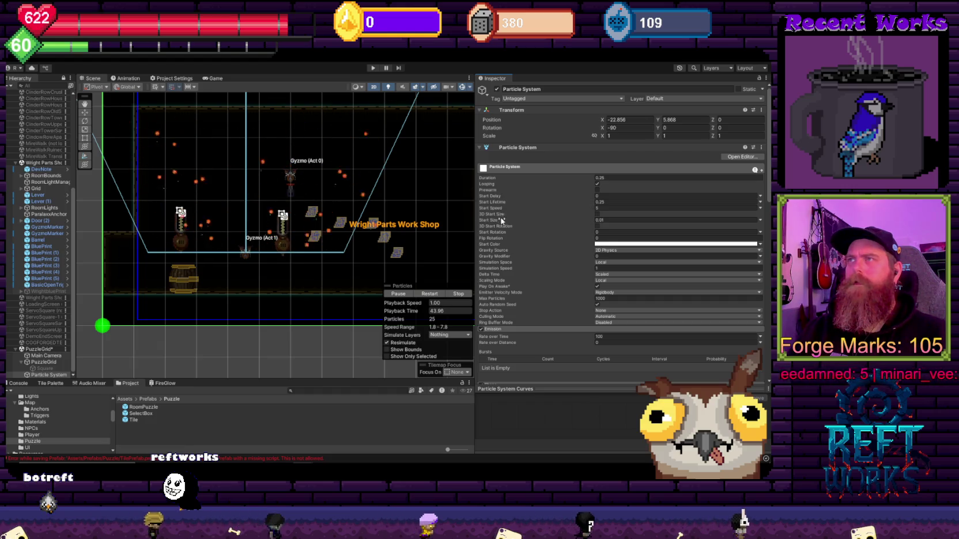
click(609, 219)
text(0.001)
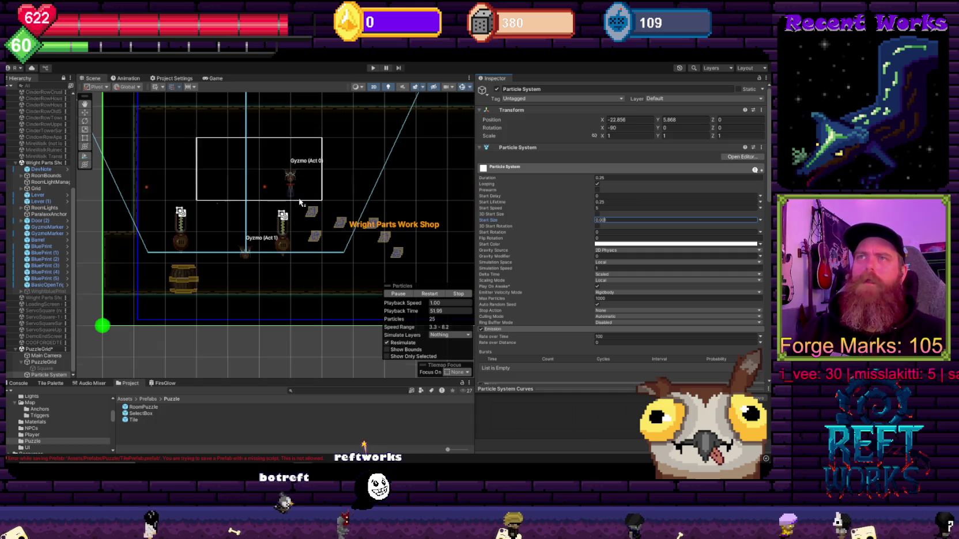
scroll(299, 202, up, 2)
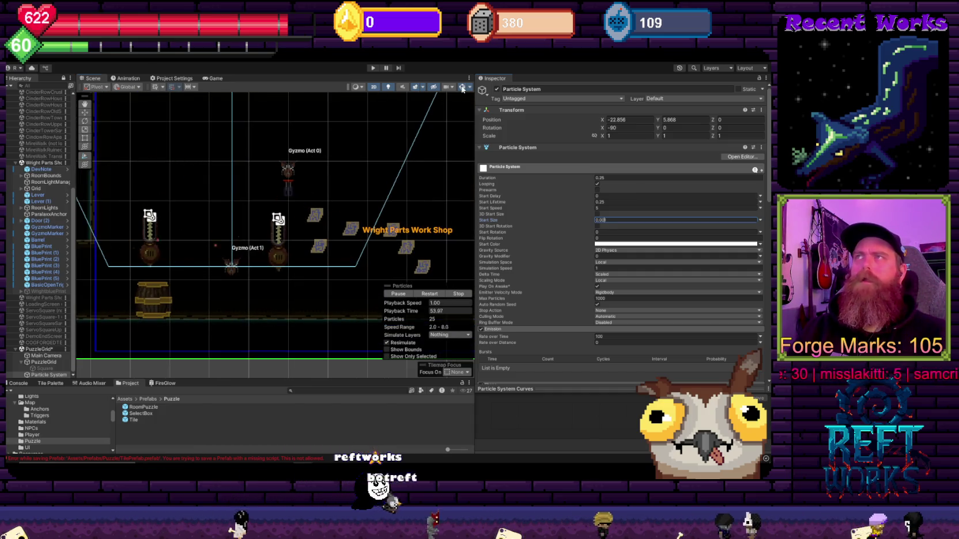
Hide gizmos, reselect the particle system, and collapse its main and Emission modules
click(463, 87)
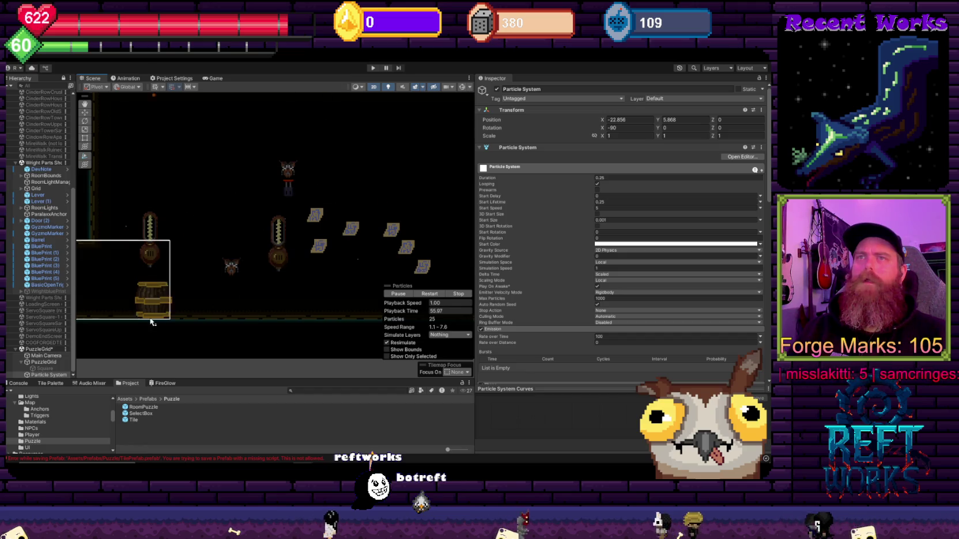
click(49, 356)
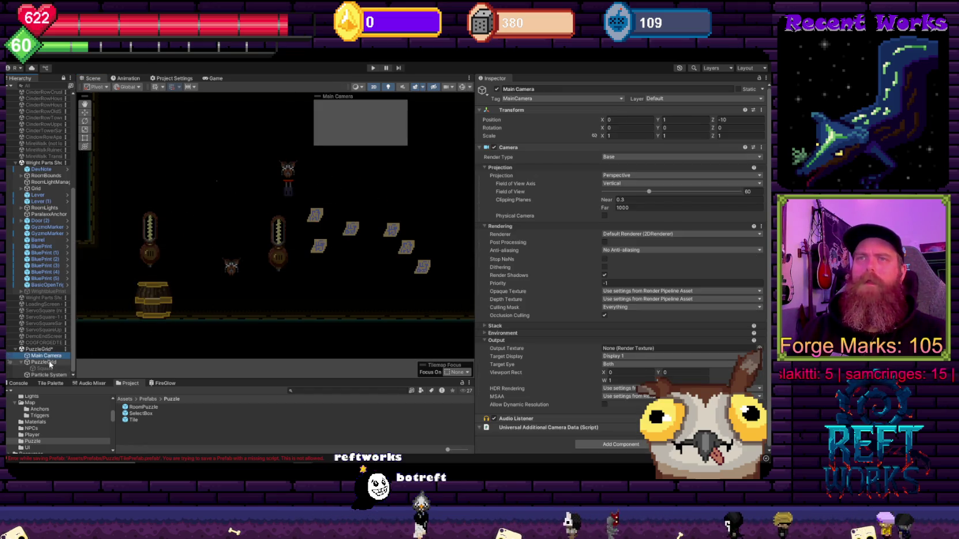
click(46, 369)
click(48, 375)
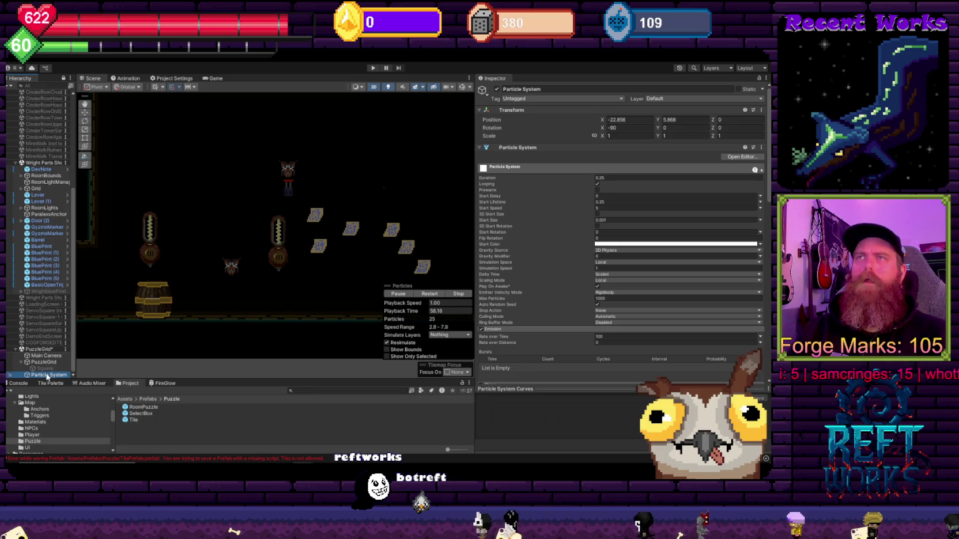
click(518, 167)
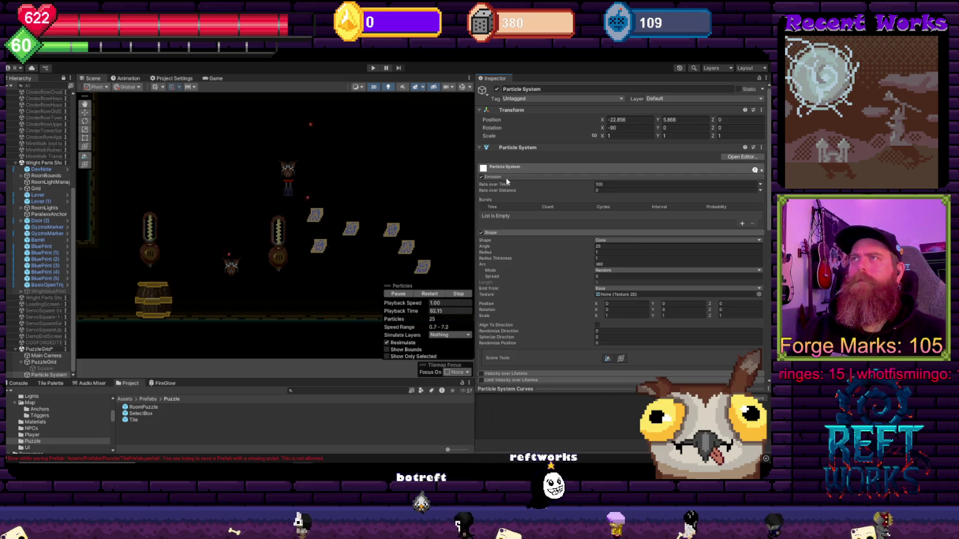
click(518, 177)
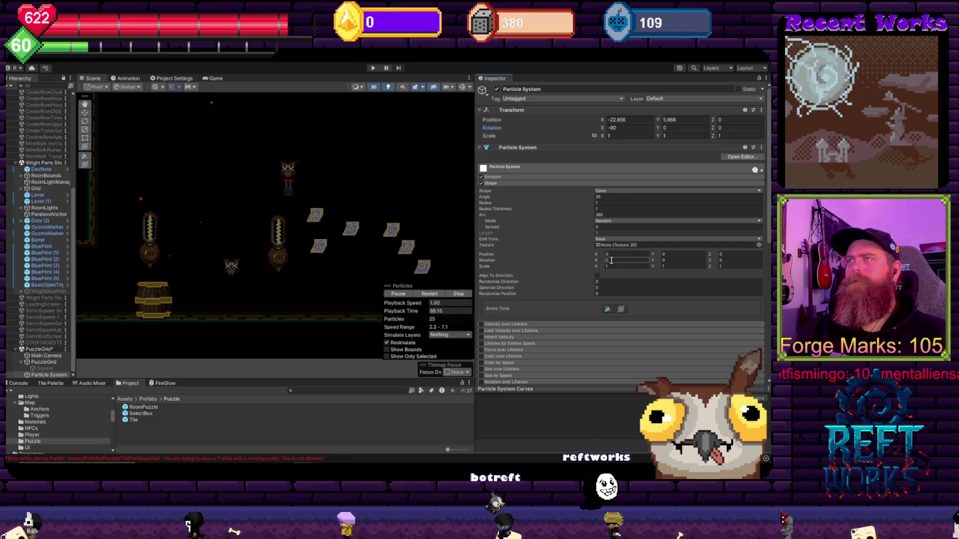
Expand the Velocity over Lifetime and Limit Velocity over Lifetime modules
scroll(567, 267, down, 5)
scroll(566, 267, down, 3)
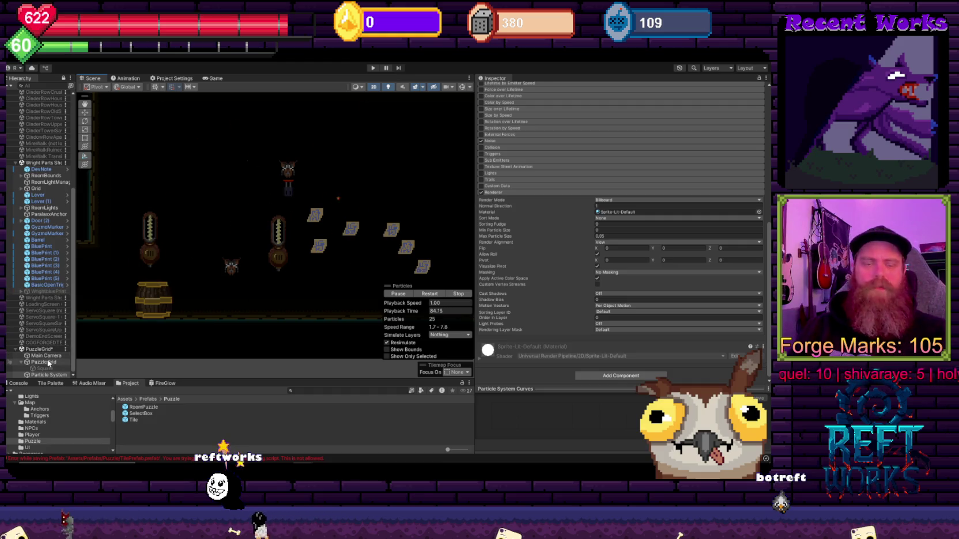
click(48, 357)
click(46, 375)
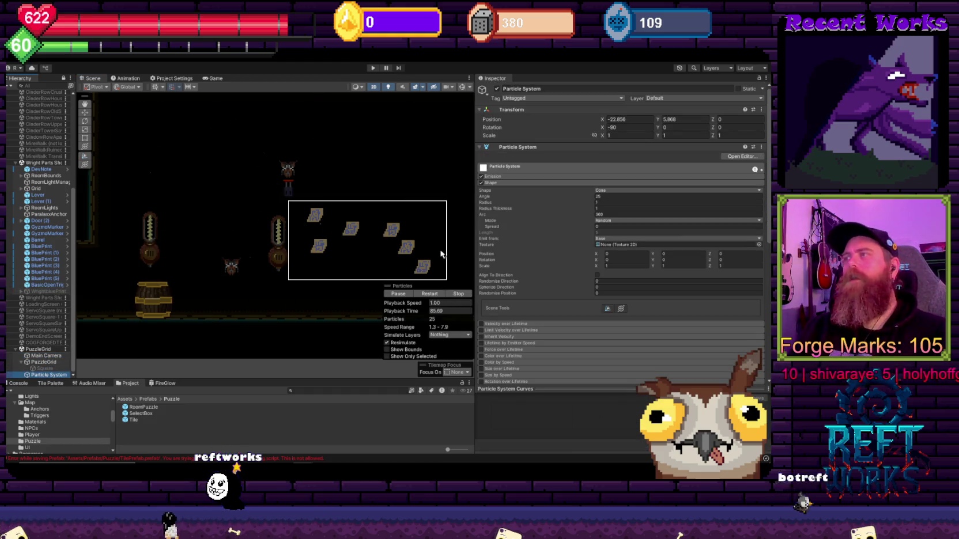
scroll(561, 240, down, 3)
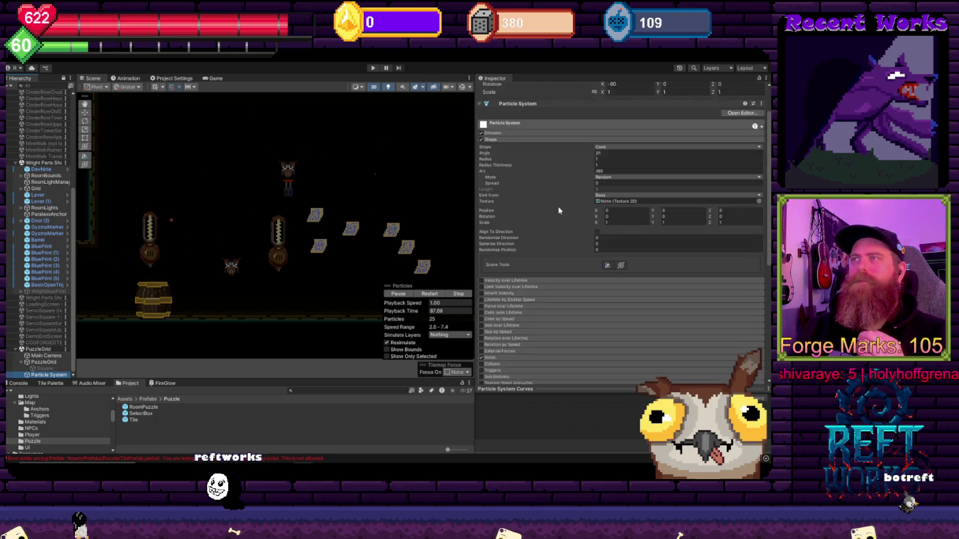
click(493, 261)
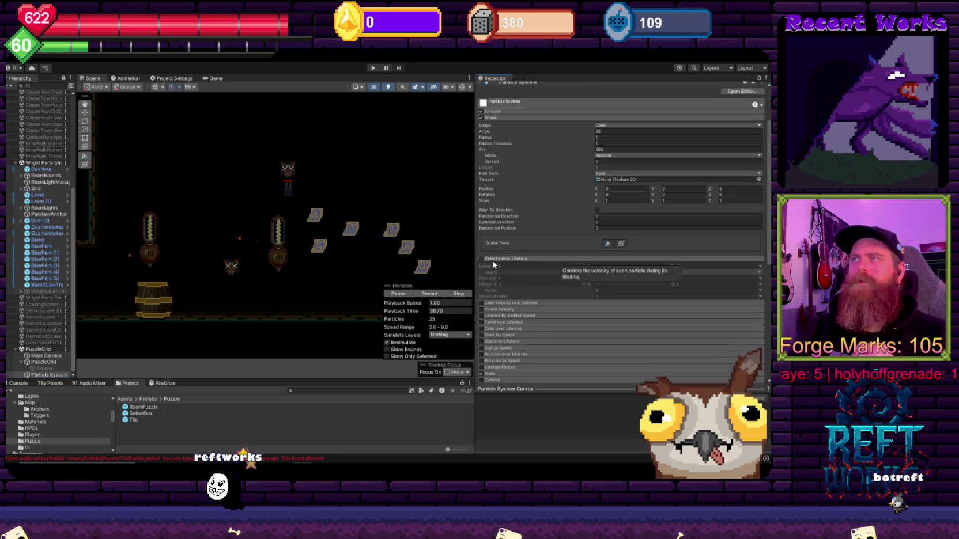
click(499, 302)
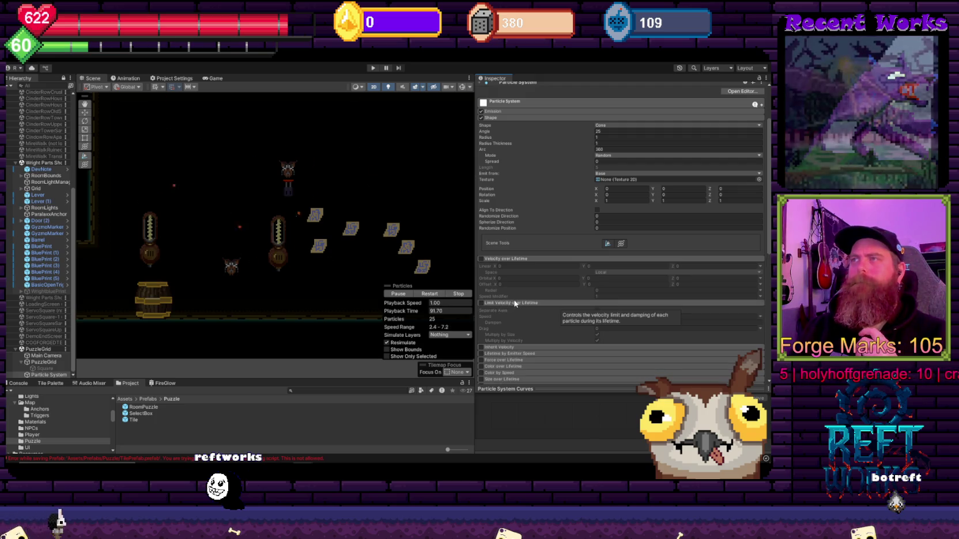
Expand Size by Speed, enable Size over Lifetime, and raise its curve's first key to 1.0
scroll(510, 301, down, 4)
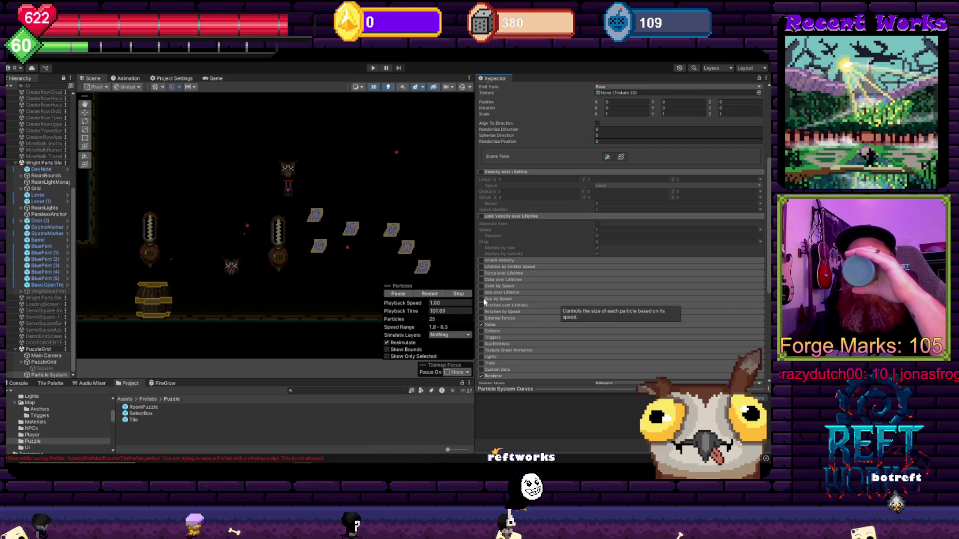
click(484, 299)
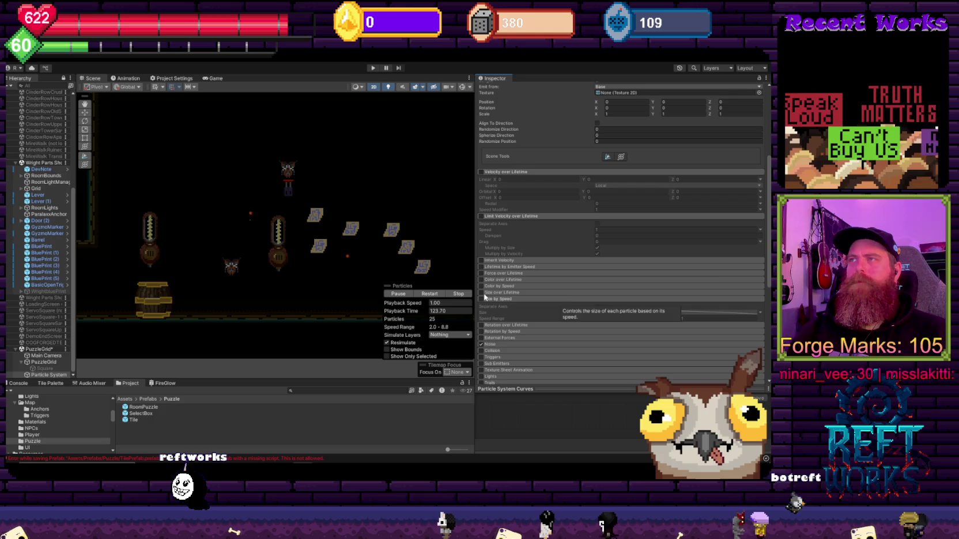
click(482, 294)
click(481, 292)
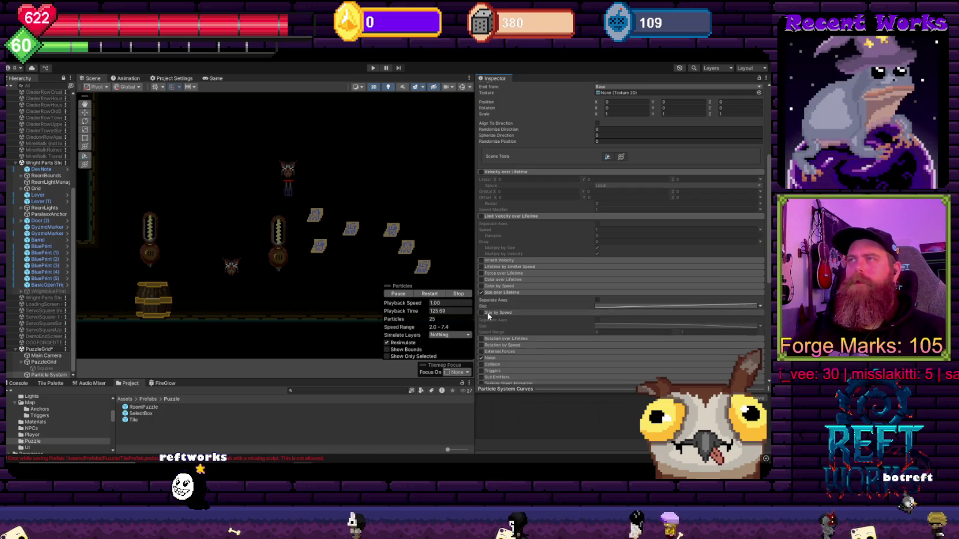
click(599, 306)
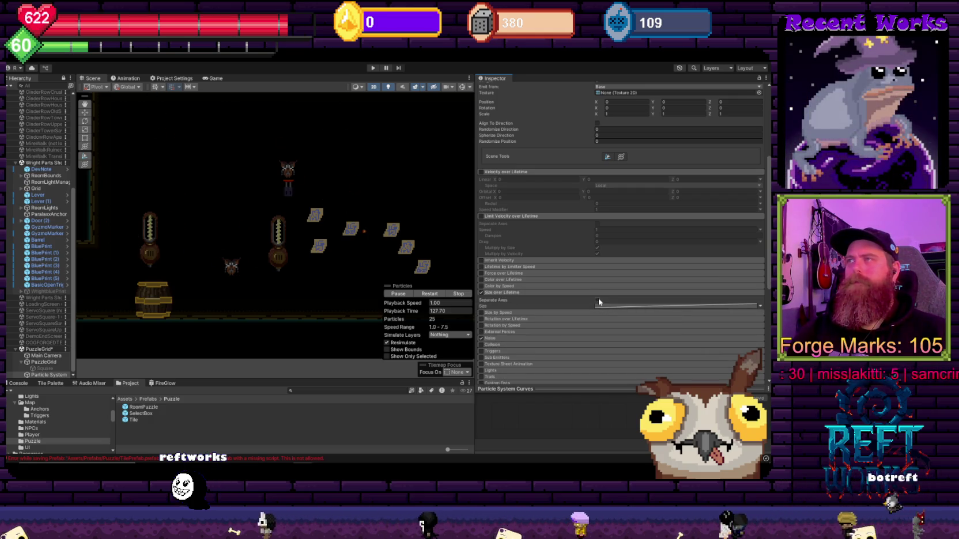
drag(491, 431, 485, 404)
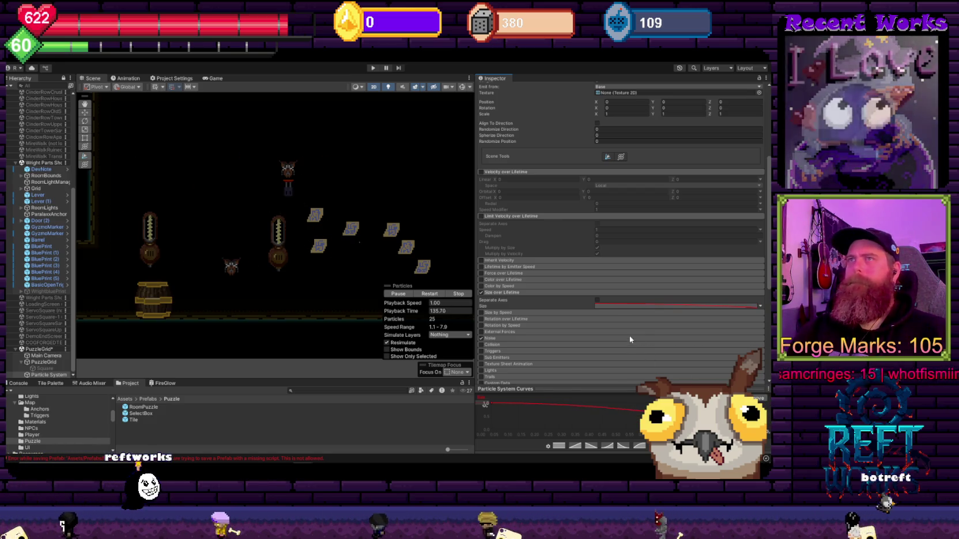
scroll(634, 328, up, 5)
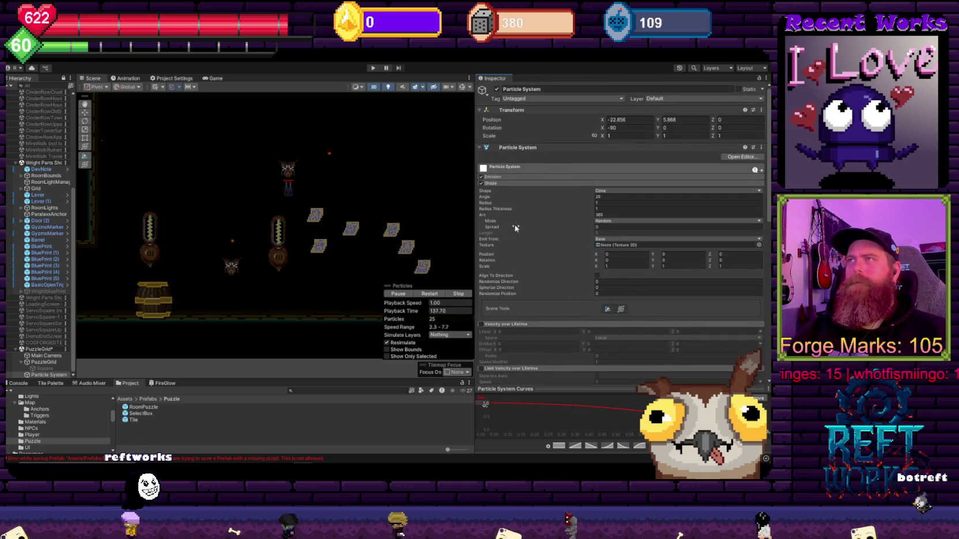
Expand the main module and set Start Size to 0.2, then revise it to 0.05
click(501, 183)
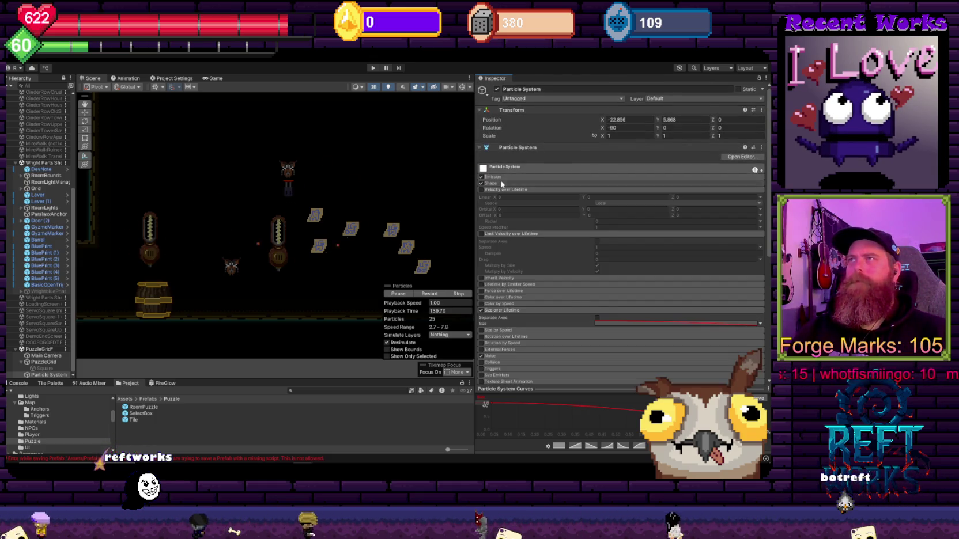
click(501, 183)
click(492, 177)
click(492, 177)
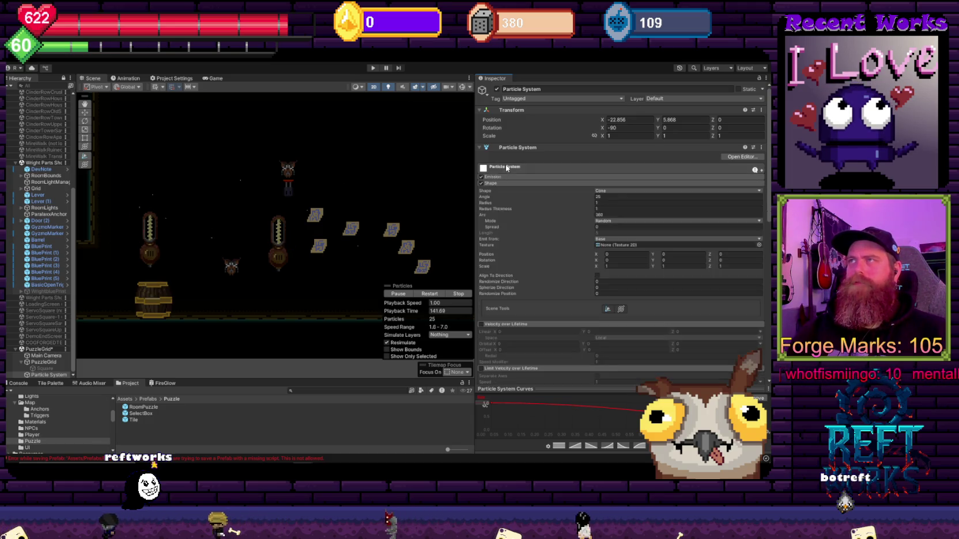
click(505, 167)
click(612, 201)
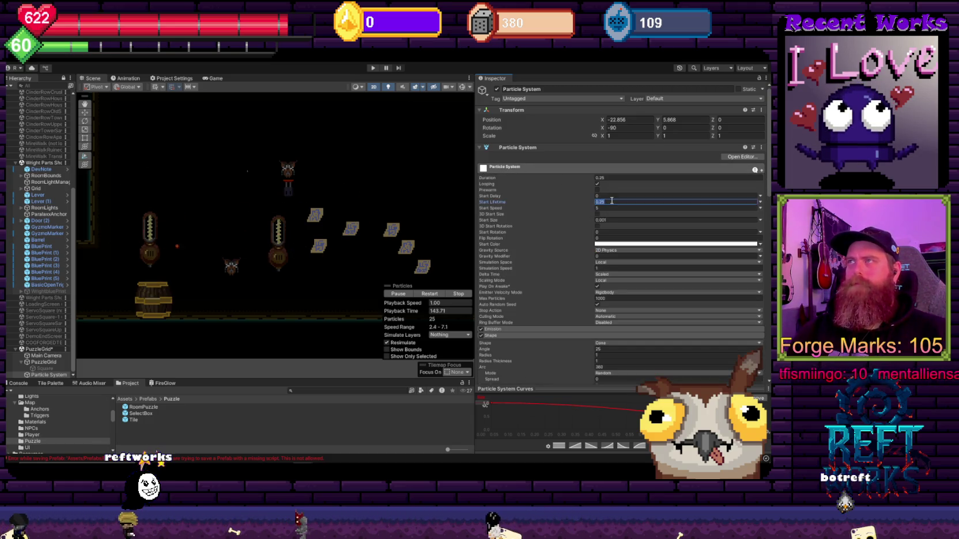
click(608, 220)
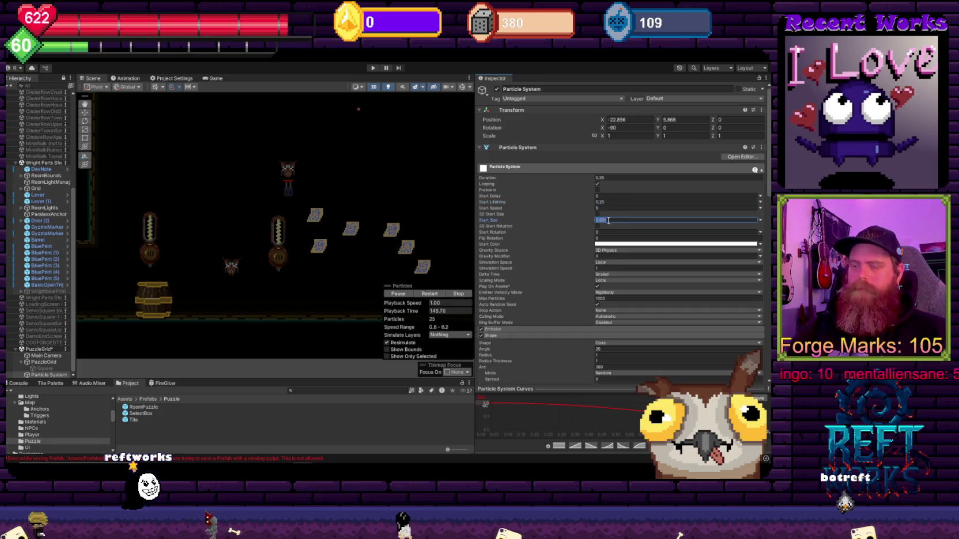
text(0.)
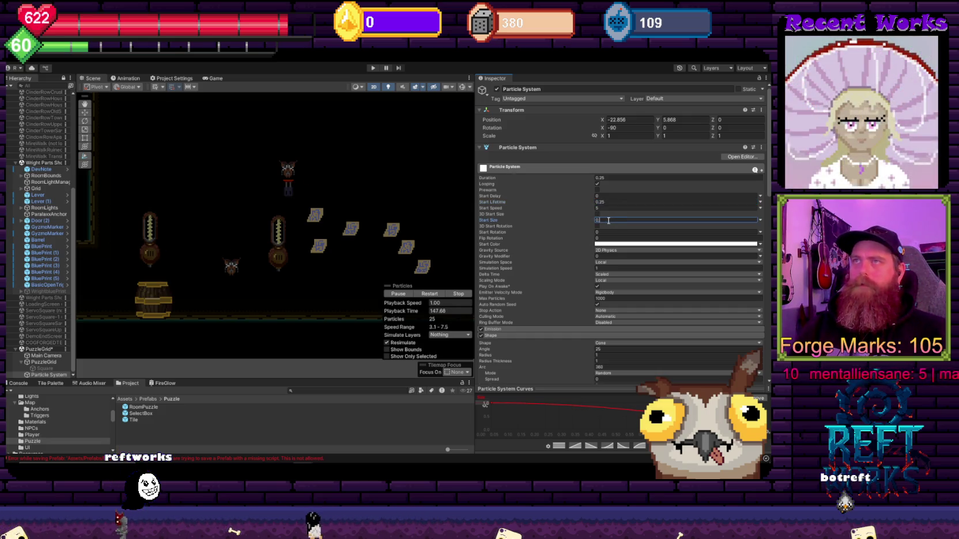
text(2)
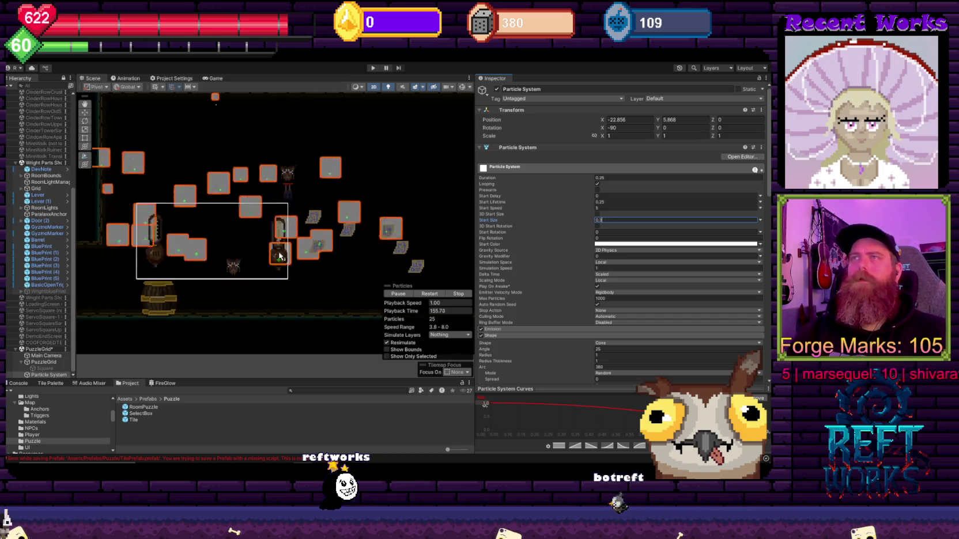
key(BackSpace)
text(05)
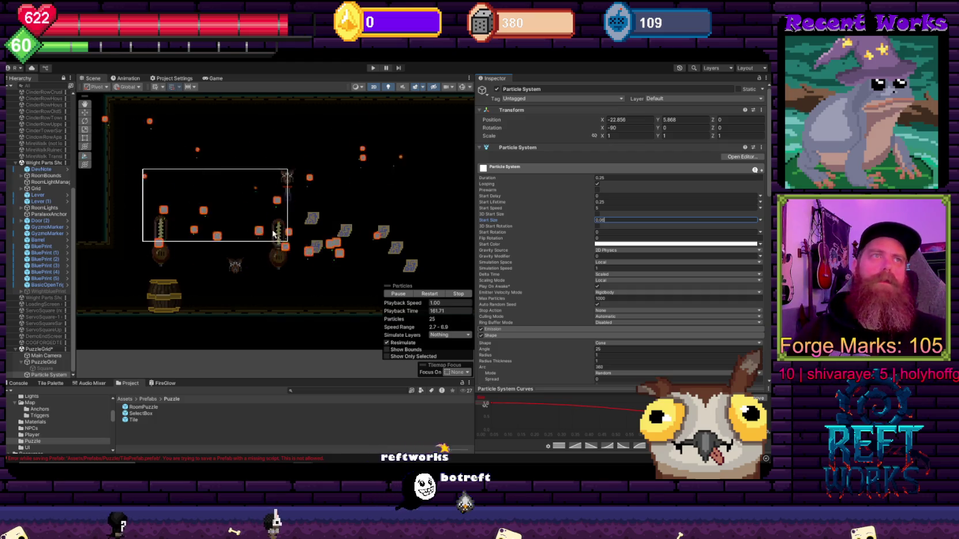
Turn off Looping and replay the particle burst to confirm it fires once
scroll(274, 234, down, 1)
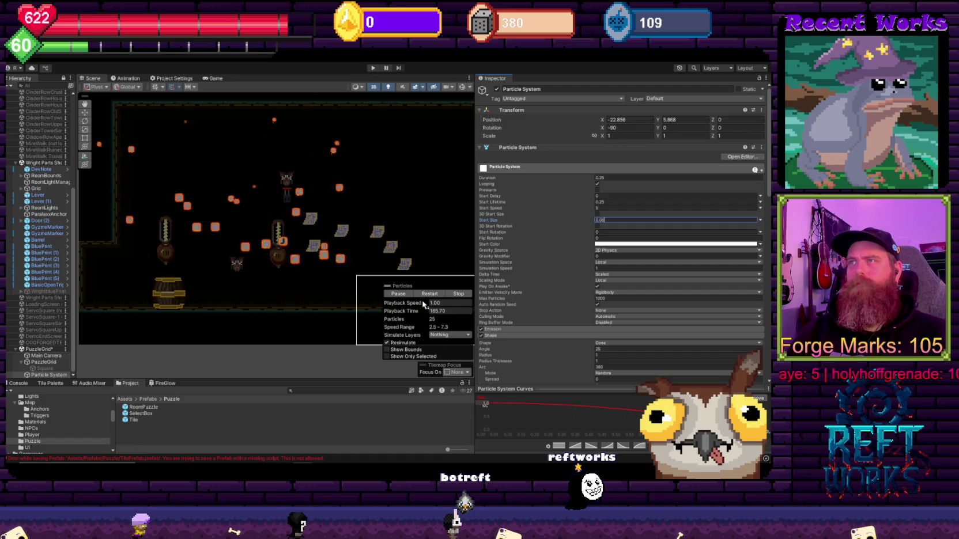
click(598, 183)
click(398, 294)
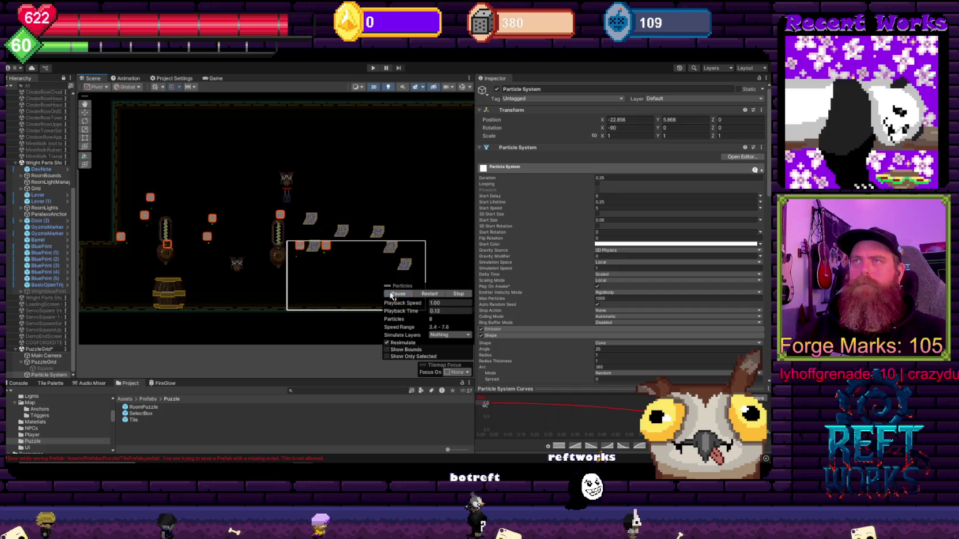
click(387, 295)
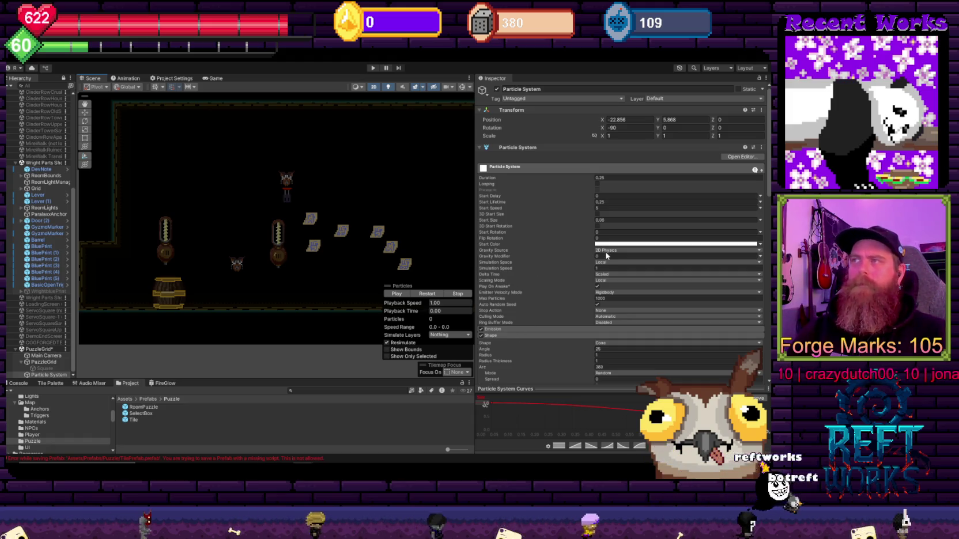
scroll(548, 305, down, 5)
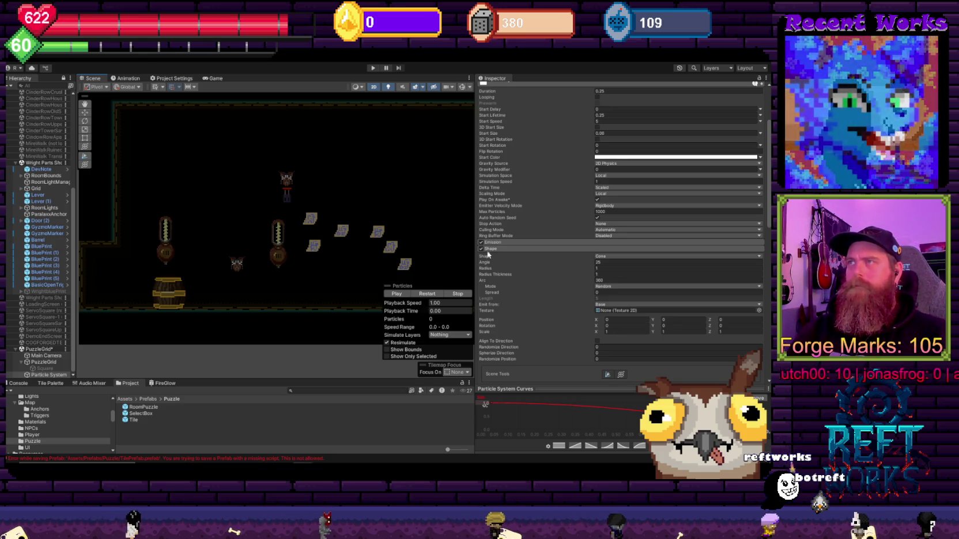
Try Barreltest as the Shape texture and replay the burst to preview it
click(760, 310)
scroll(712, 357, down, 3)
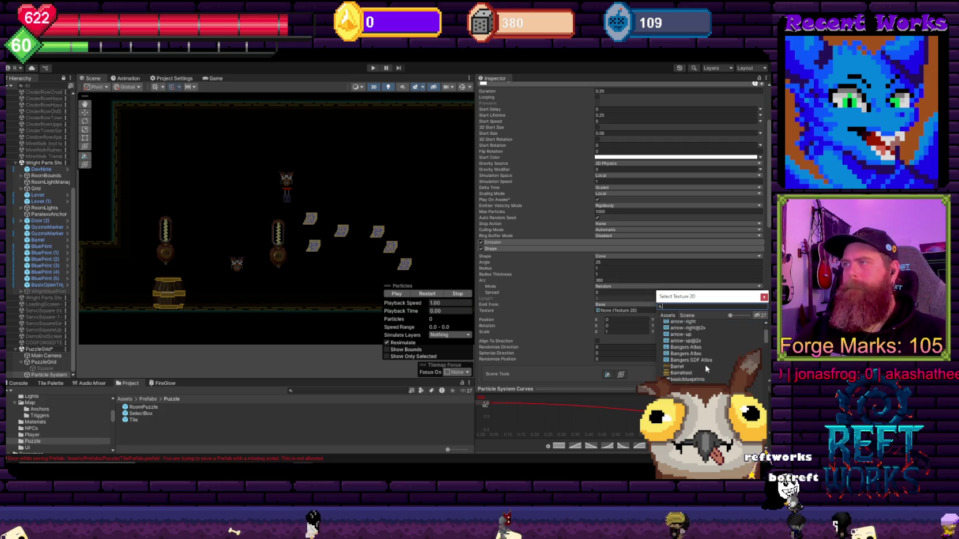
double_click(680, 373)
click(404, 295)
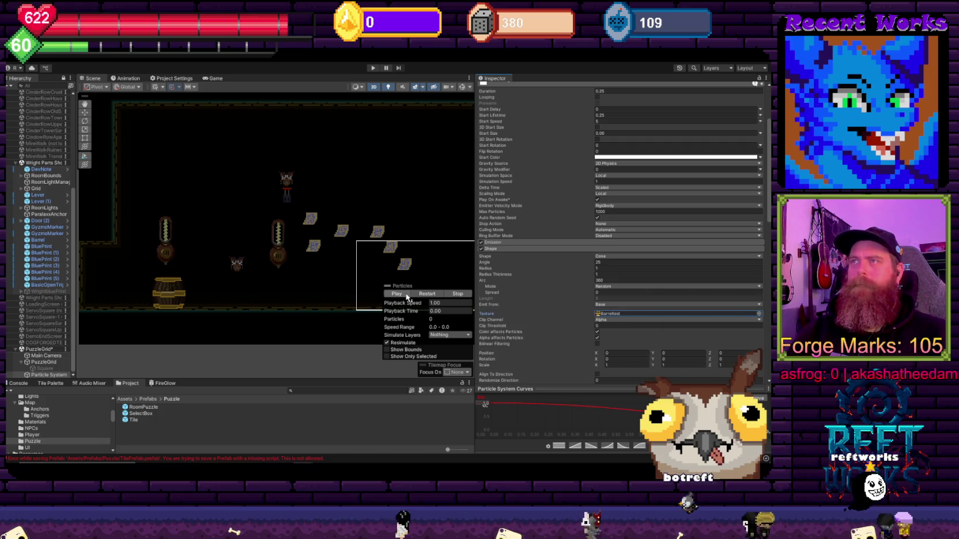
click(406, 295)
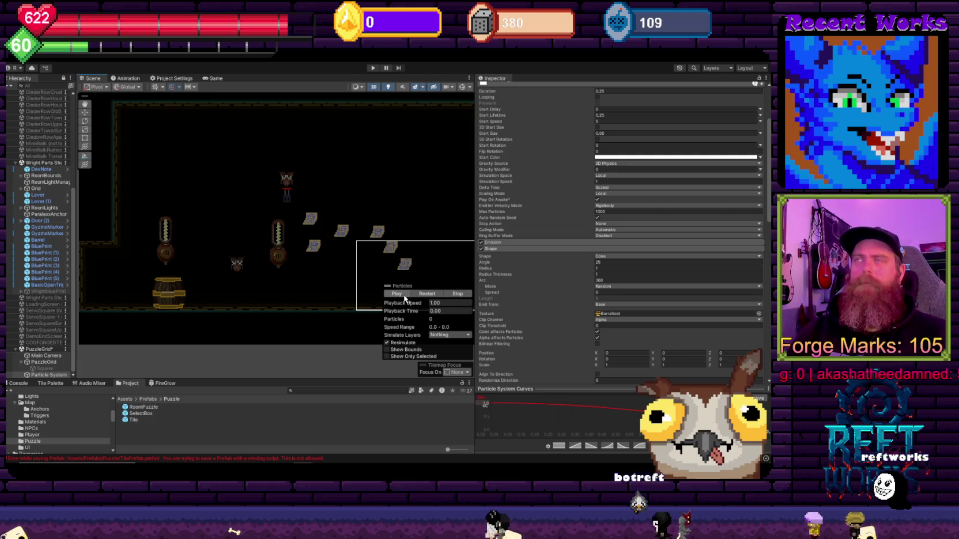
click(403, 295)
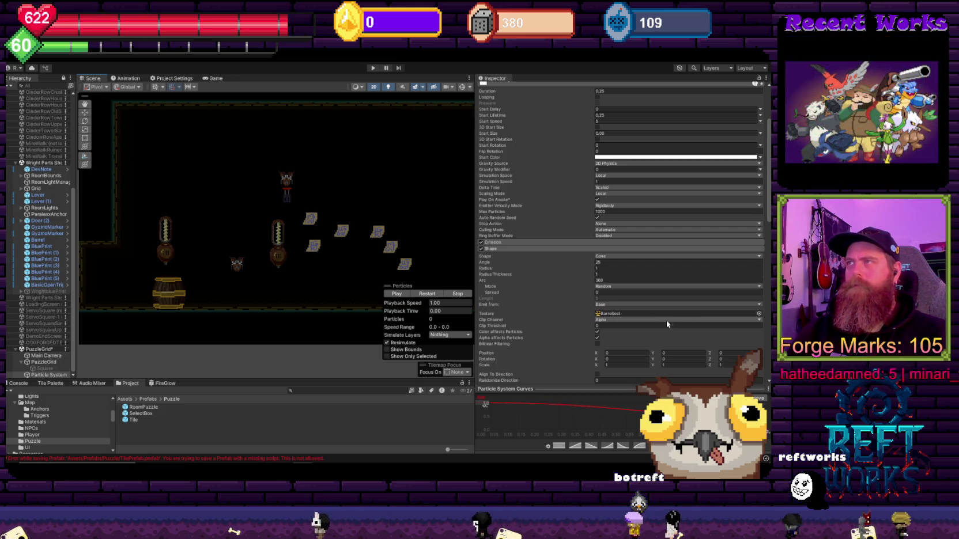
Set the Shape texture back to None and show the shape's Scene editing handles
click(760, 314)
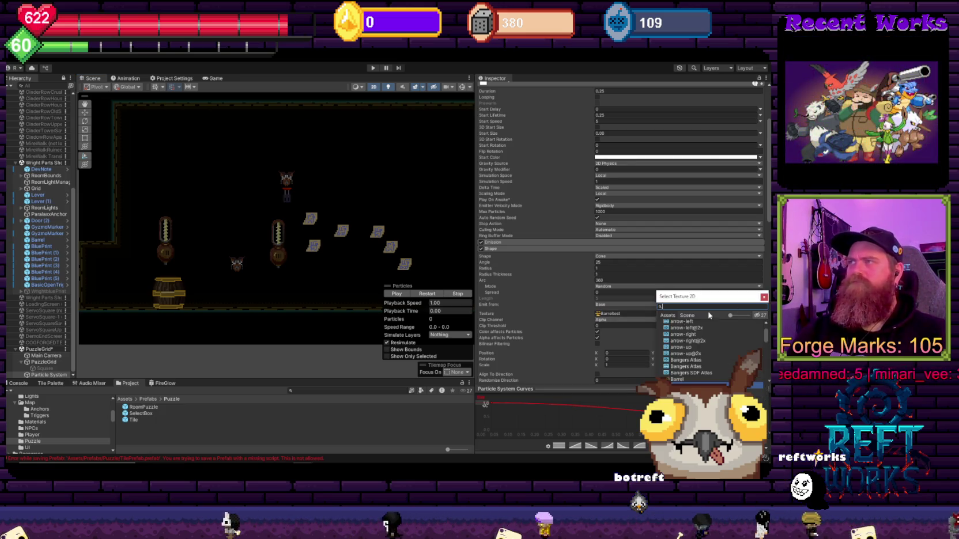
double_click(675, 324)
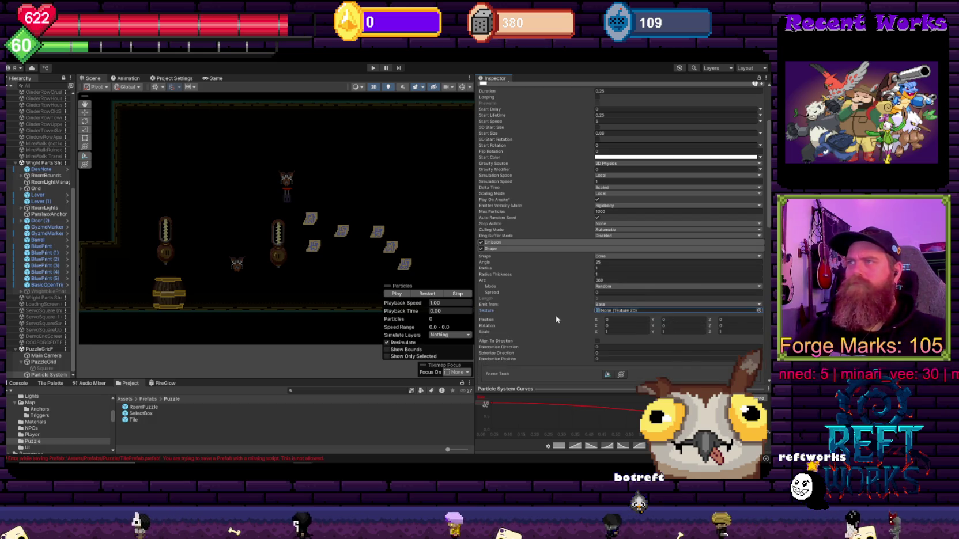
scroll(554, 322, down, 3)
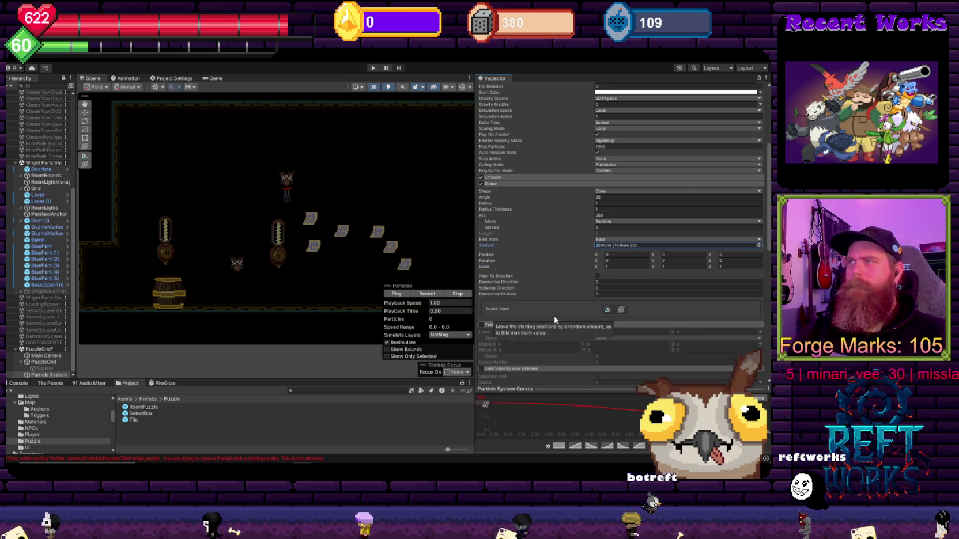
click(621, 310)
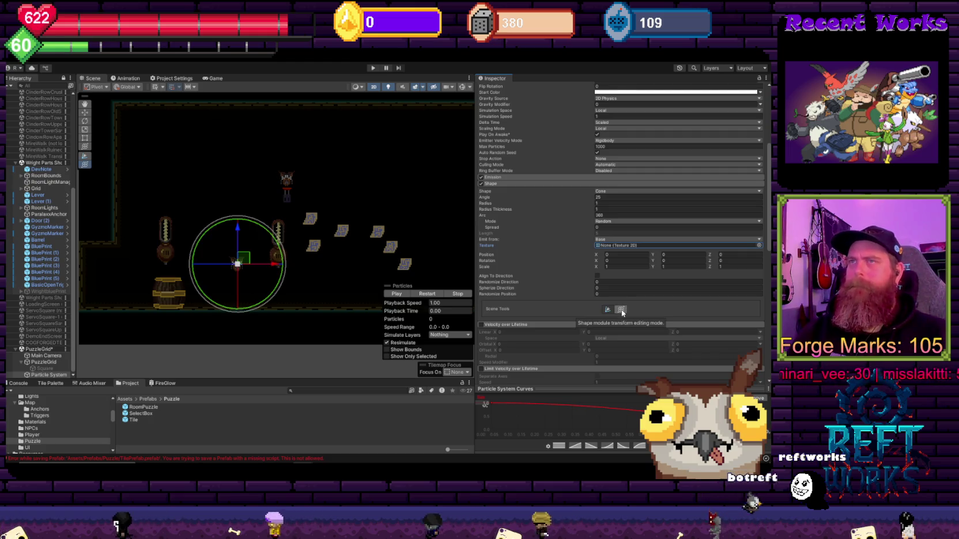
Toggle the Shape gizmo and rotate the emission circle in the Scene view
click(621, 310)
click(621, 310)
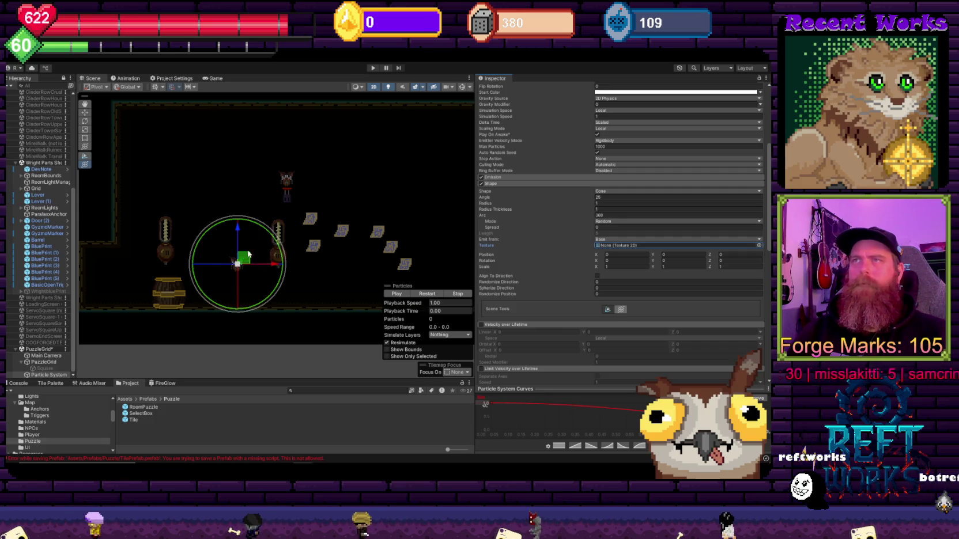
mouse_move(240, 230)
mouse_down()
mouse_move(295, 262)
mouse_move(210, 220)
mouse_move(203, 252)
mouse_move(243, 224)
mouse_move(234, 225)
mouse_move(248, 228)
mouse_up()
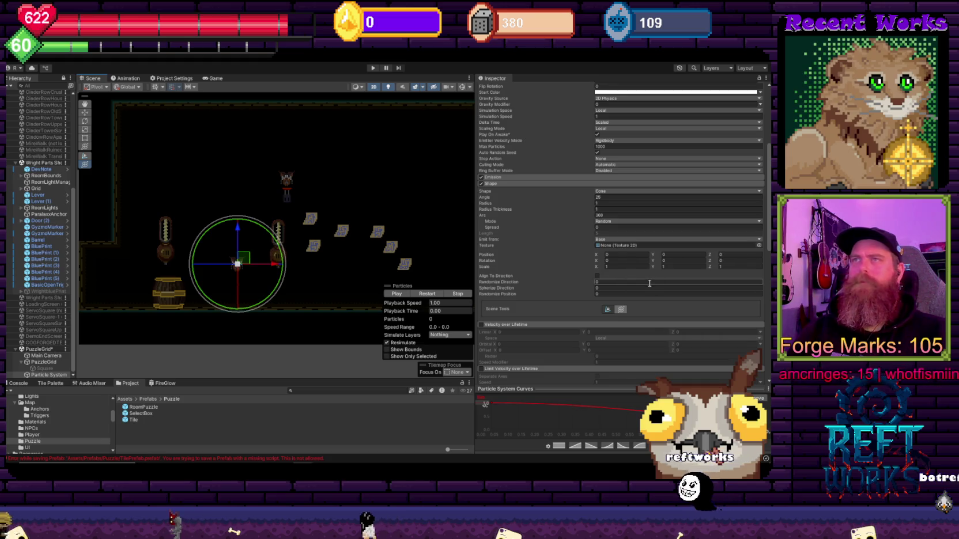
scroll(540, 307, down, 3)
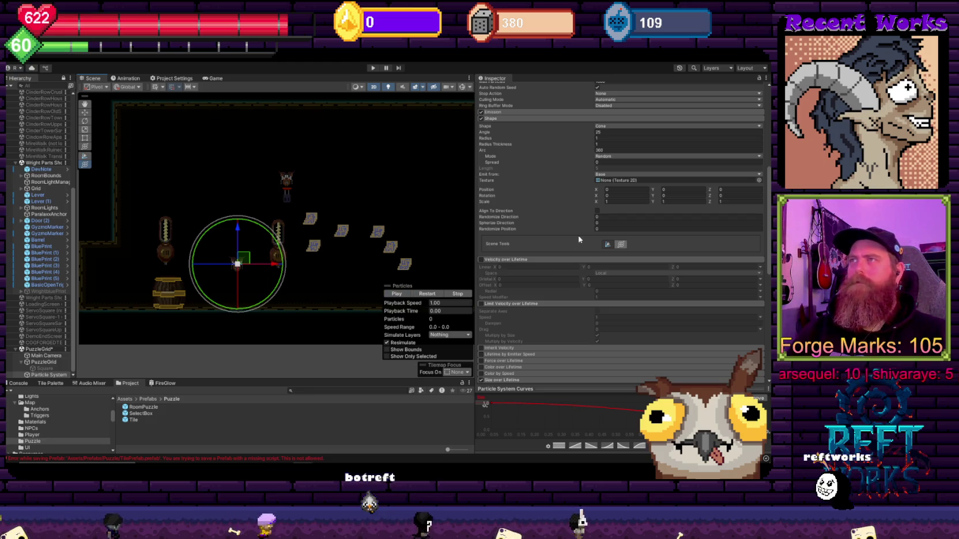
scroll(578, 242, up, 5)
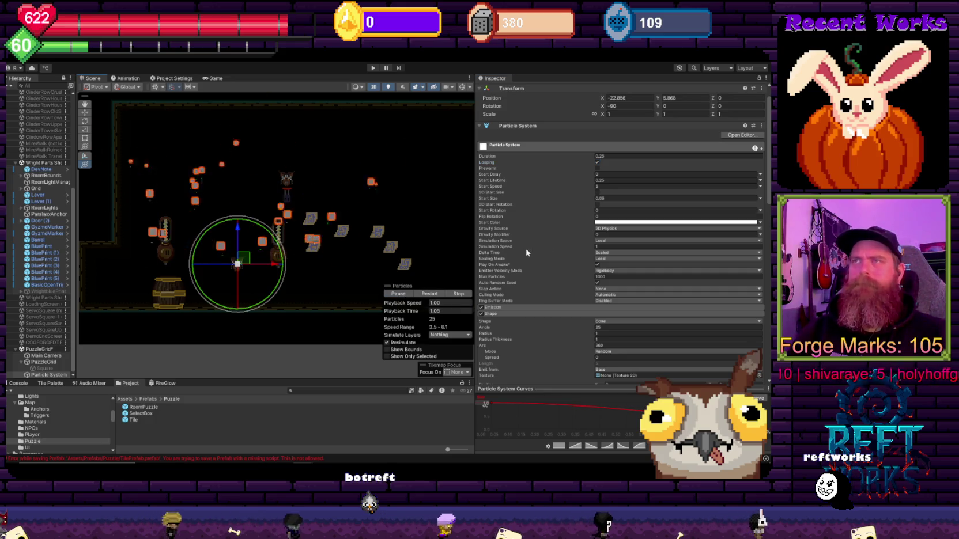
Scrub the cone Radius down to about 0.128 and Radius Thickness to about 0.67
scroll(628, 284, down, 2)
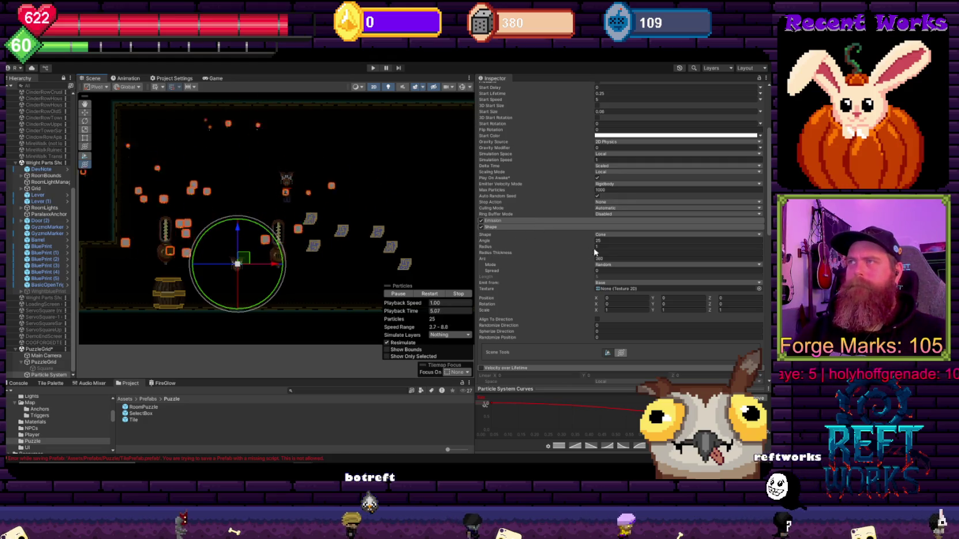
click(492, 247)
drag(492, 247, 478, 250)
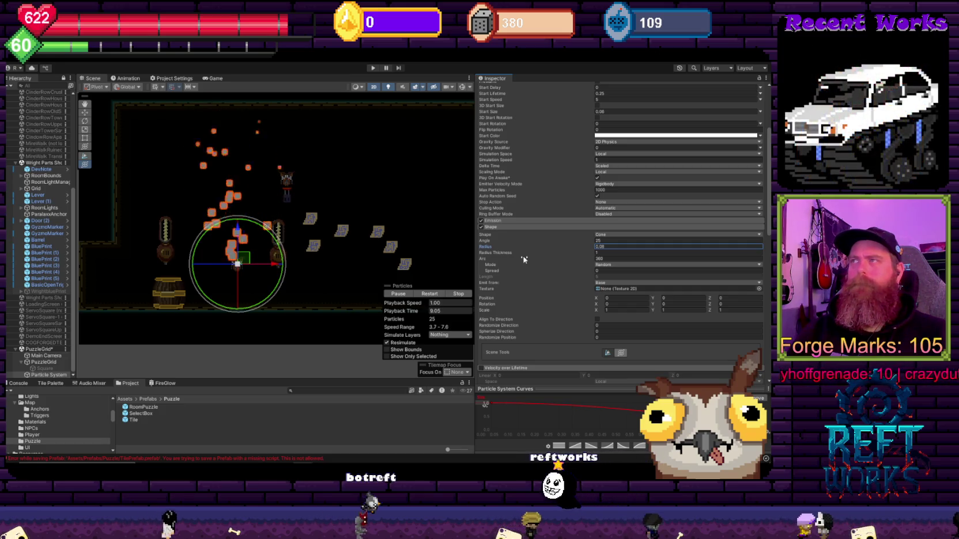
click(489, 253)
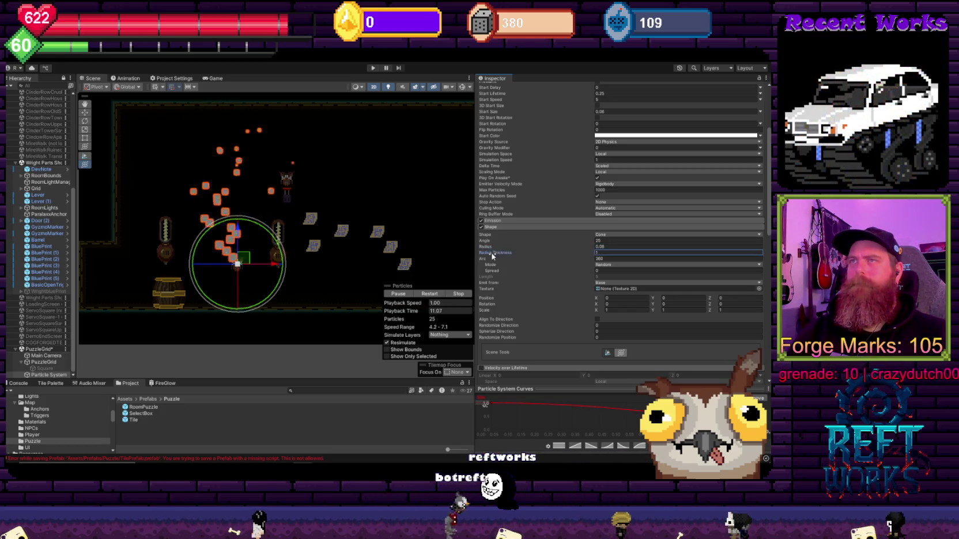
drag(494, 253, 481, 258)
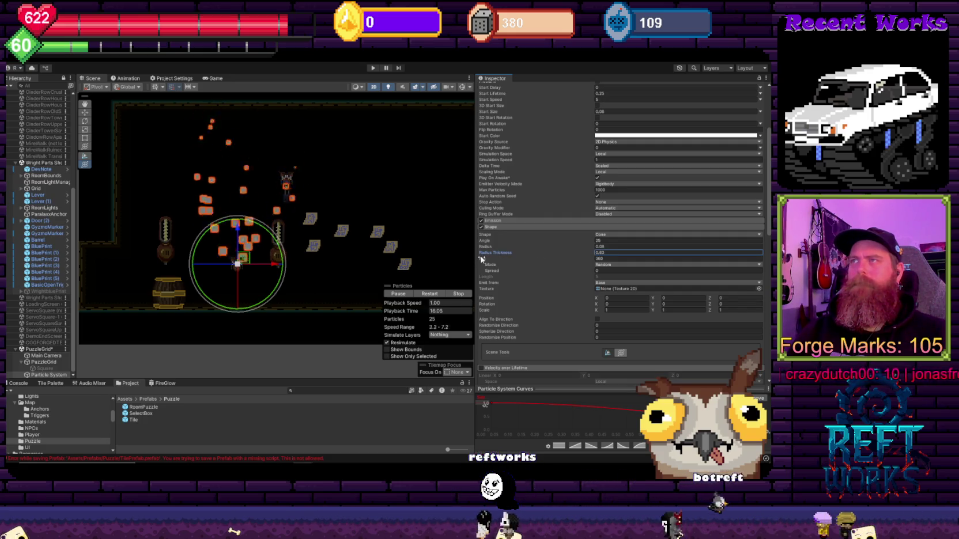
Adjust the cone base with its Scene handle and tweak the Arc value
click(606, 353)
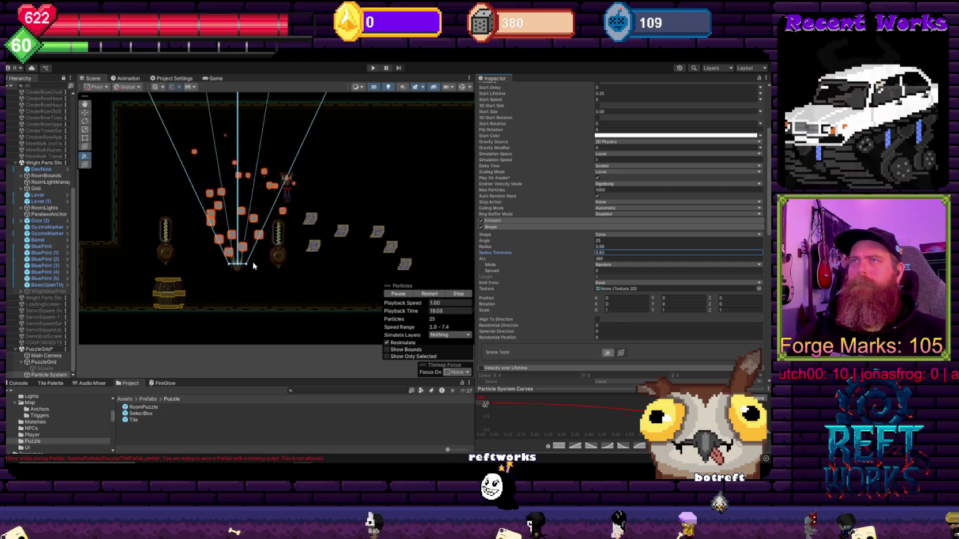
drag(247, 264, 224, 266)
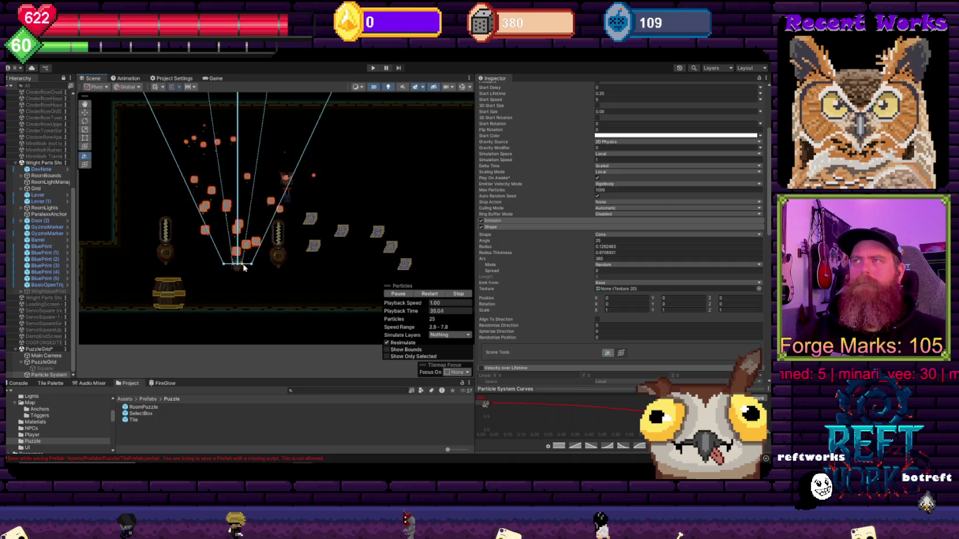
drag(484, 260, 454, 265)
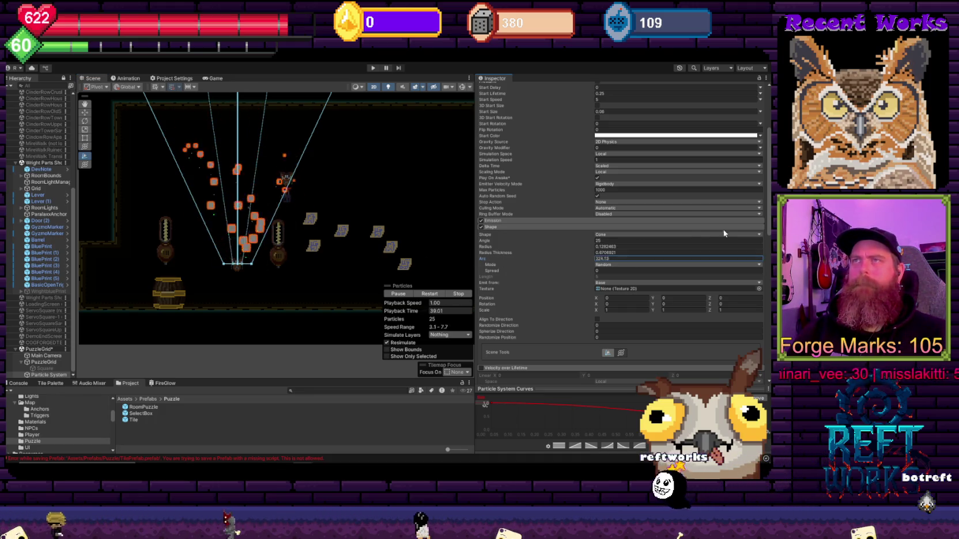
click(602, 258)
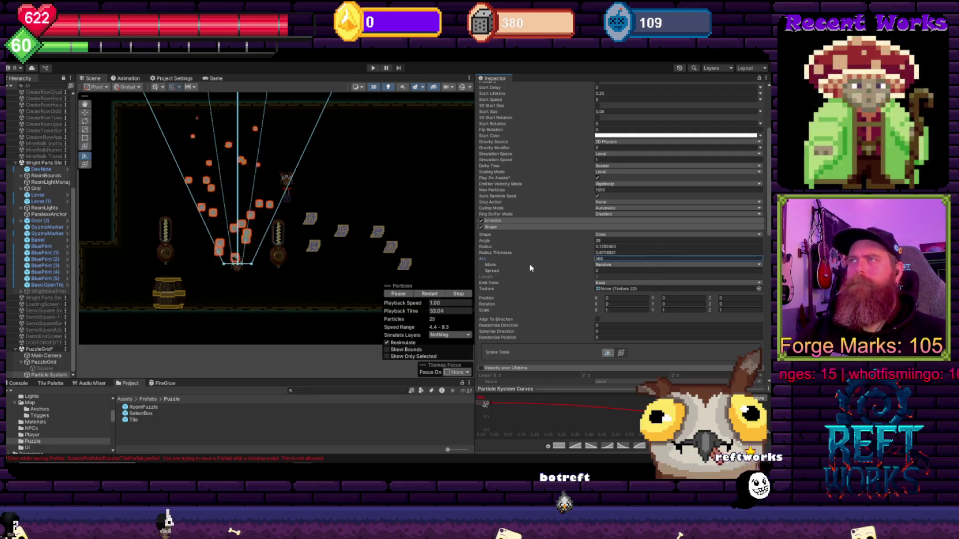
Set the cone's Arc Mode to Loop and enable the Noise module
click(600, 265)
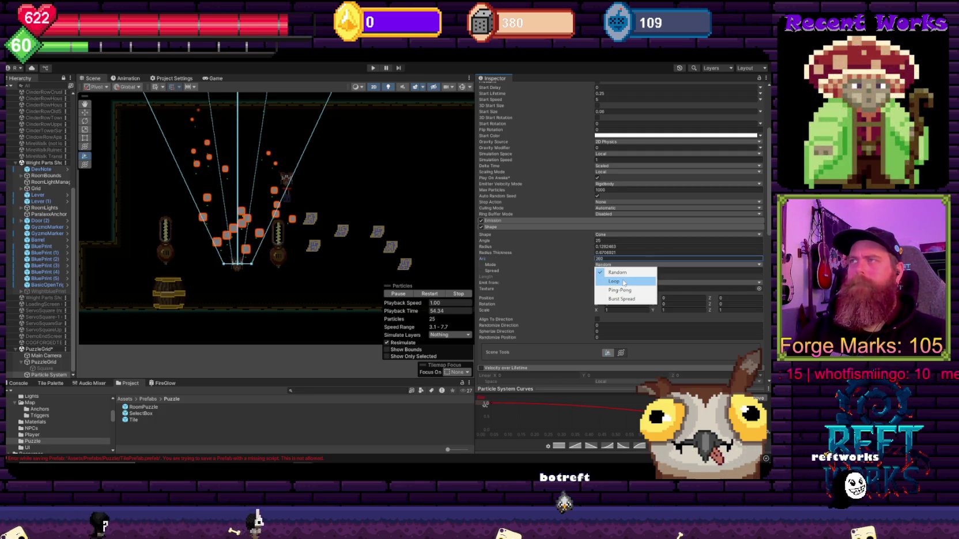
click(624, 282)
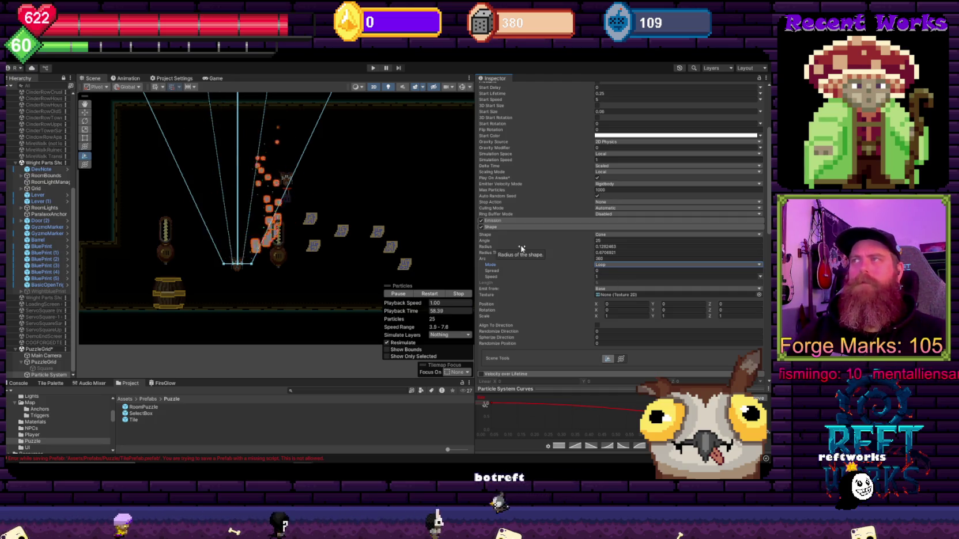
scroll(507, 242, down, 6)
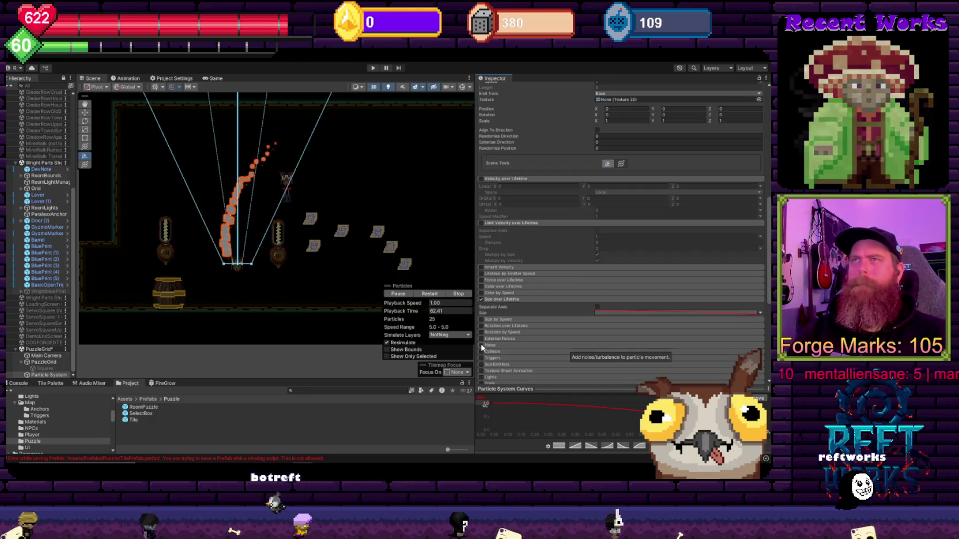
click(481, 345)
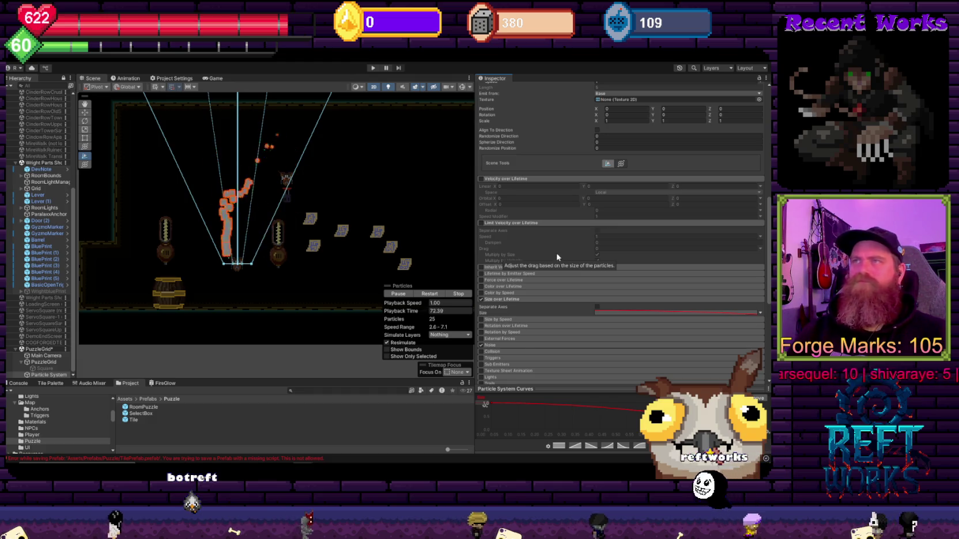
scroll(558, 254, up, 4)
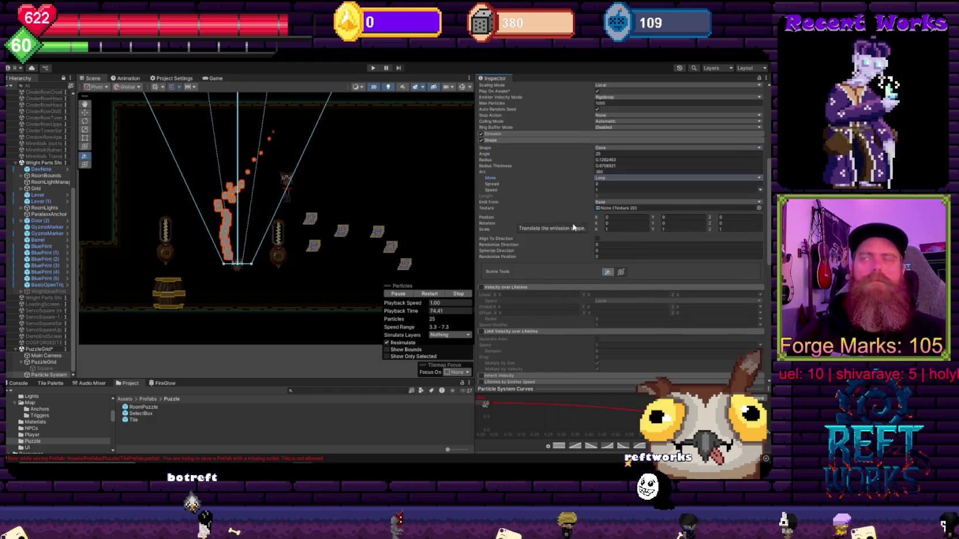
scroll(570, 242, up, 5)
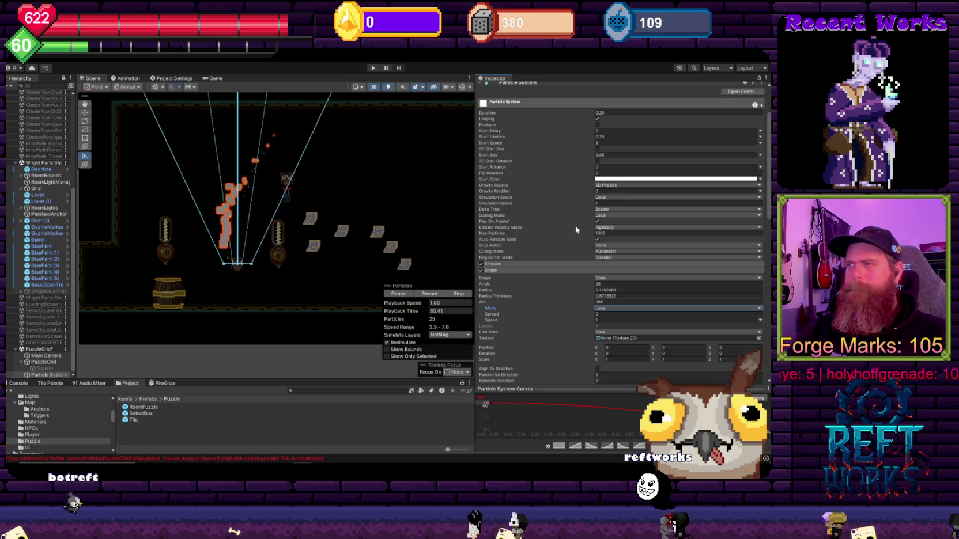
scroll(576, 225, up, 3)
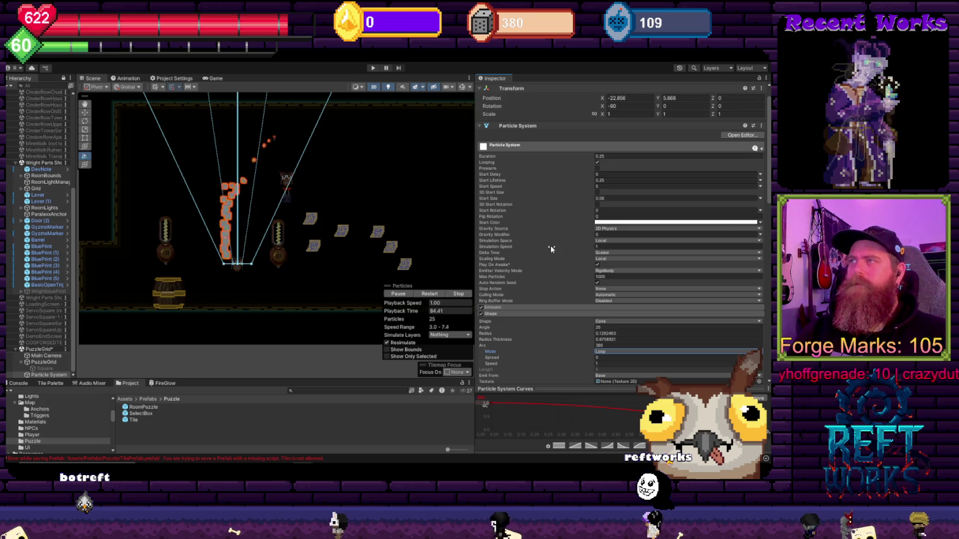
scroll(511, 311, down, 1)
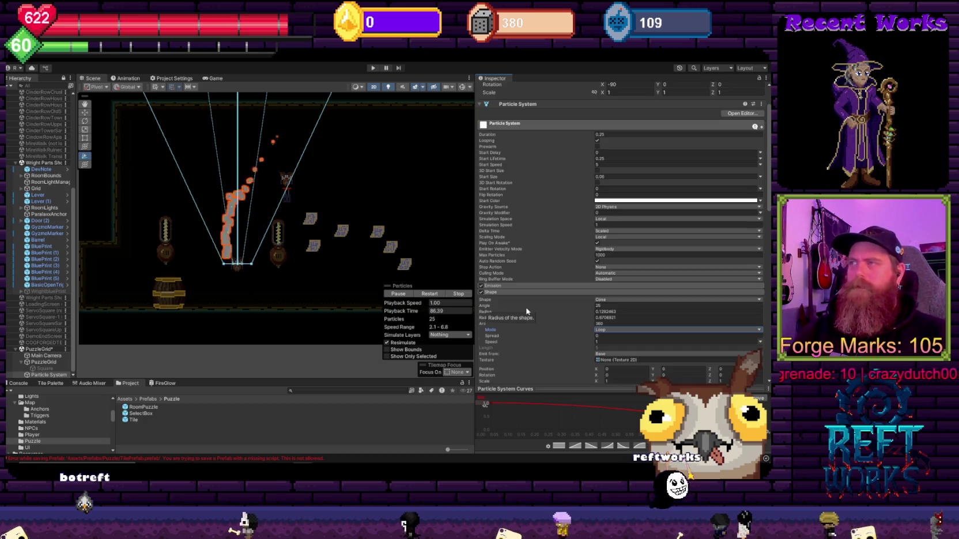
scroll(555, 302, down, 2)
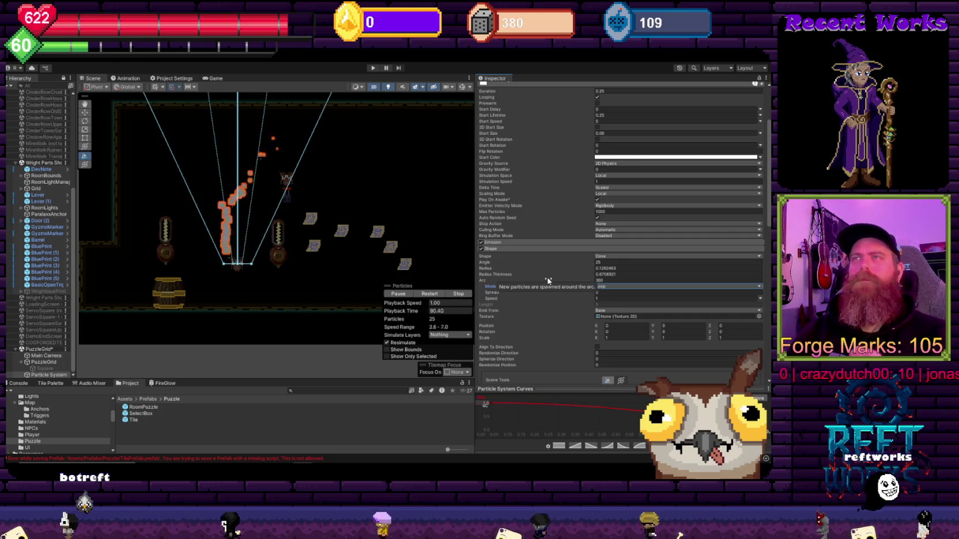
Try Burst Spread arc mode with spread 1, then Ping-Pong, and return to Random
click(605, 287)
click(616, 320)
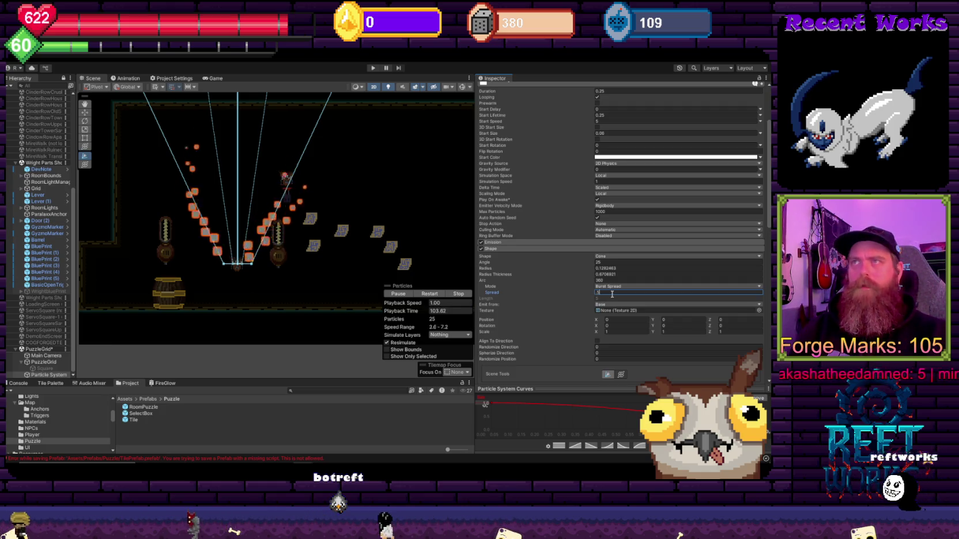
key(BackSpace)
key(BackSpace)
key(BackSpace)
text(1)
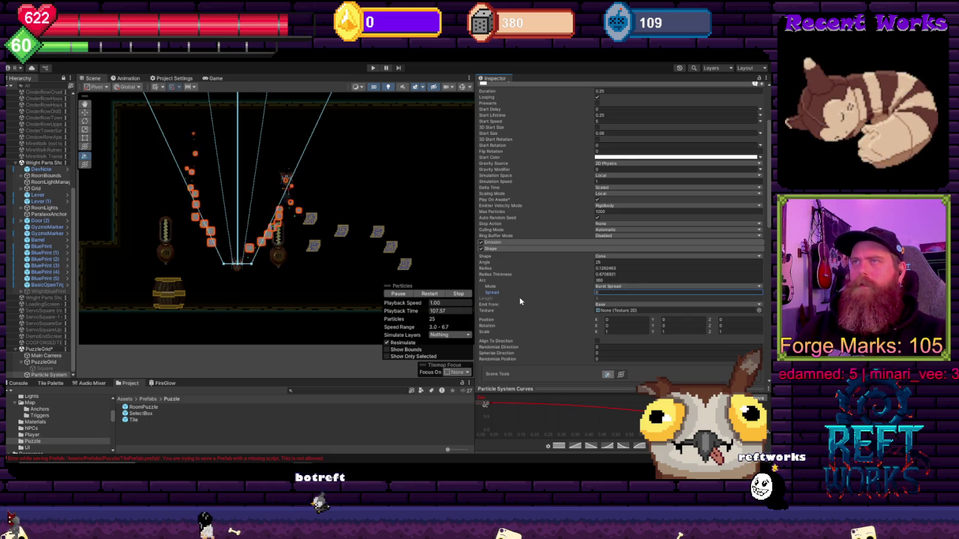
click(621, 286)
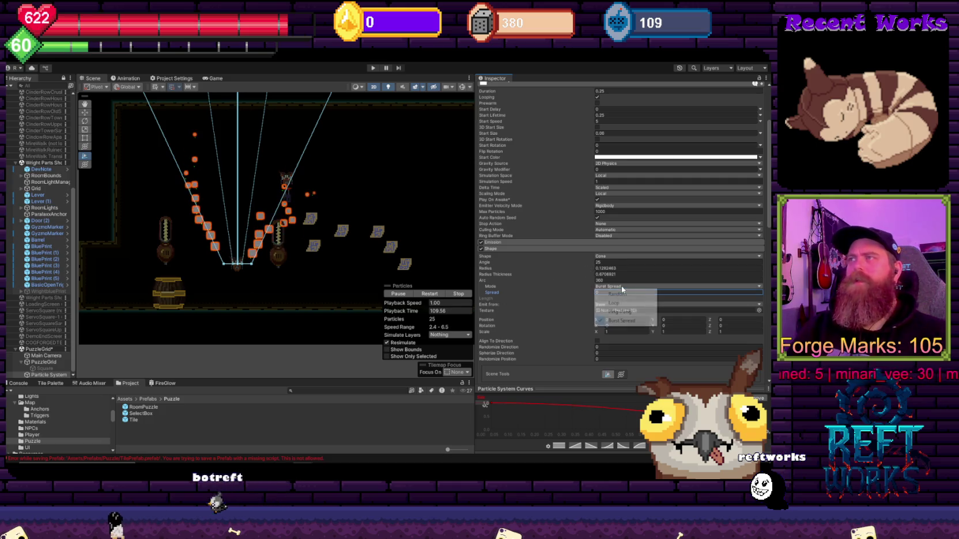
click(640, 309)
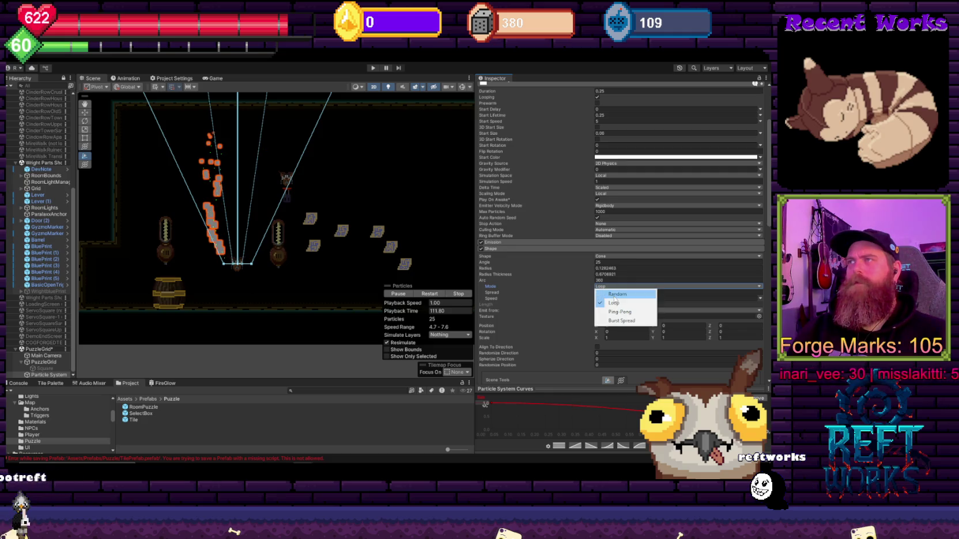
click(615, 294)
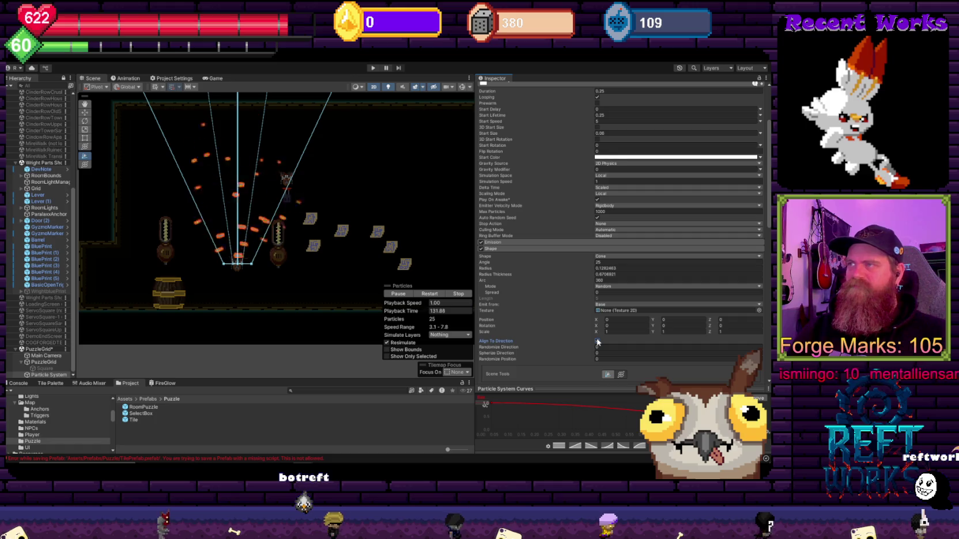
Set Spherize Direction to 0.58, Randomize Position to 0, and Randomize Direction to 1
click(539, 326)
scroll(536, 329, down, 3)
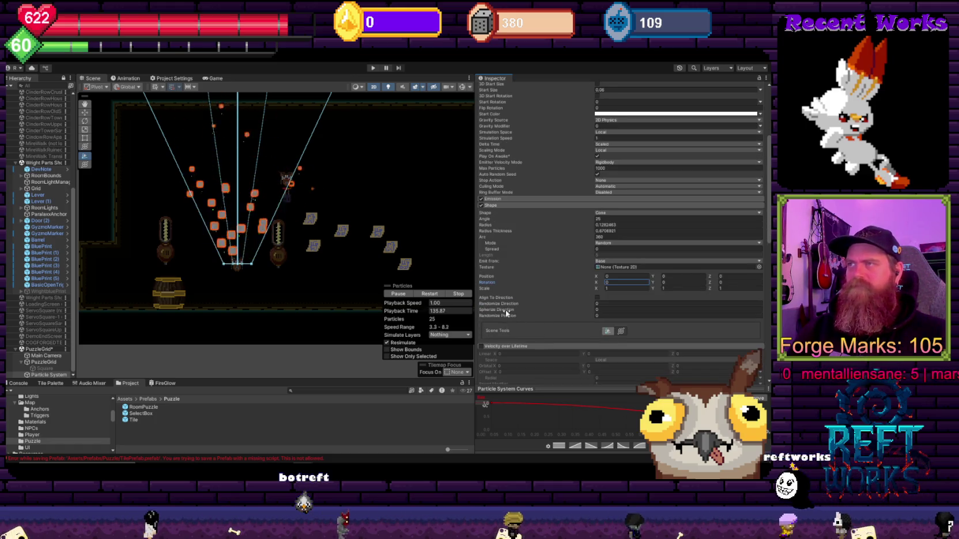
mouse_move(497, 310)
drag(497, 310, 539, 314)
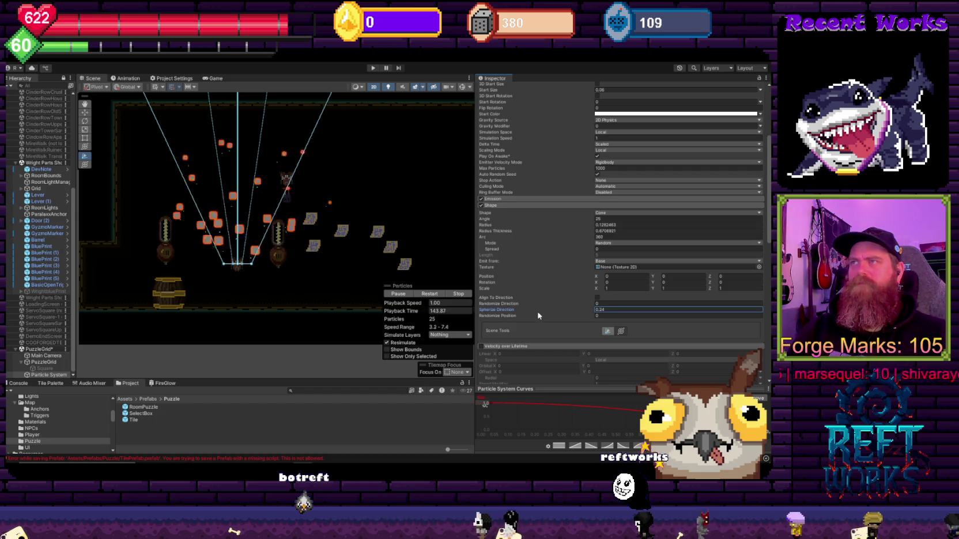
drag(519, 318, 501, 315)
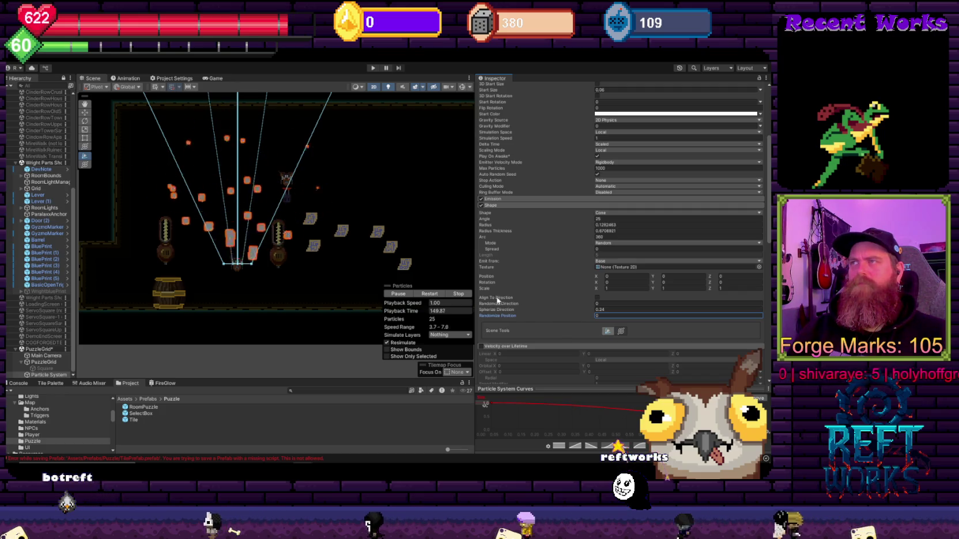
click(495, 305)
drag(499, 306, 510, 306)
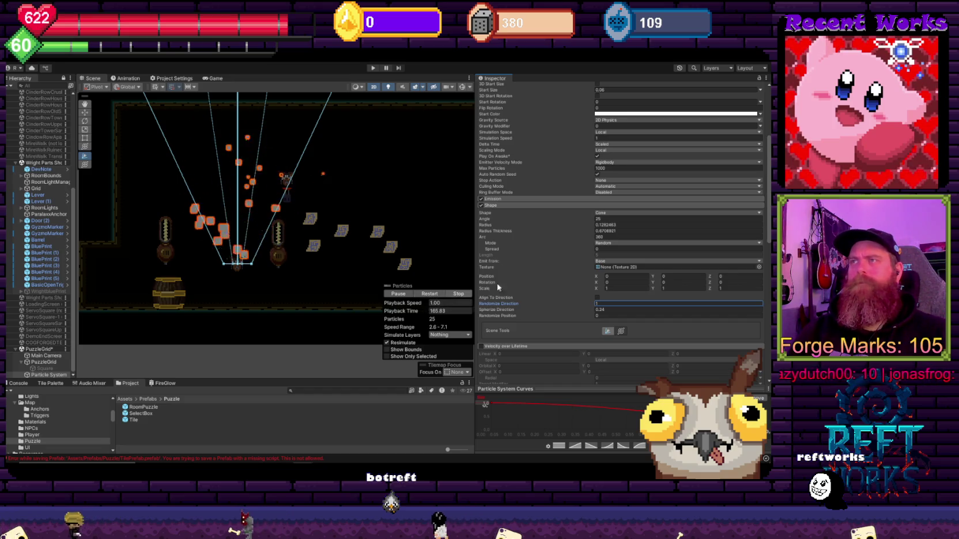
scroll(547, 260, up, 5)
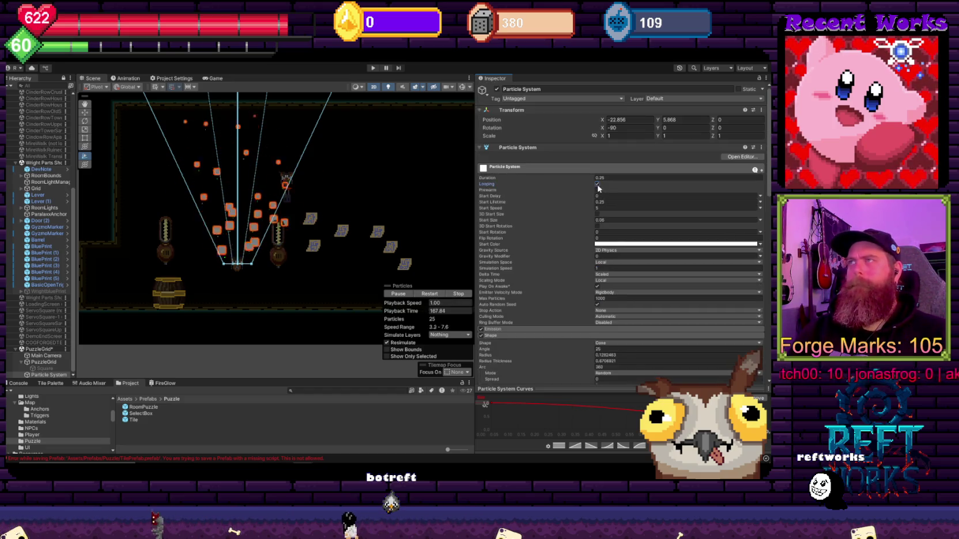
click(414, 296)
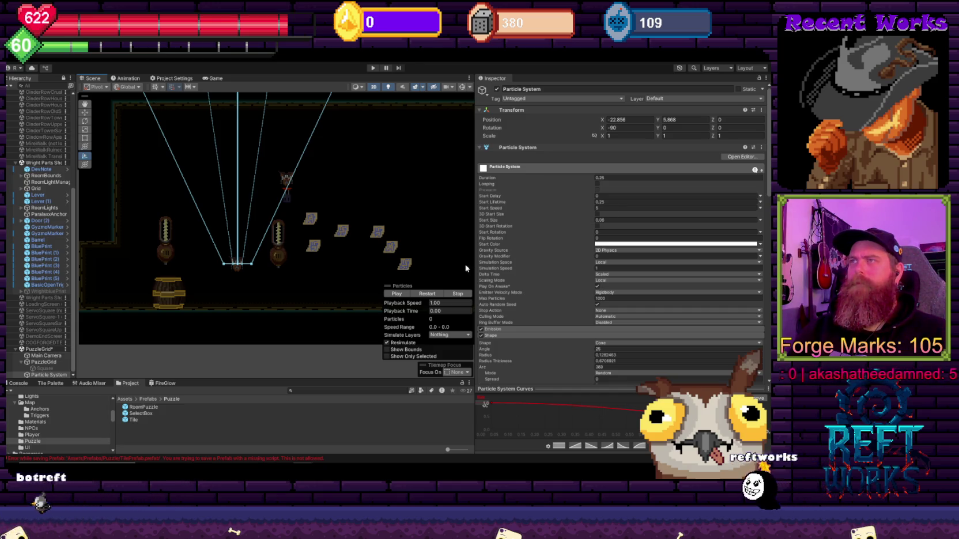
scroll(552, 256, down, 15)
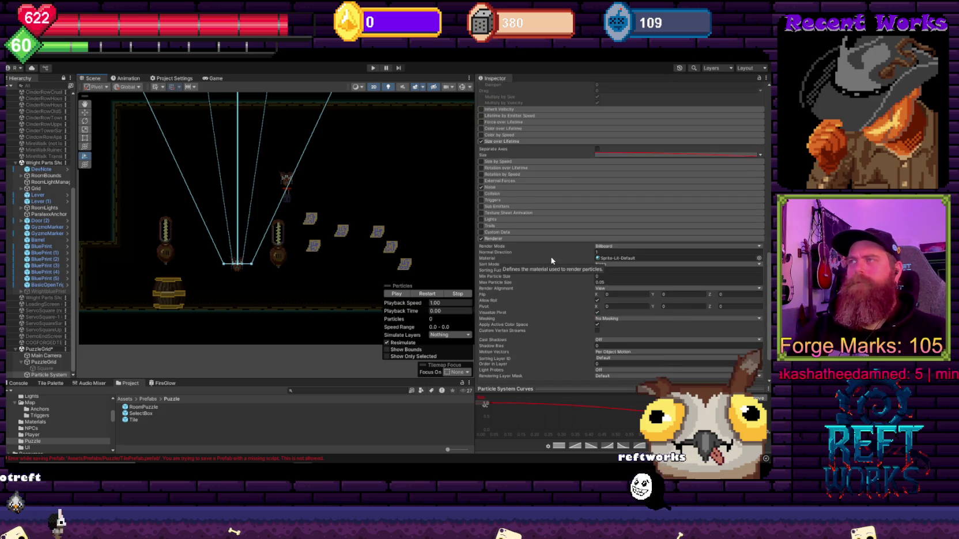
scroll(552, 261, down, 3)
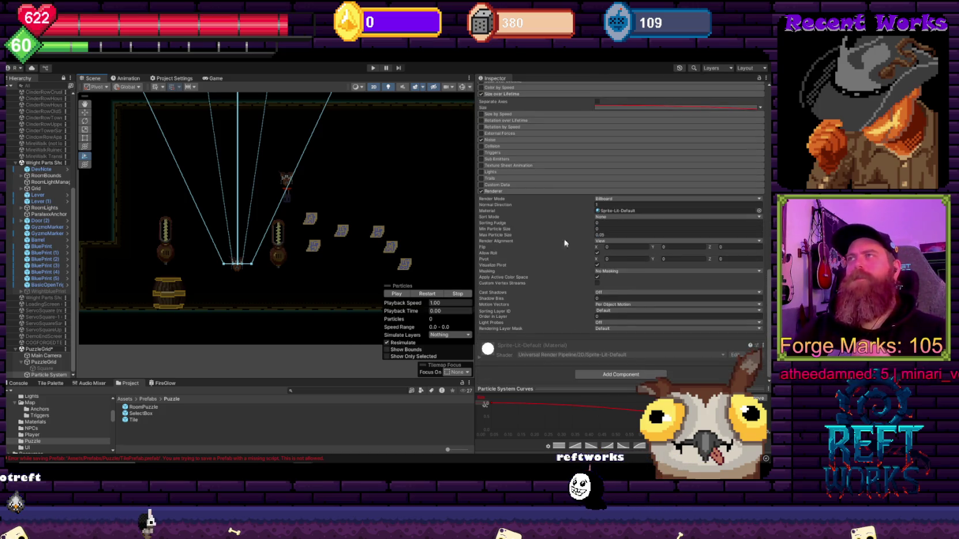
scroll(549, 255, up, 5)
scroll(541, 262, down, 3)
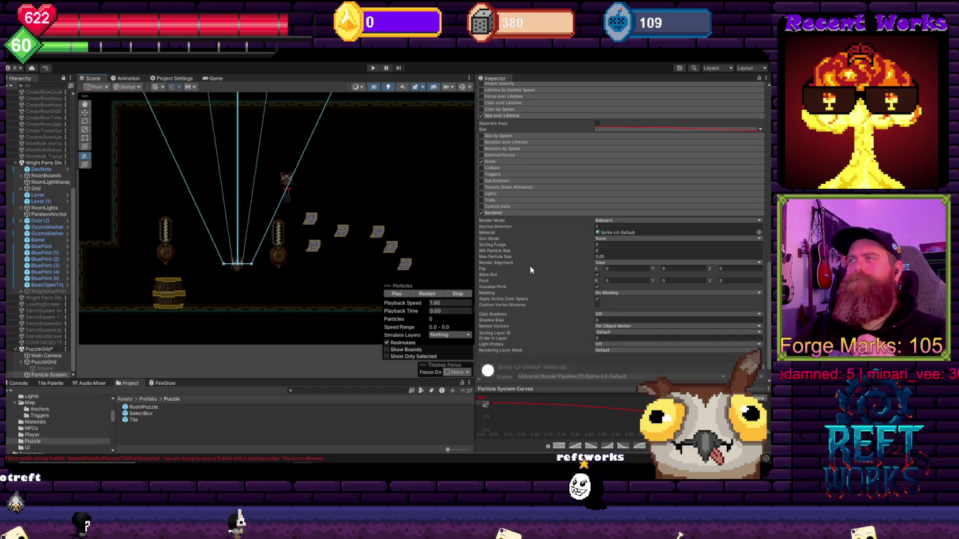
scroll(530, 269, down, 2)
scroll(521, 289, up, 15)
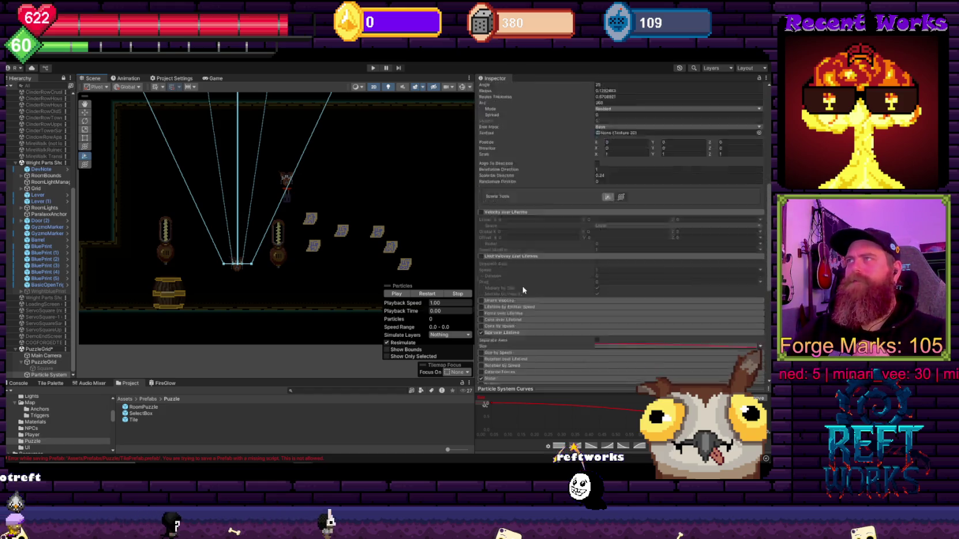
scroll(524, 288, up, 8)
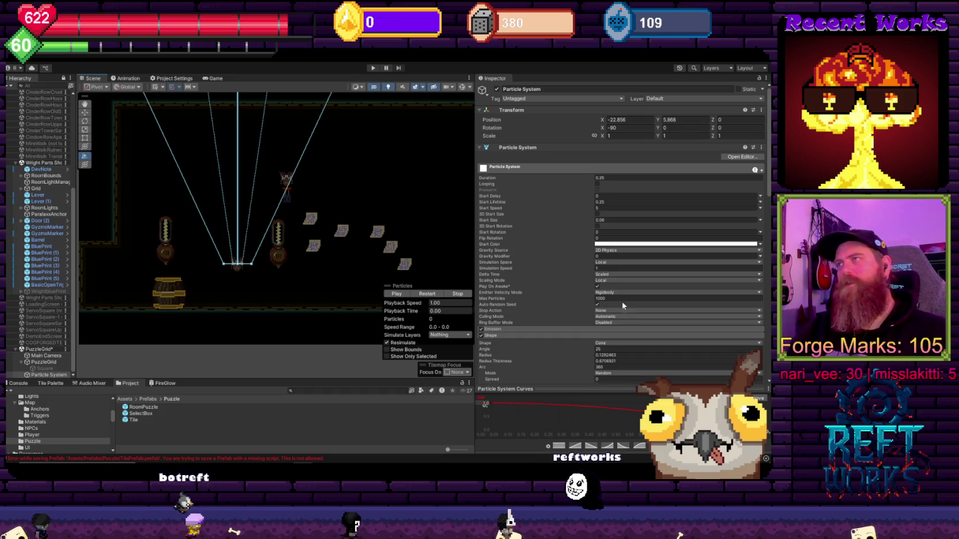
scroll(577, 294, down, 10)
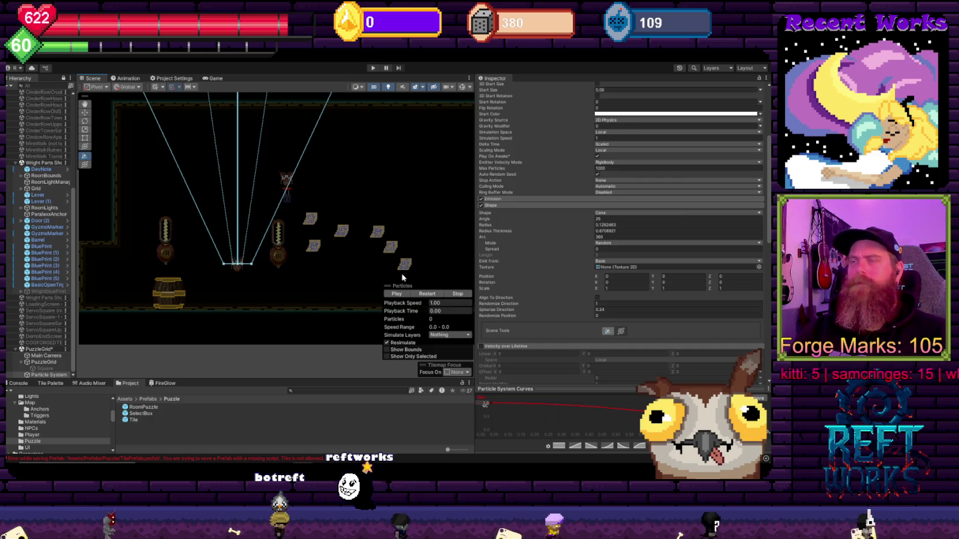
click(397, 294)
scroll(563, 259, up, 5)
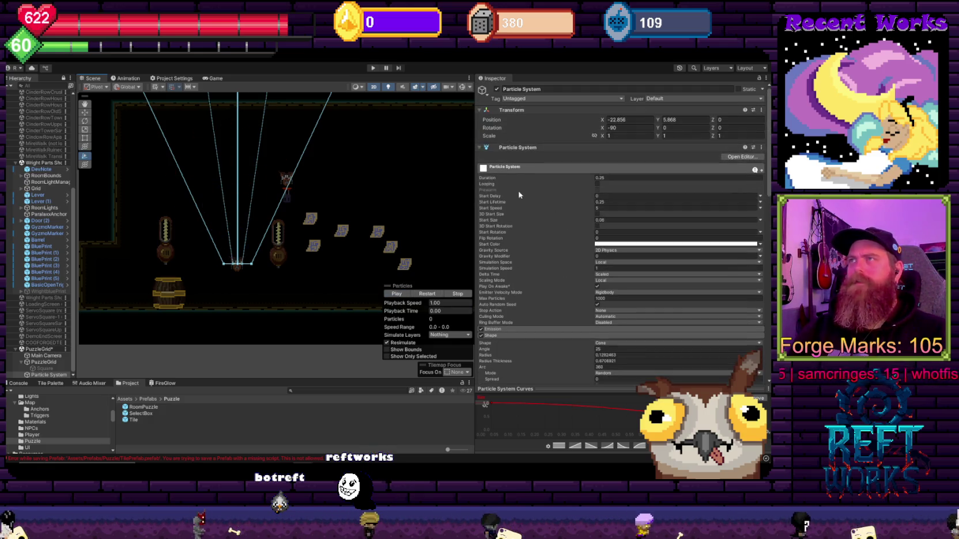
click(597, 185)
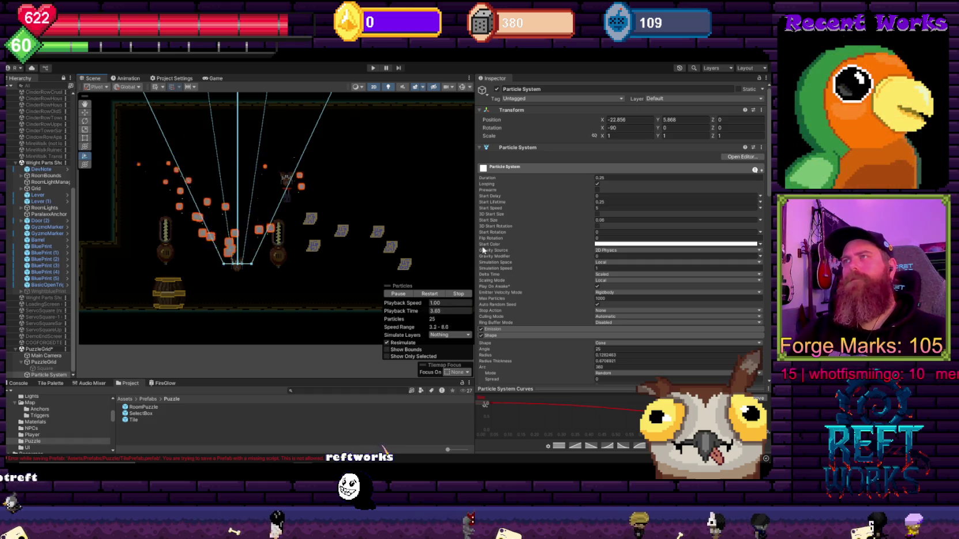
Change the emitter Shape from Cone to Box, then to Edge
scroll(599, 271, down, 3)
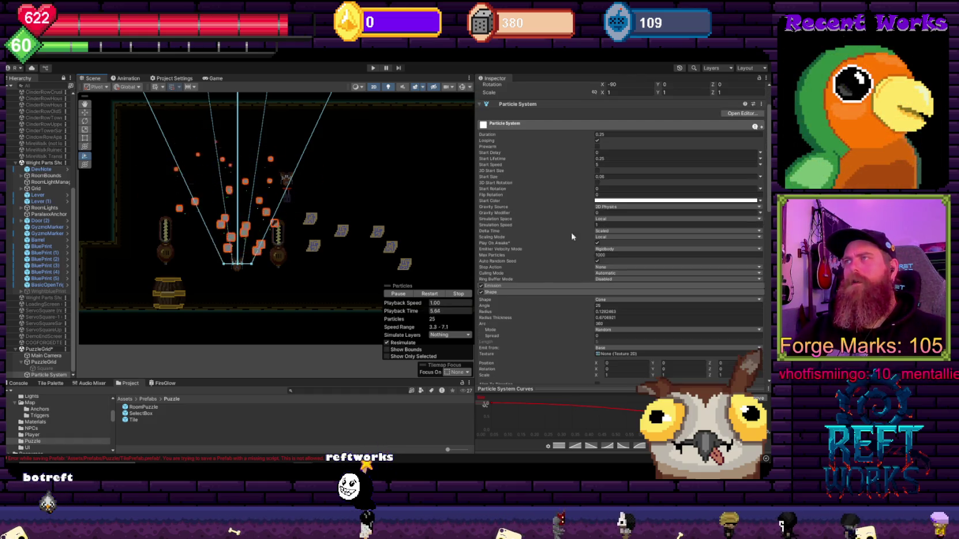
scroll(596, 251, down, 3)
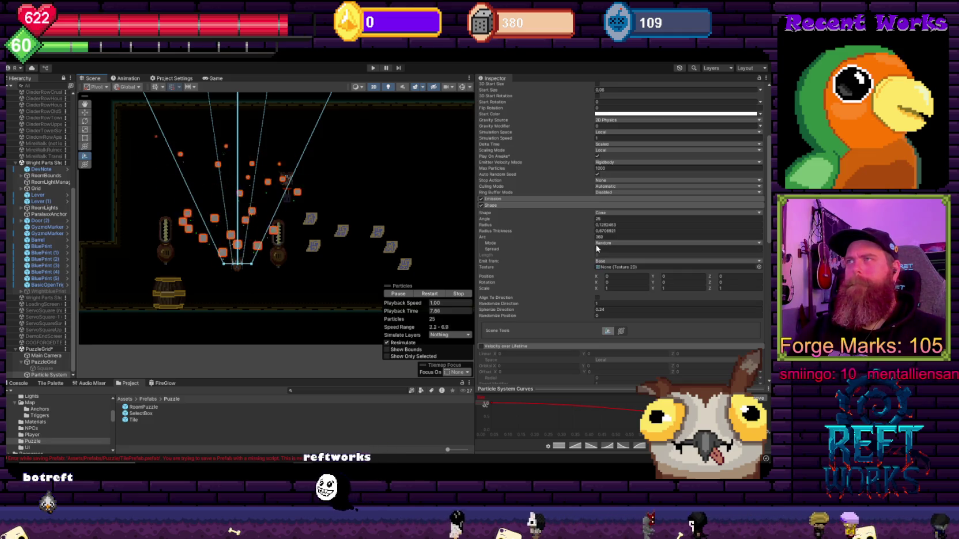
click(599, 243)
click(600, 245)
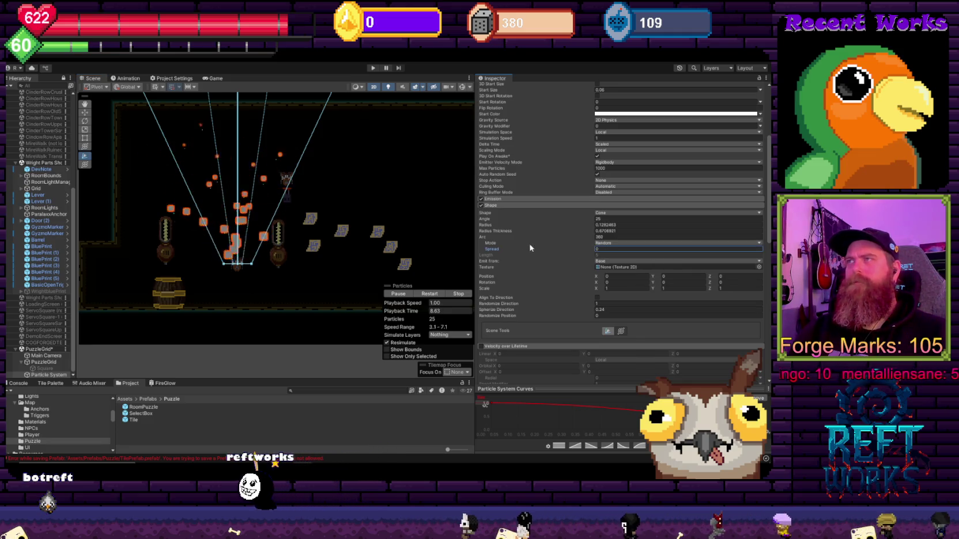
click(601, 214)
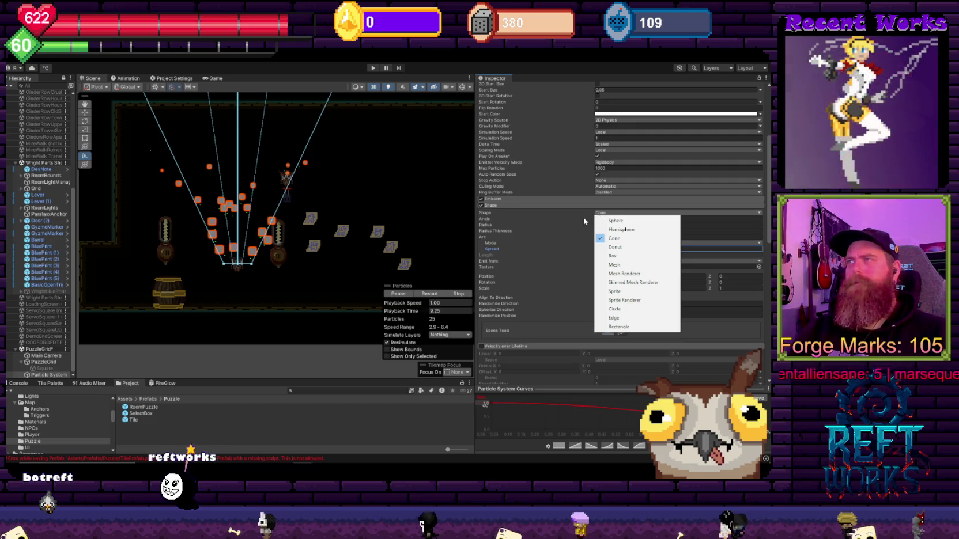
click(638, 258)
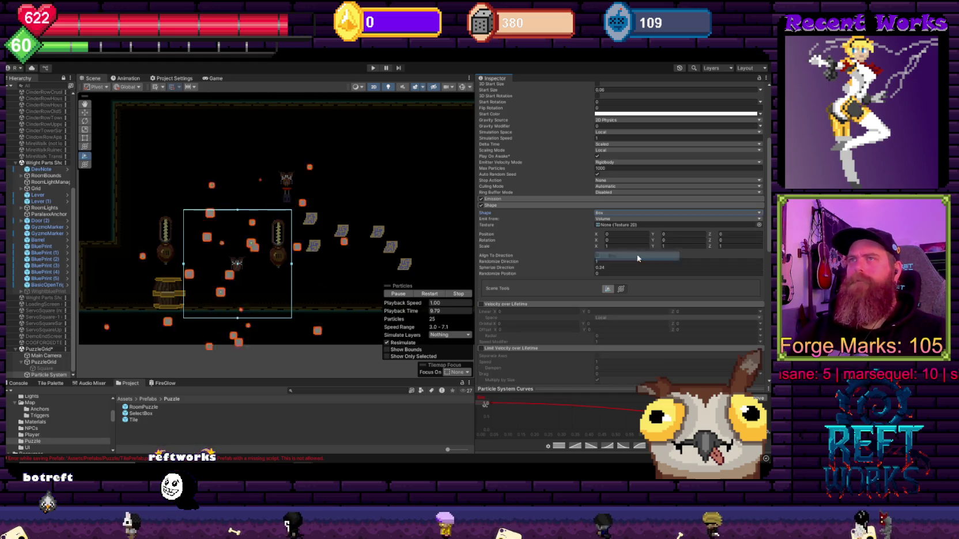
click(605, 213)
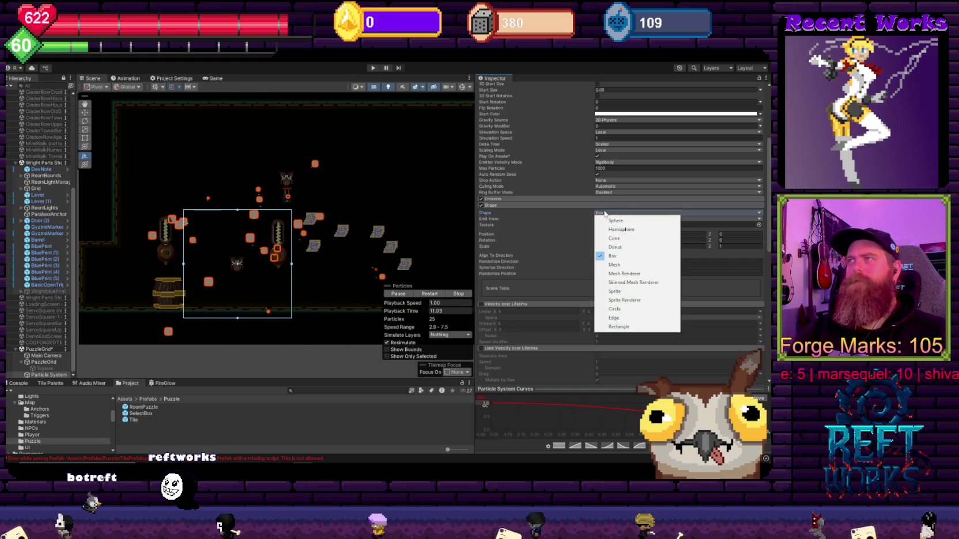
click(614, 317)
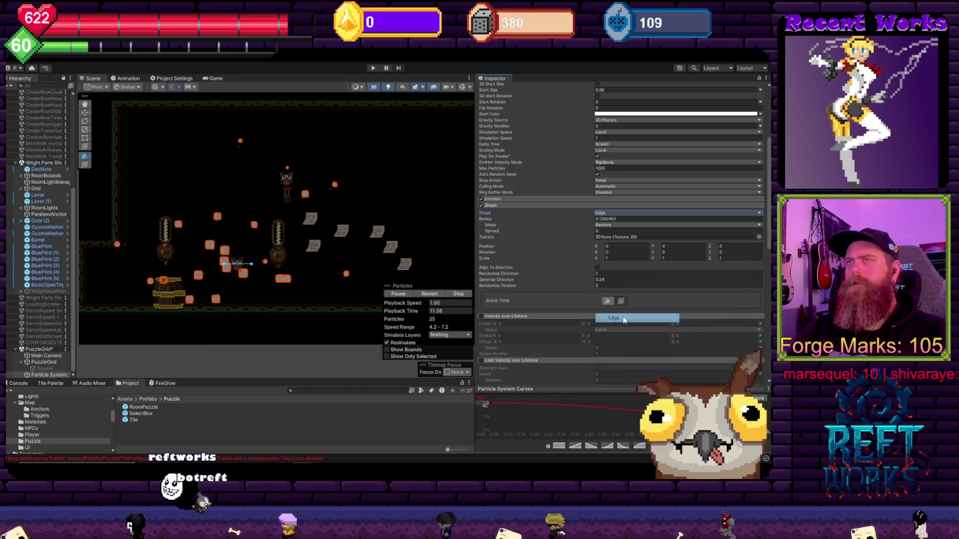
Set the Edge emission Mode to Loop, then to Ping-Pong
click(610, 226)
click(614, 241)
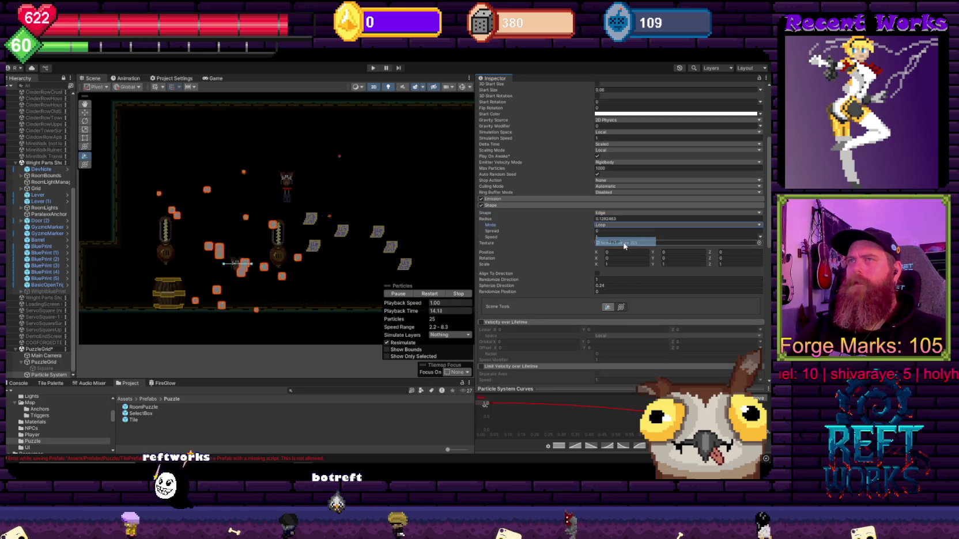
click(601, 226)
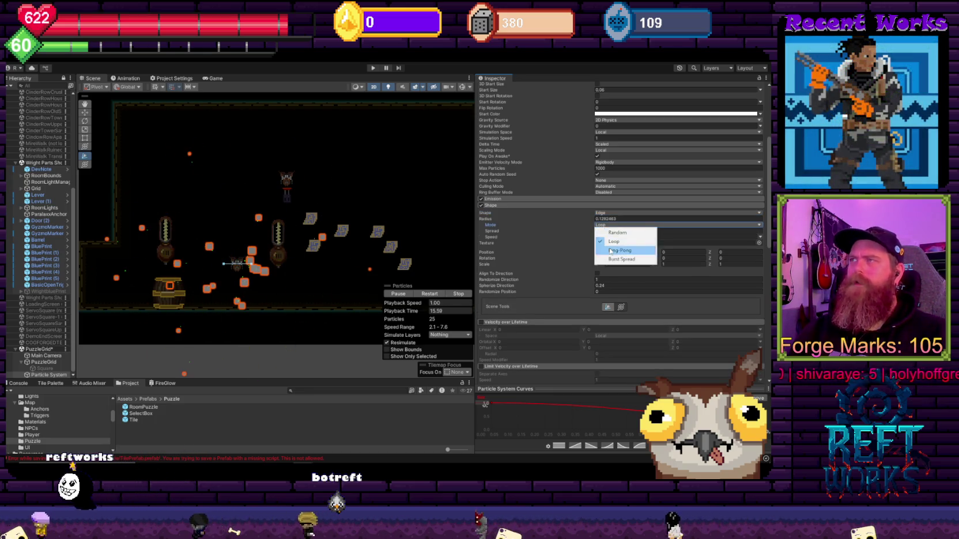
click(619, 251)
scroll(556, 274, down, 3)
scroll(556, 274, down, 5)
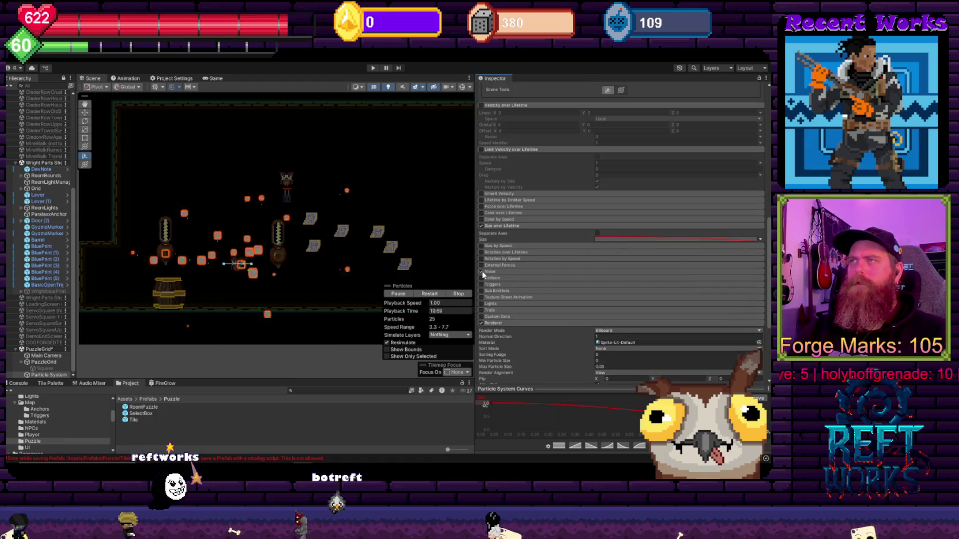
scroll(556, 271, up, 5)
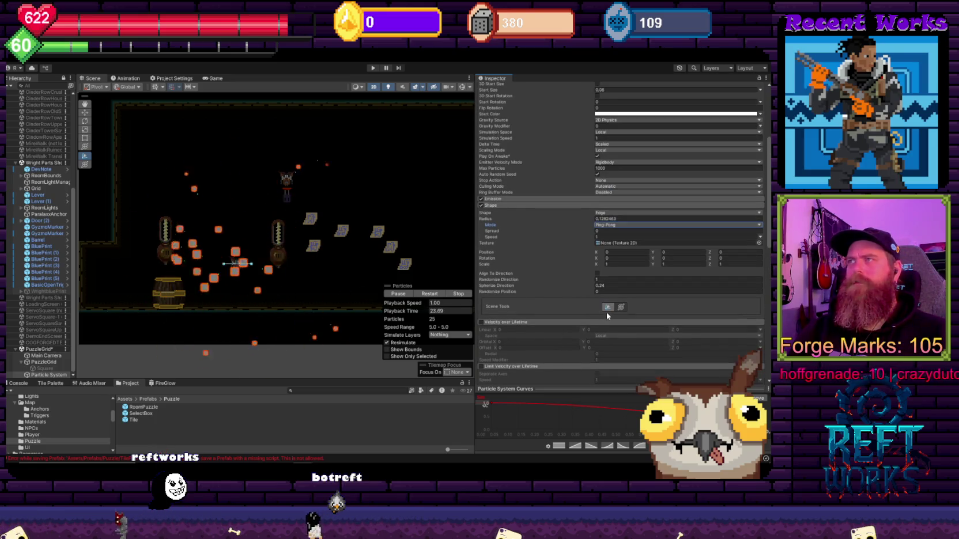
click(623, 286)
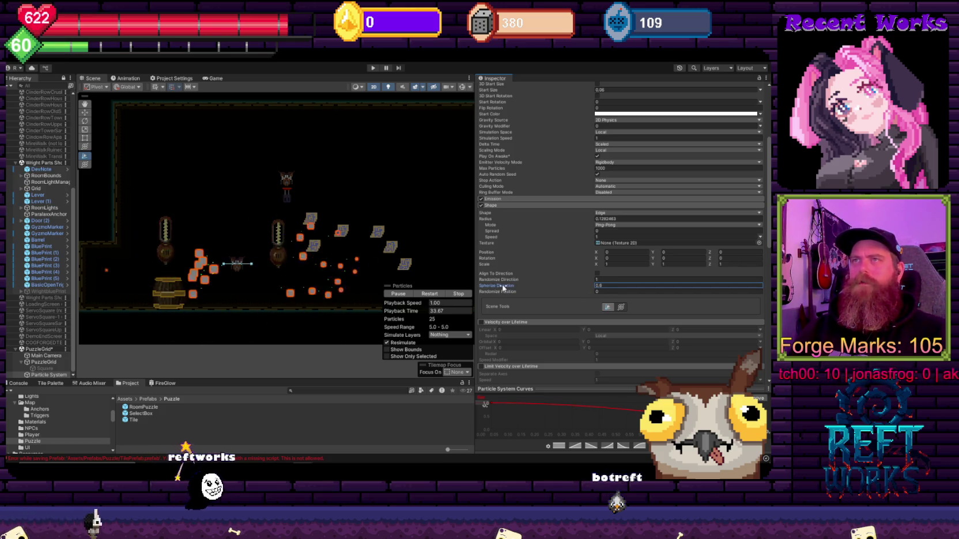
Raise the Edge emitter's Spherize Direction to 0.73
drag(504, 288, 522, 296)
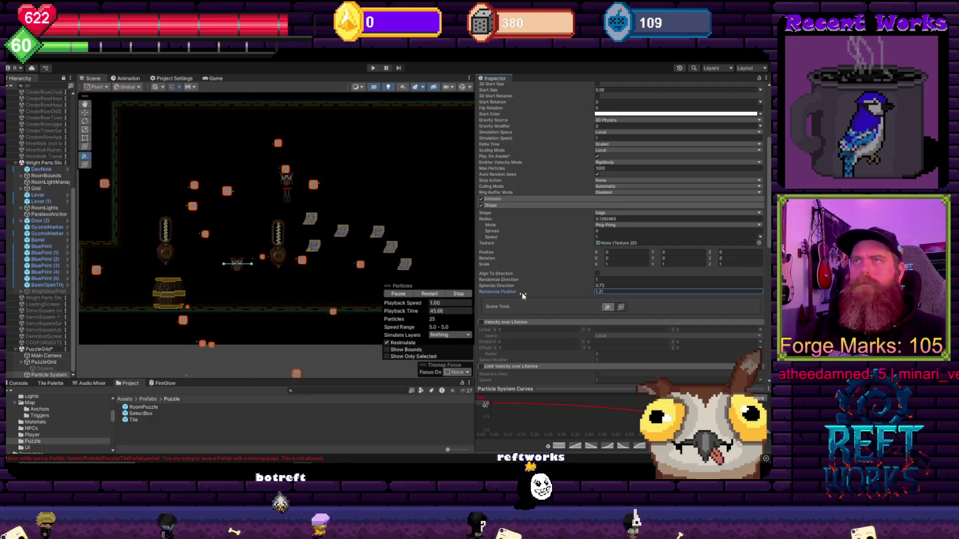
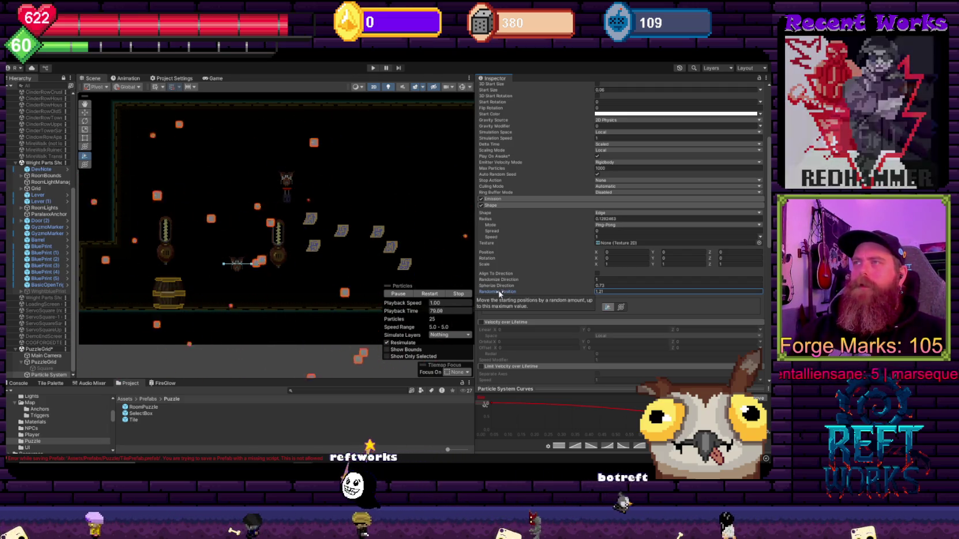
Set Spherize Direction and Randomize Position to 0 in the Shape module
click(617, 287)
click(617, 290)
text(0)
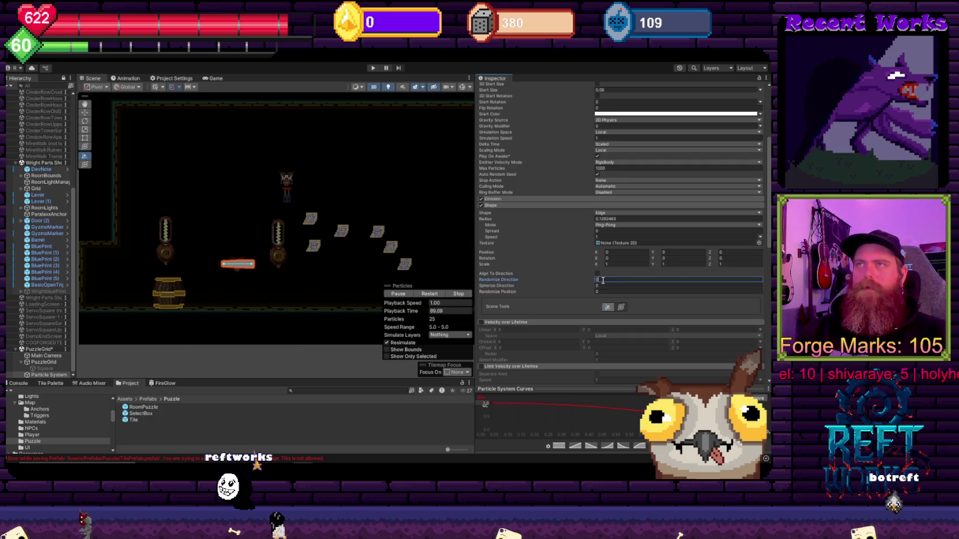
scroll(236, 276, up, 5)
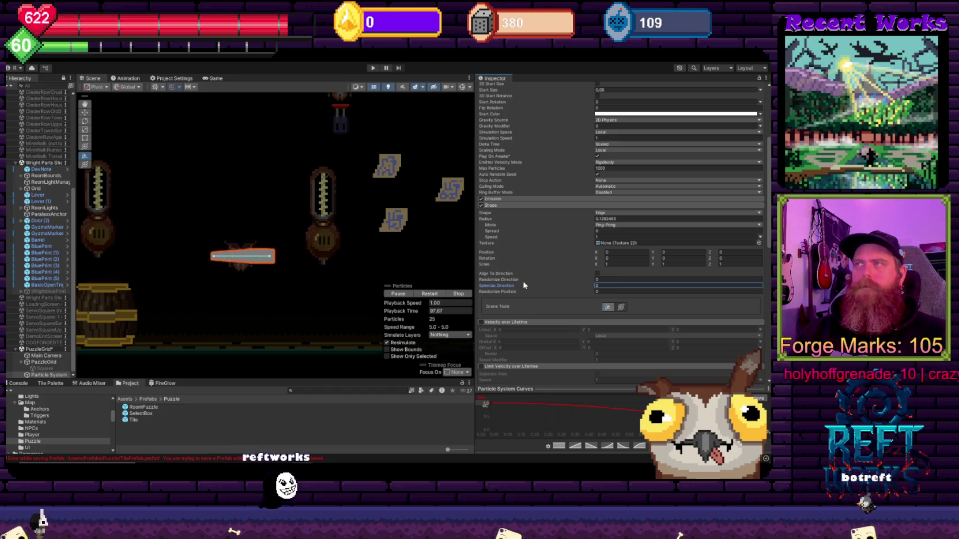
click(607, 214)
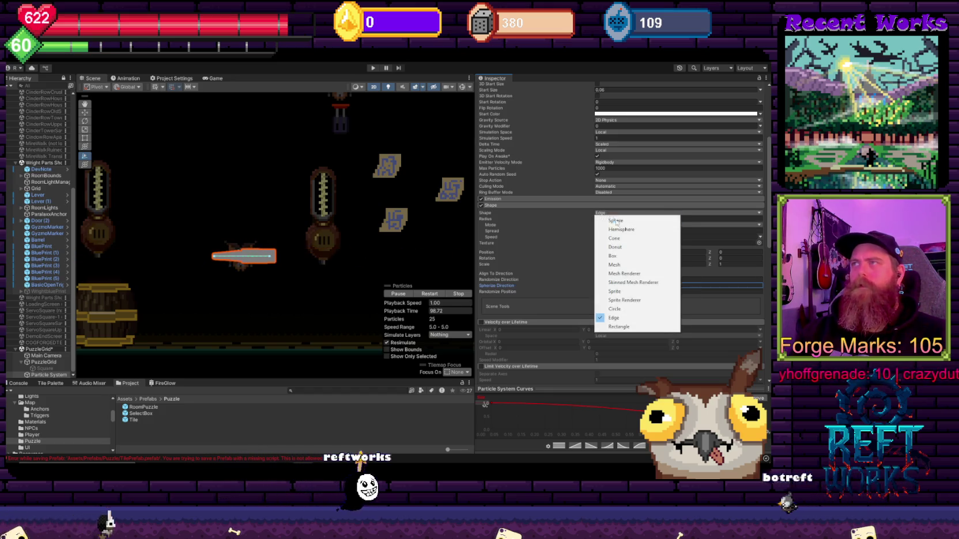
Switch the emitter shape to Box and flatten it into a narrow bar using the scene handles
click(623, 256)
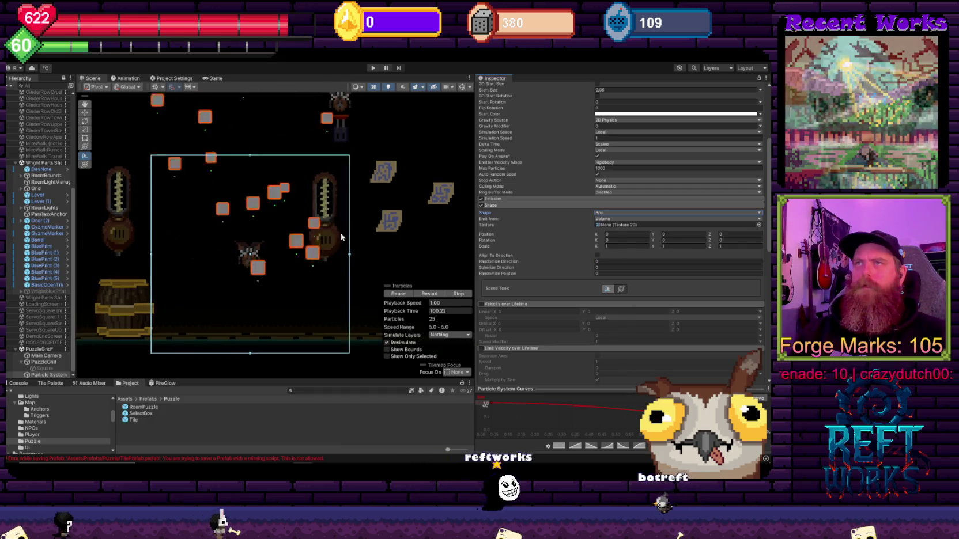
scroll(342, 232, down, 4)
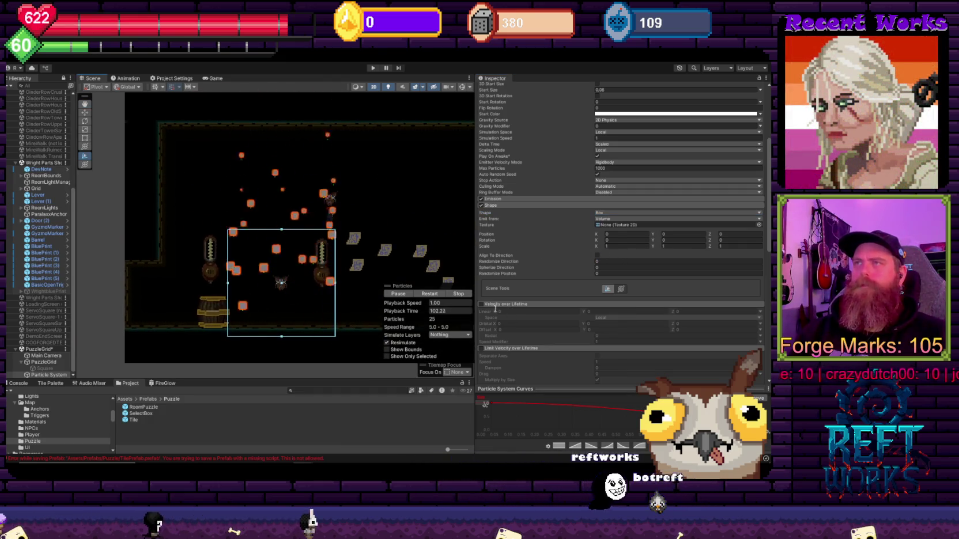
drag(332, 286, 326, 289)
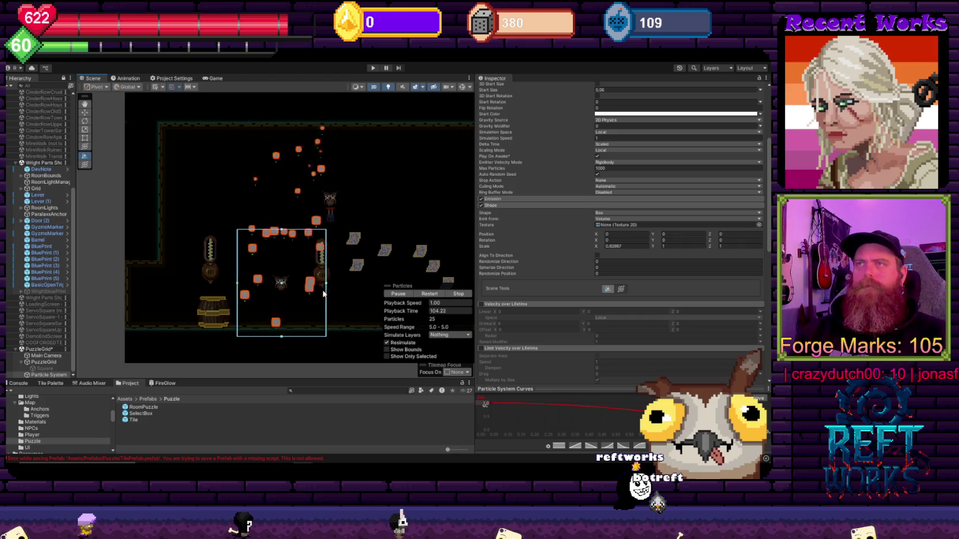
drag(283, 339, 282, 291)
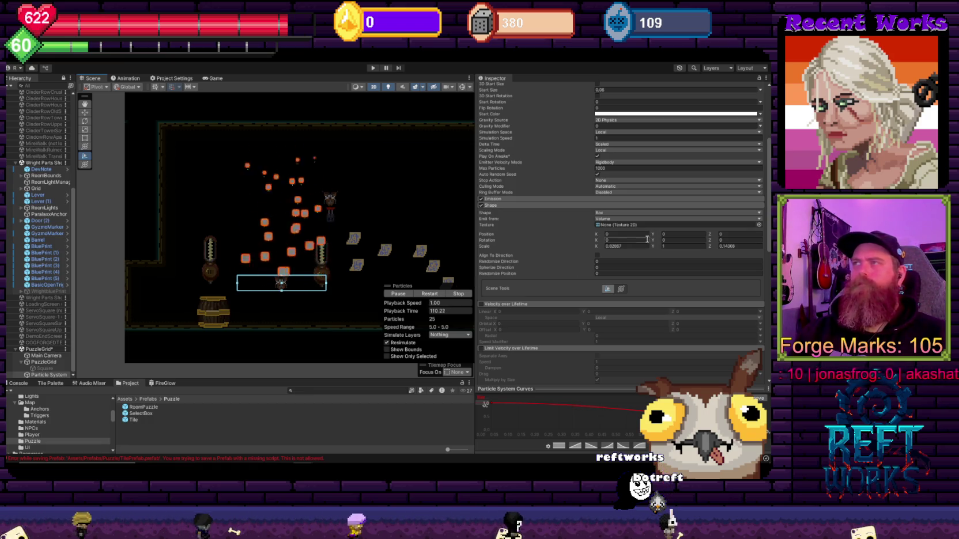
Make the box emit from Shell, then from Edge, and stretch it much taller
click(607, 218)
click(613, 228)
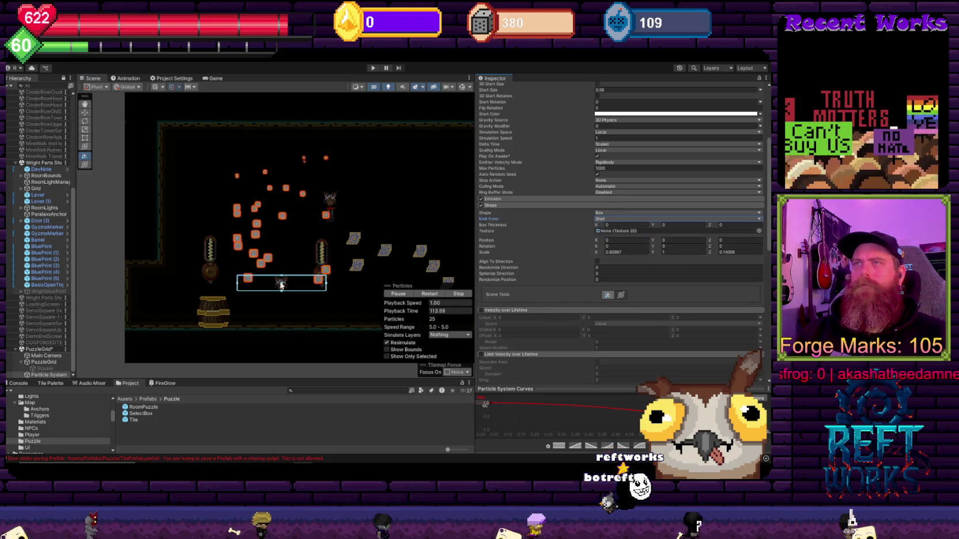
mouse_move(282, 293)
mouse_down()
mouse_move(281, 325)
mouse_move(281, 294)
mouse_up()
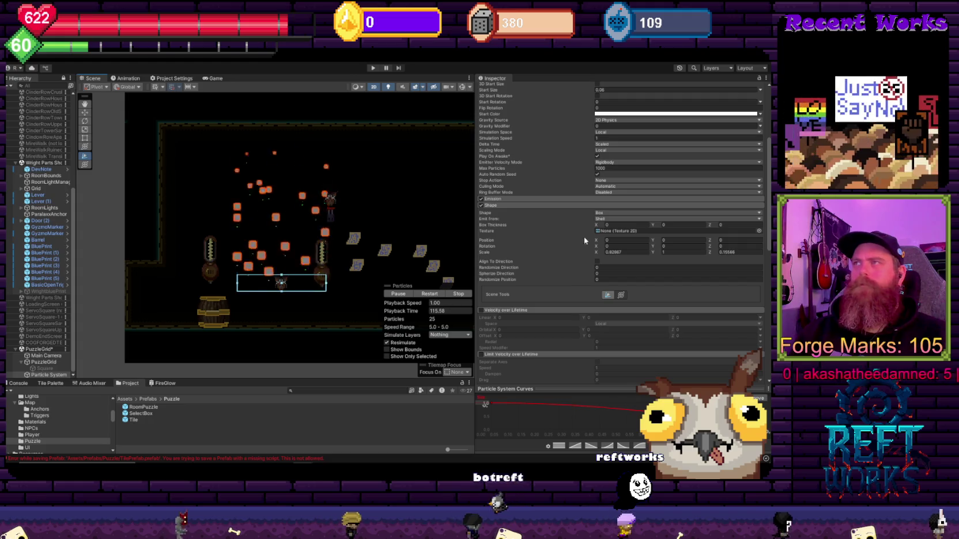
click(609, 219)
click(613, 237)
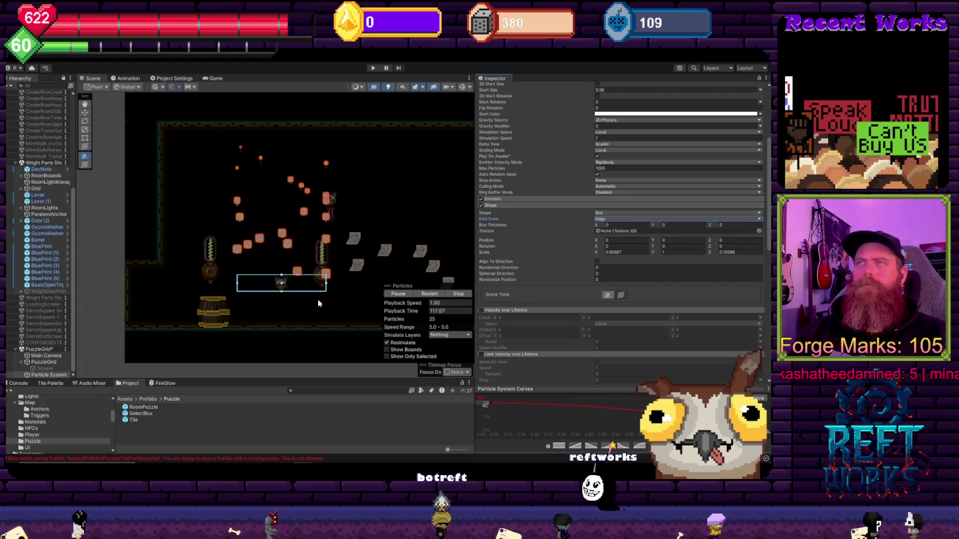
mouse_move(281, 291)
mouse_down()
mouse_move(283, 350)
mouse_move(302, 248)
mouse_up()
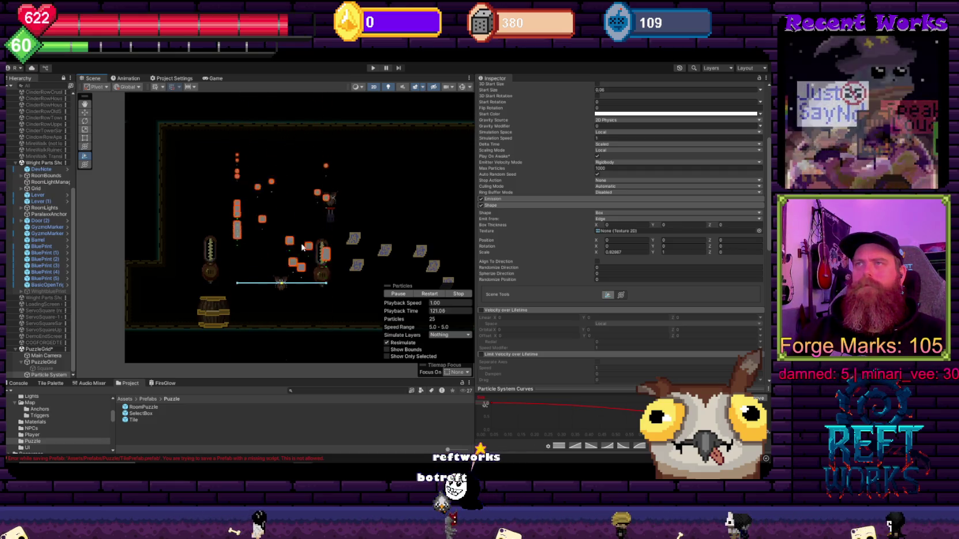
click(605, 213)
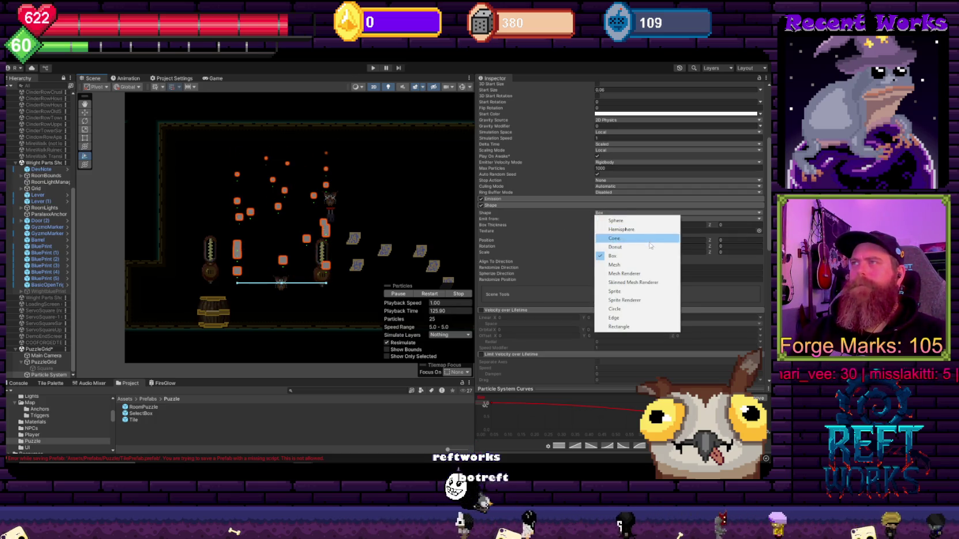
Try the Edge and Mesh emitter shapes, checking the Mesh emission Type options
click(614, 318)
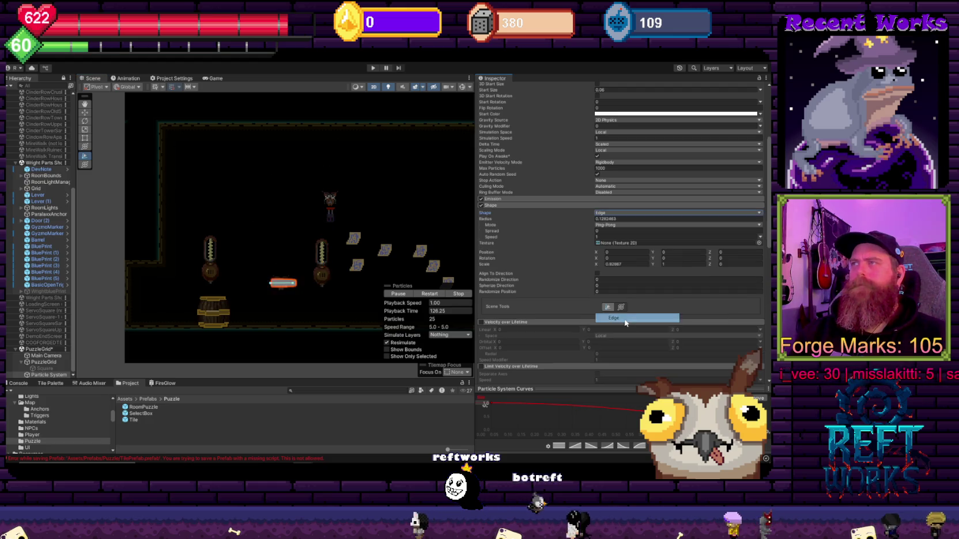
click(609, 213)
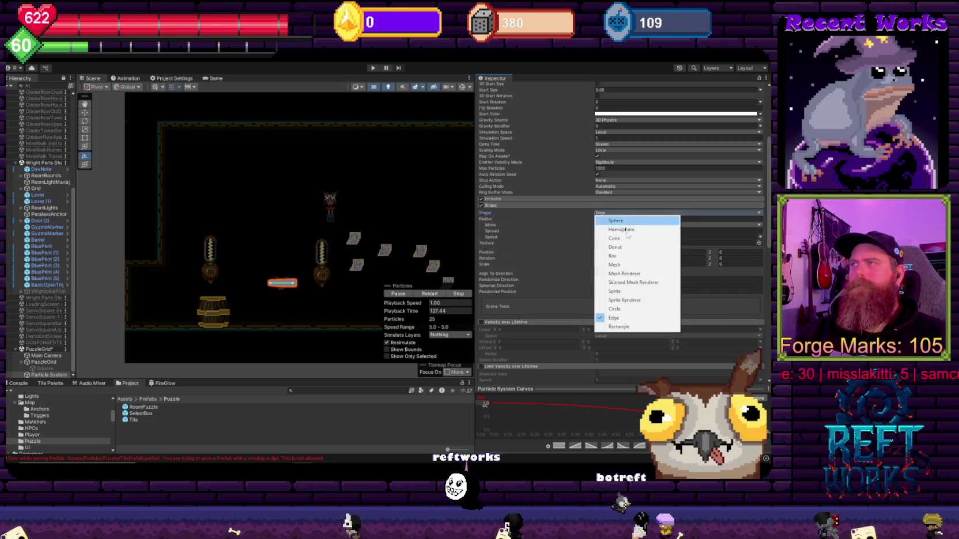
click(639, 265)
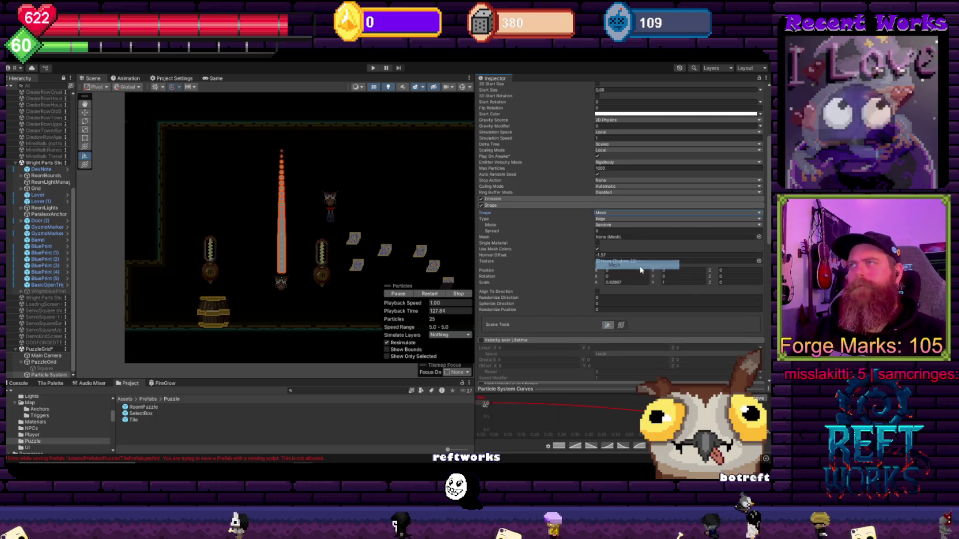
click(608, 219)
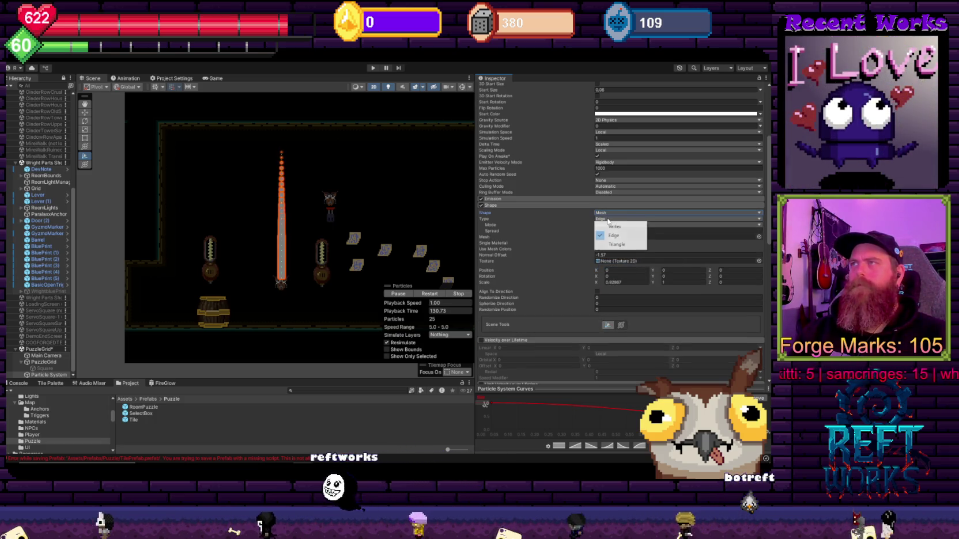
click(607, 213)
Try the Hemisphere and Sphere shapes, then return the emitter to Box
click(608, 212)
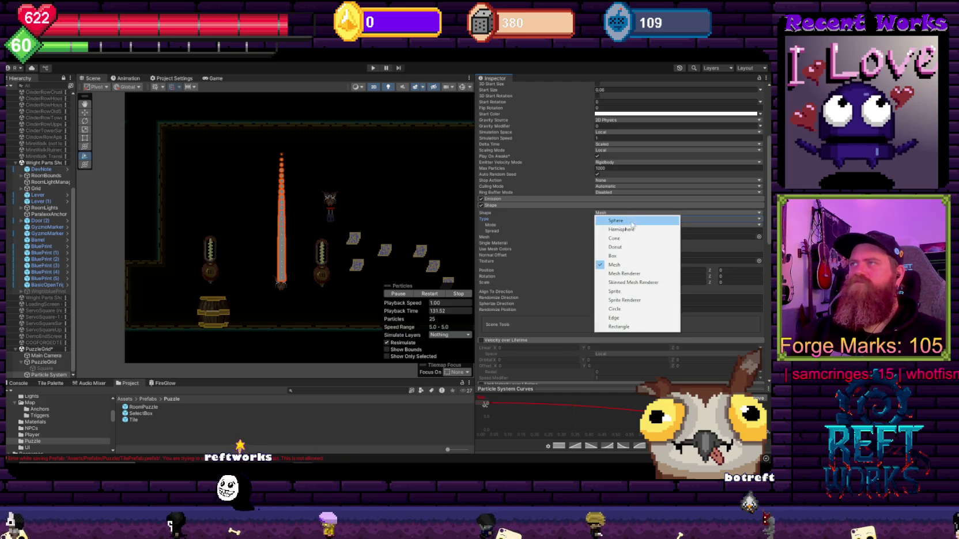
click(634, 229)
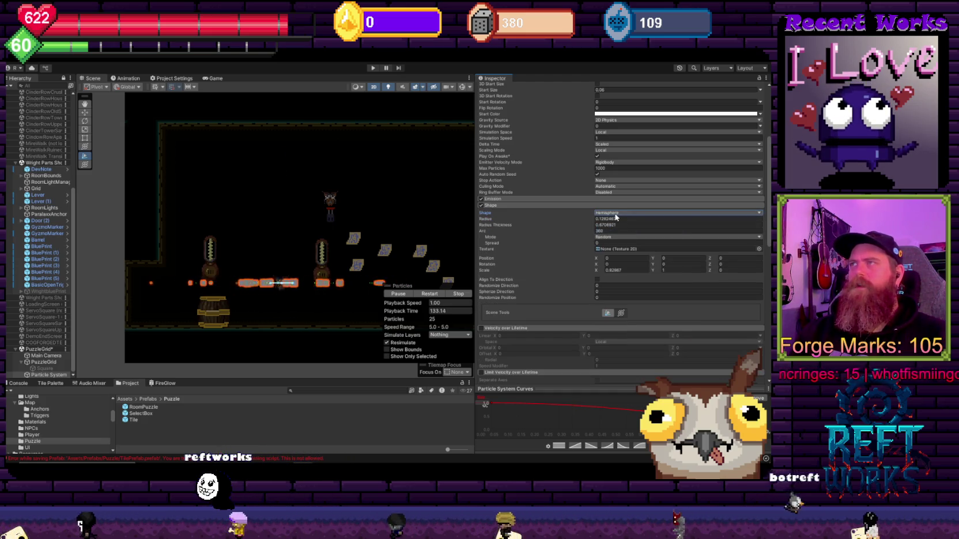
click(616, 213)
click(616, 220)
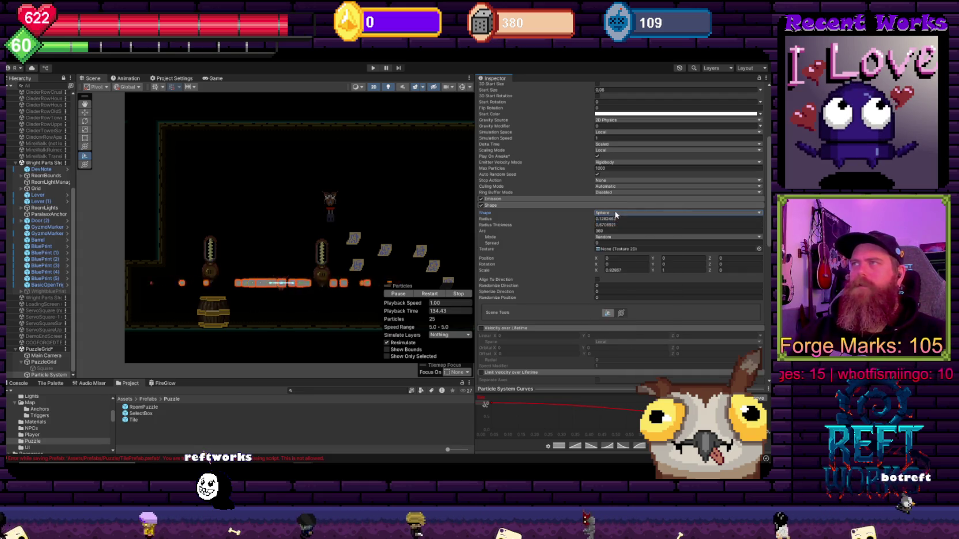
click(618, 213)
click(631, 255)
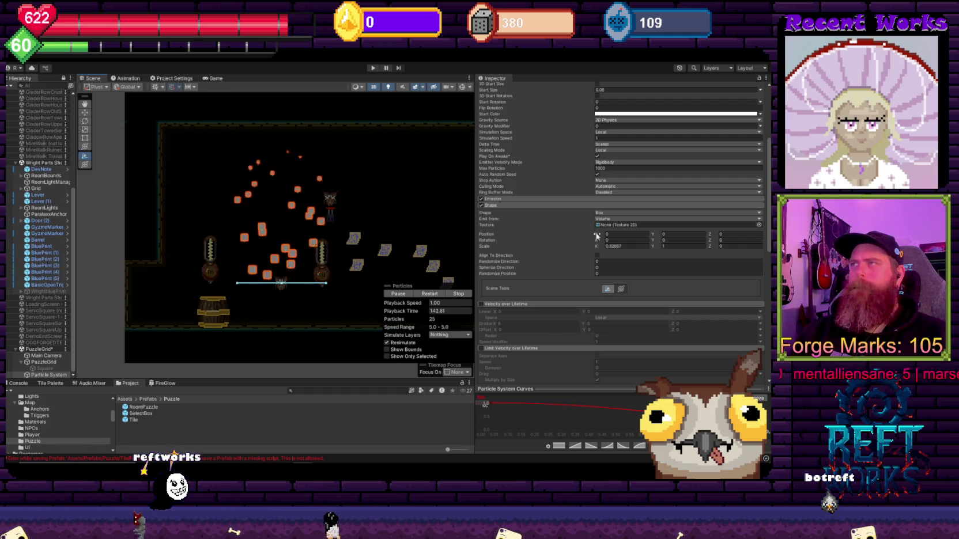
Set the box to emit from Volume after trying Edge and Shell, and turn off Looping
click(614, 245)
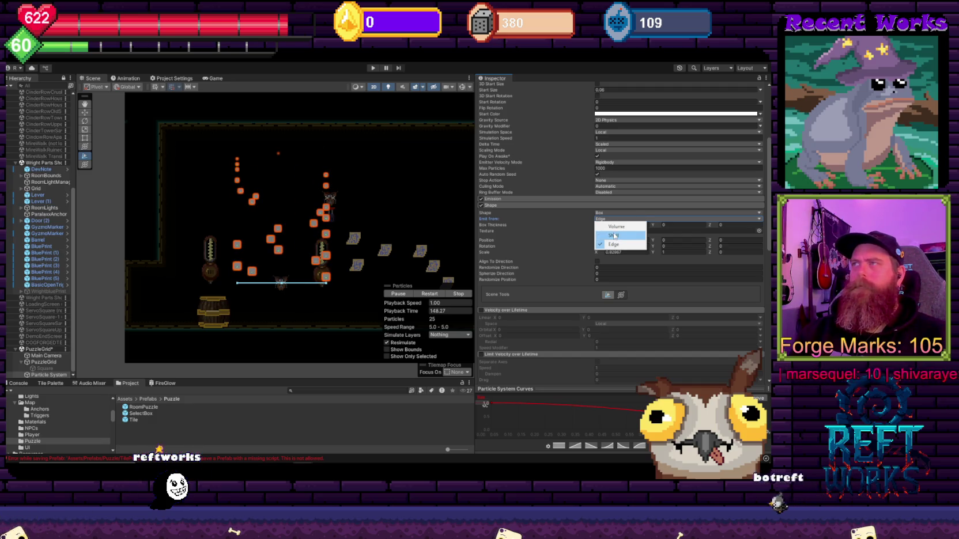
click(615, 236)
click(614, 220)
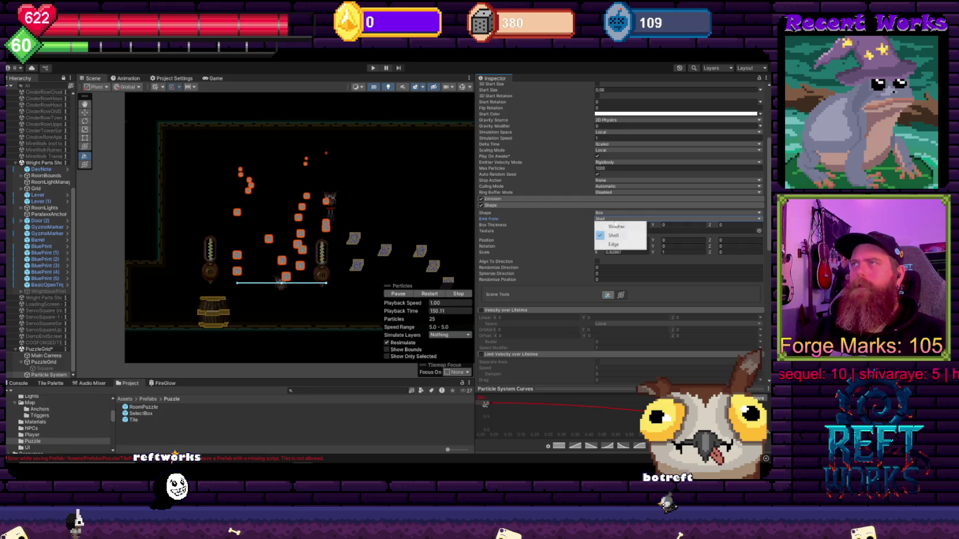
click(615, 227)
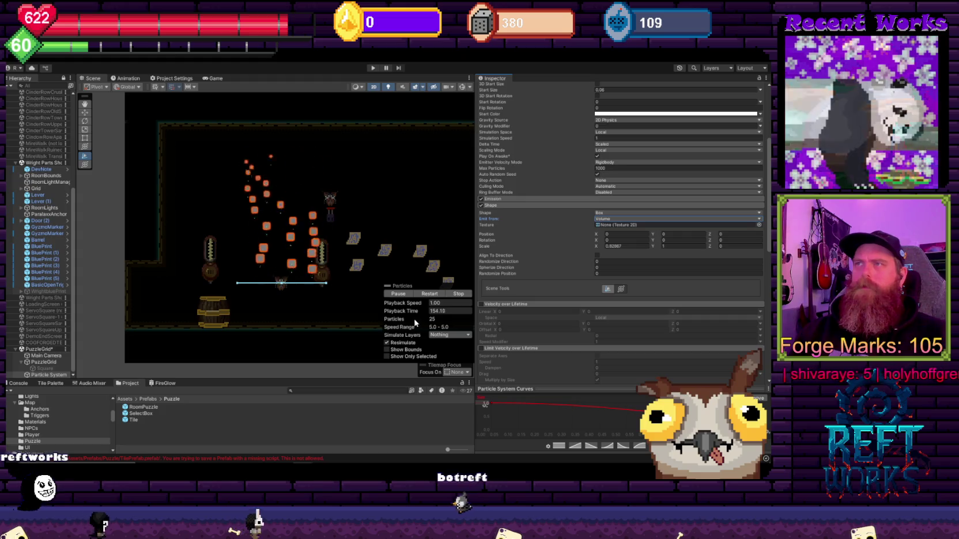
scroll(597, 184, up, 5)
click(597, 184)
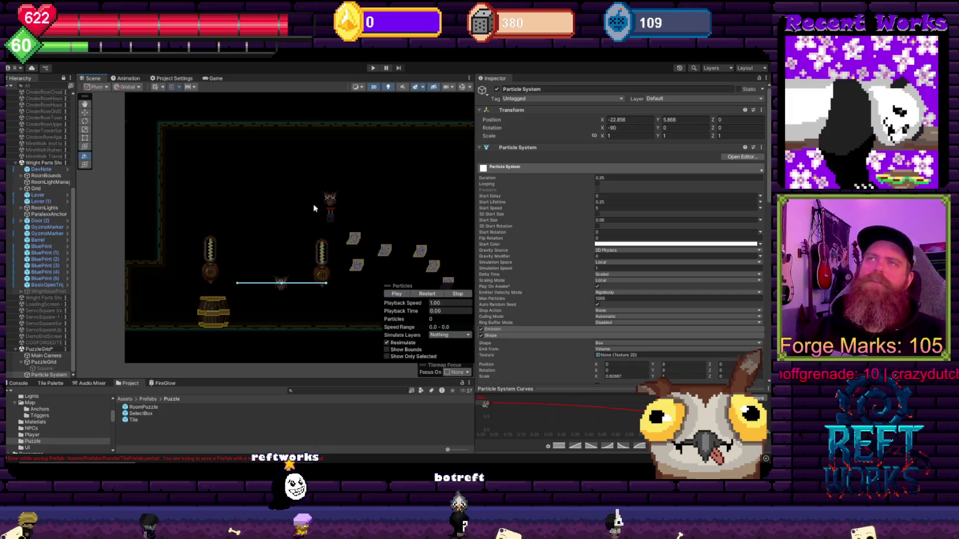
Scroll through the particle modules and expand Force over Lifetime
scroll(566, 291, down, 5)
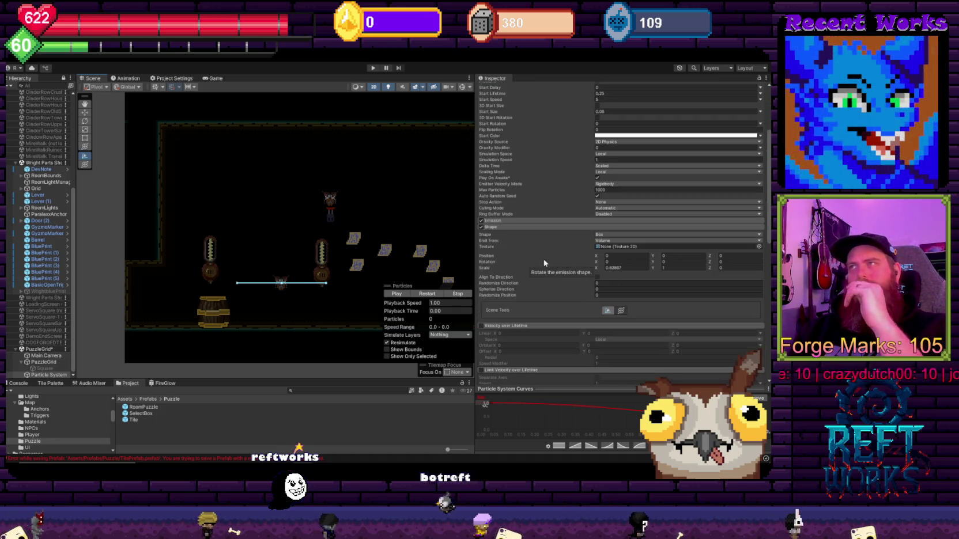
scroll(516, 258, down, 7)
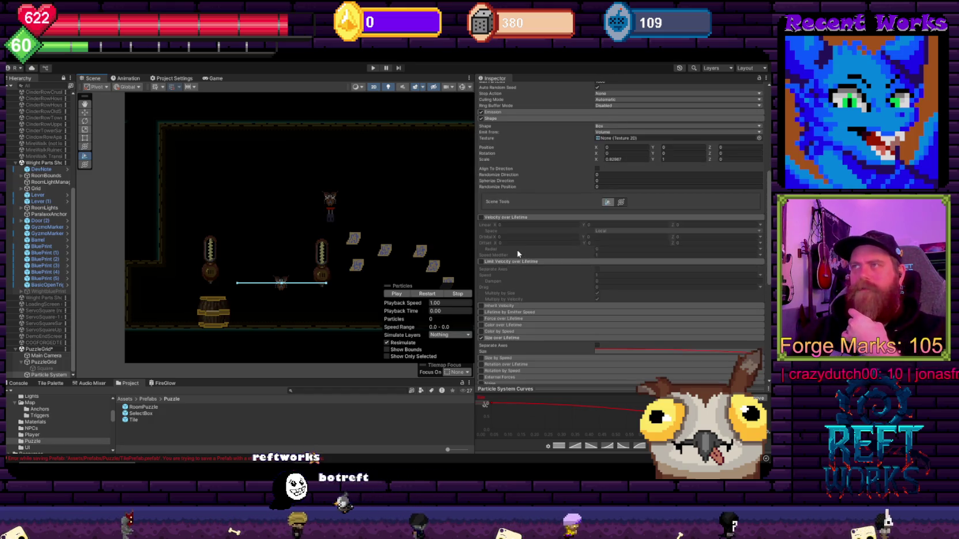
scroll(517, 254, down, 2)
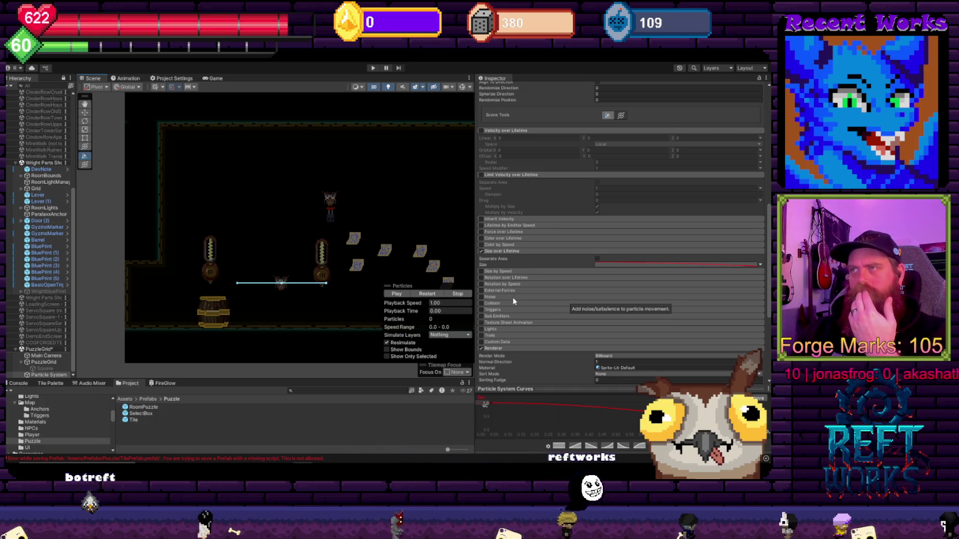
scroll(511, 298, down, 2)
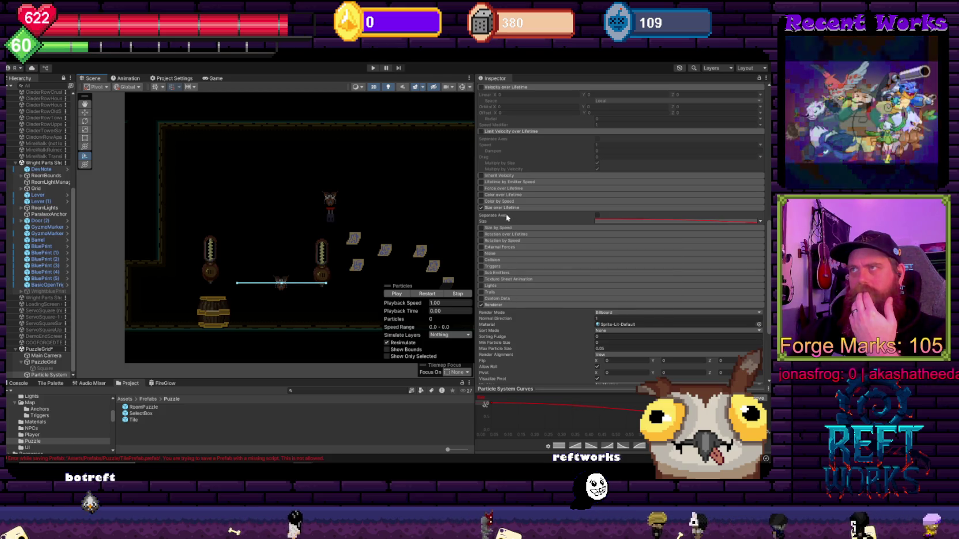
click(491, 189)
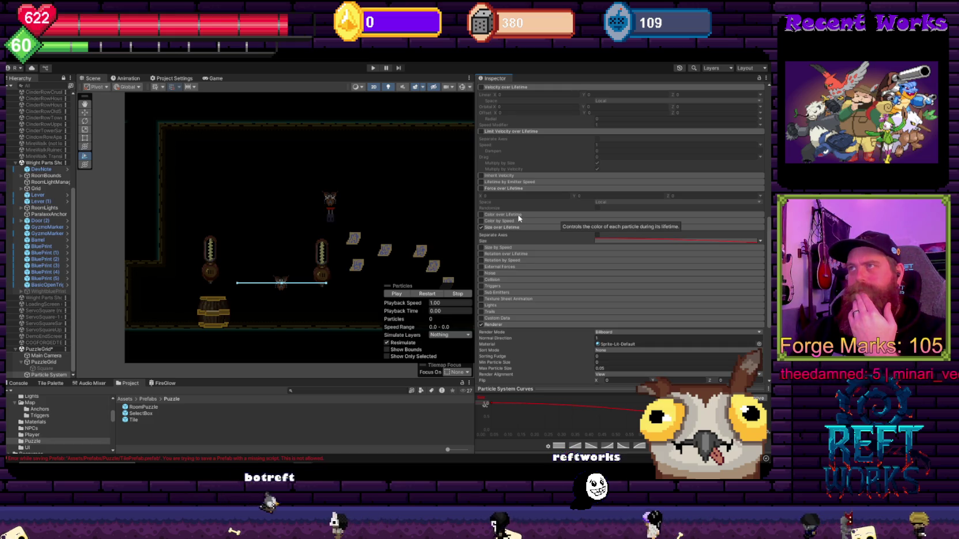
scroll(540, 258, up, 3)
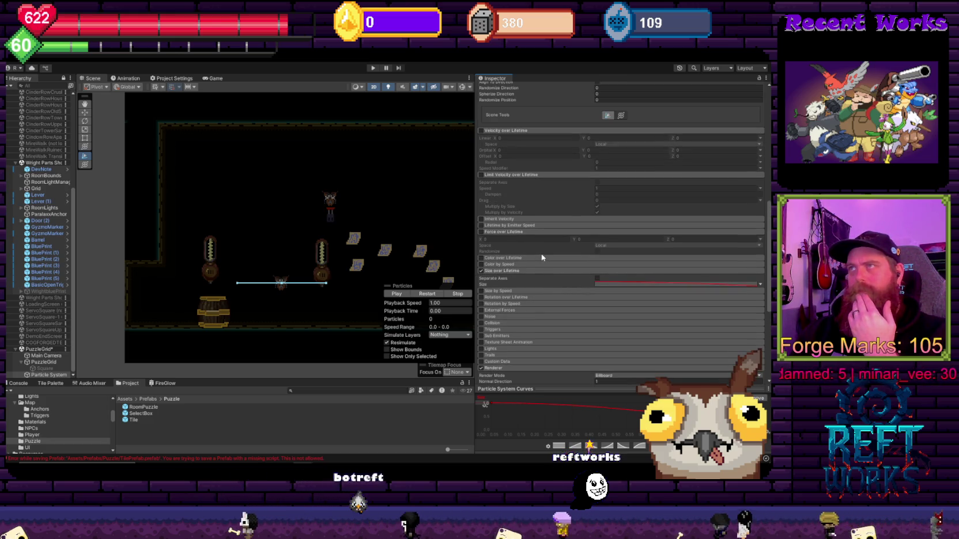
Collapse the Velocity, Limit Velocity, Force over Lifetime, Shape and main module sections
click(553, 131)
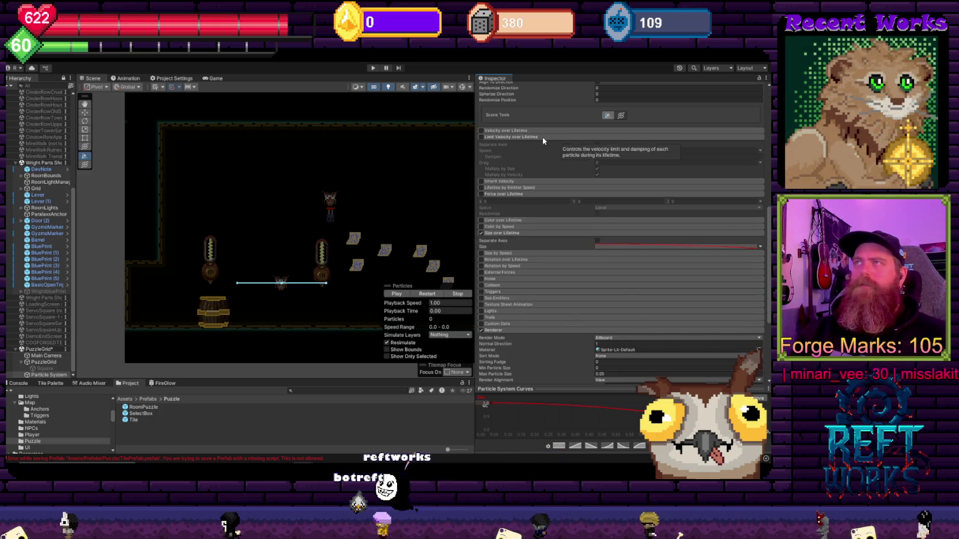
click(542, 137)
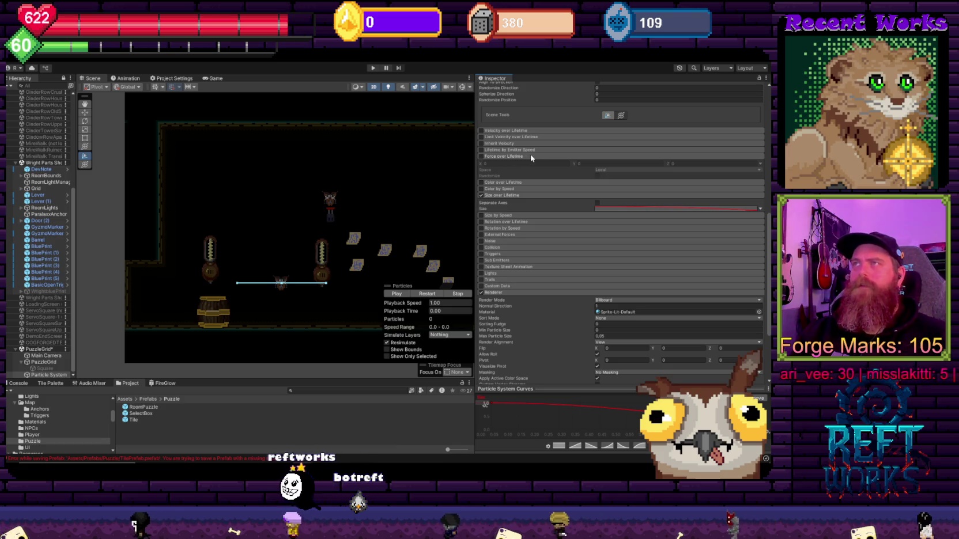
click(531, 156)
scroll(530, 214, up, 5)
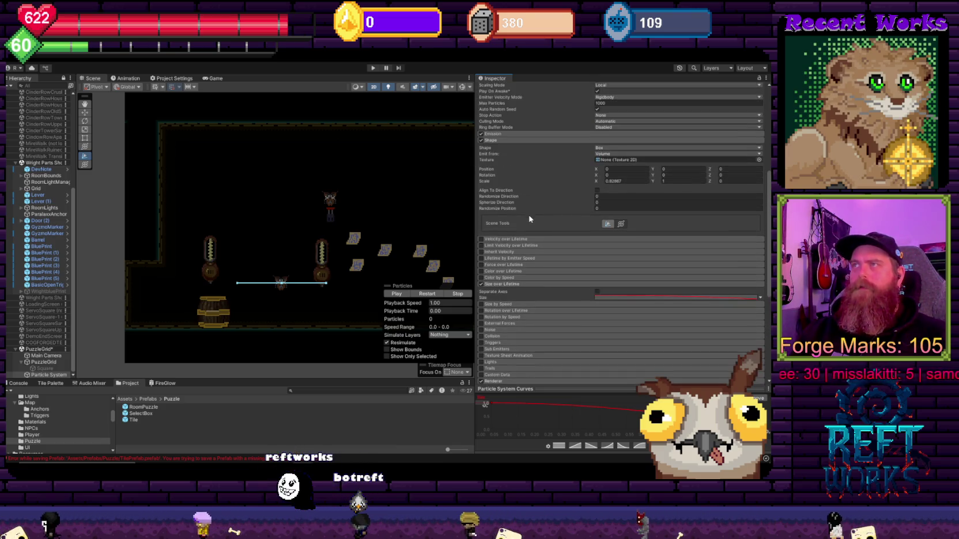
scroll(526, 221, up, 4)
click(495, 228)
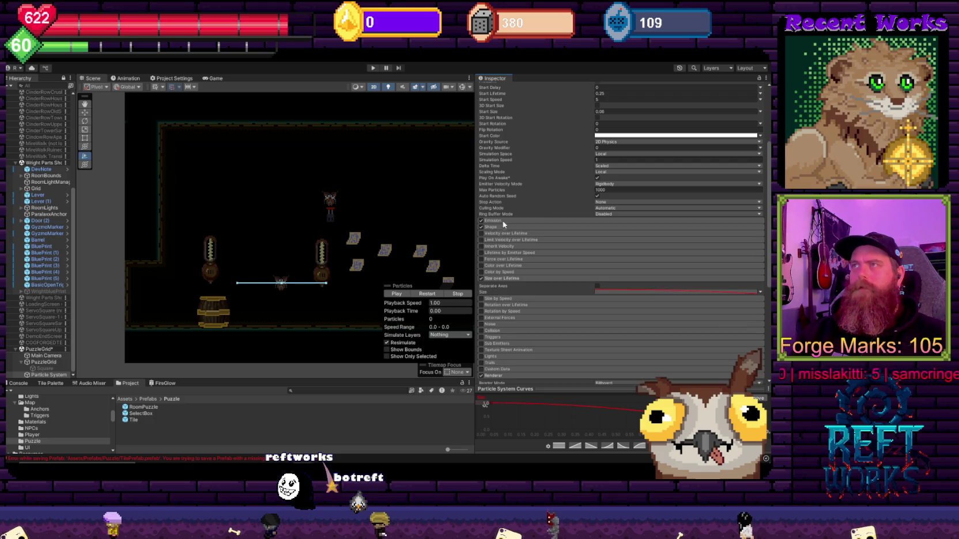
scroll(505, 222, up, 5)
click(533, 167)
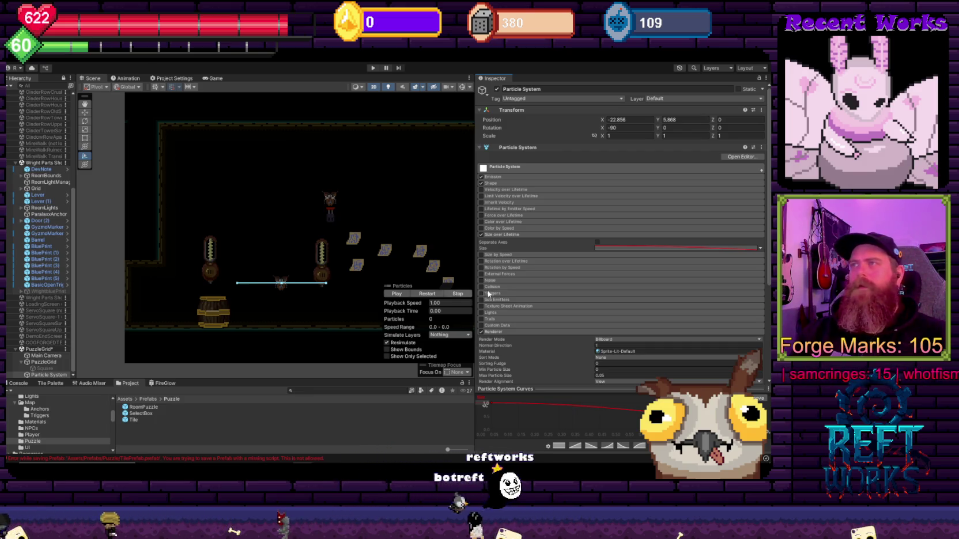
Inspect the main, Force over Lifetime, Noise and External Forces module settings
scroll(483, 294, down, 5)
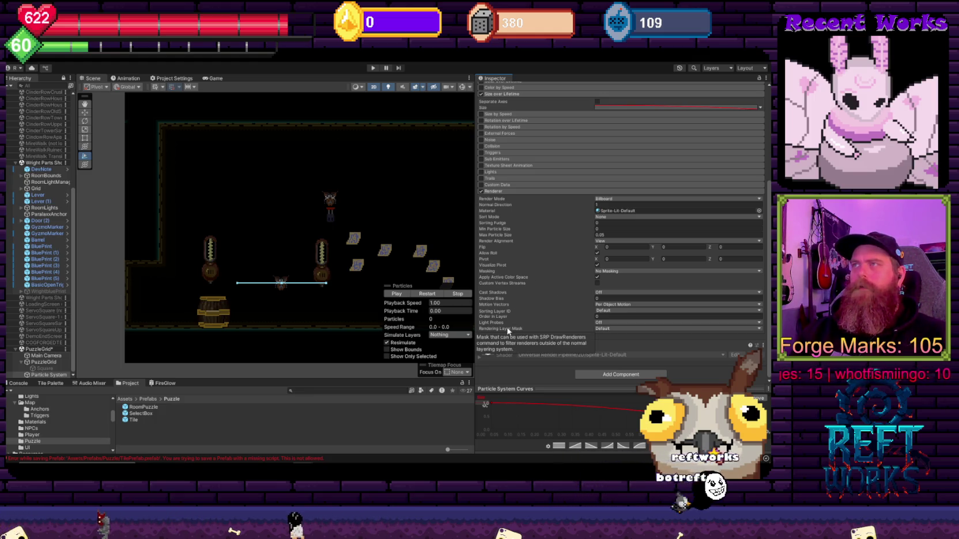
scroll(515, 195, up, 5)
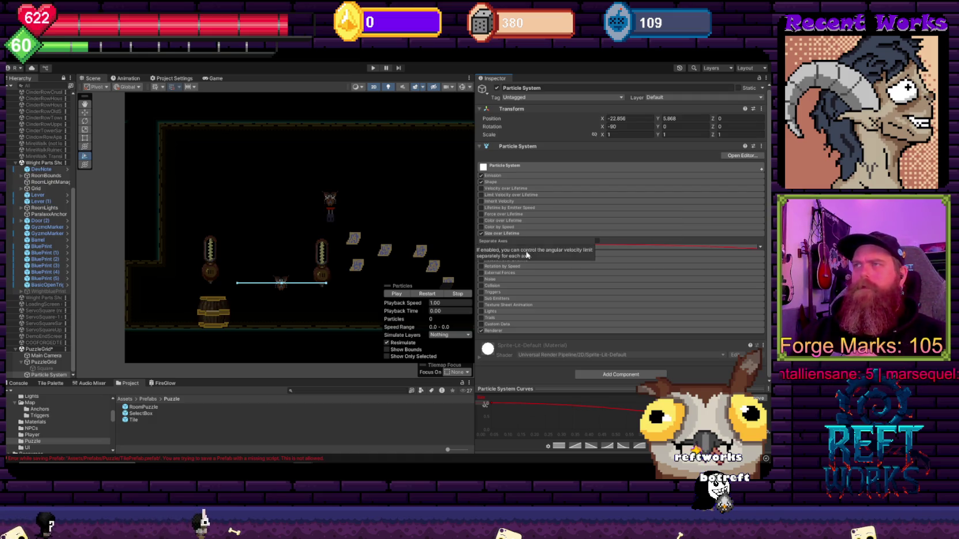
click(510, 168)
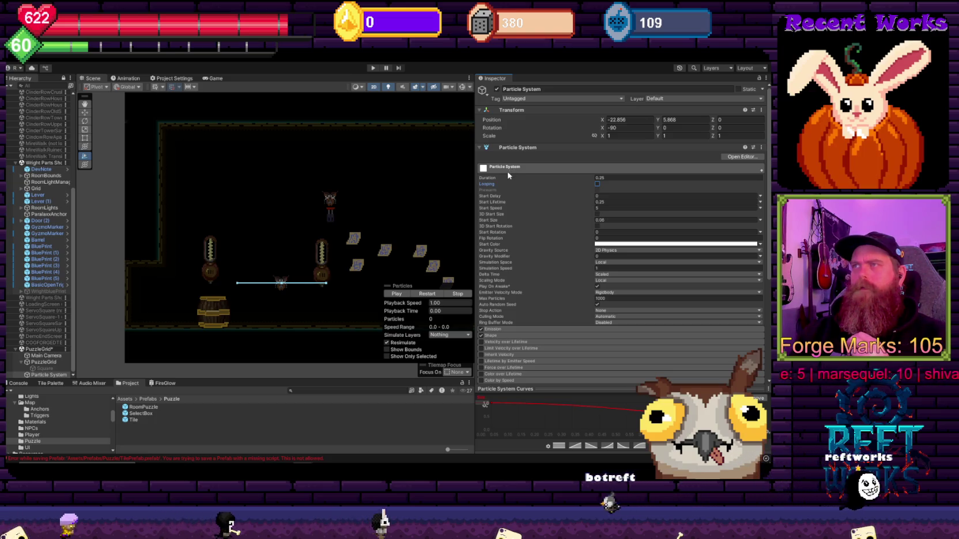
click(511, 168)
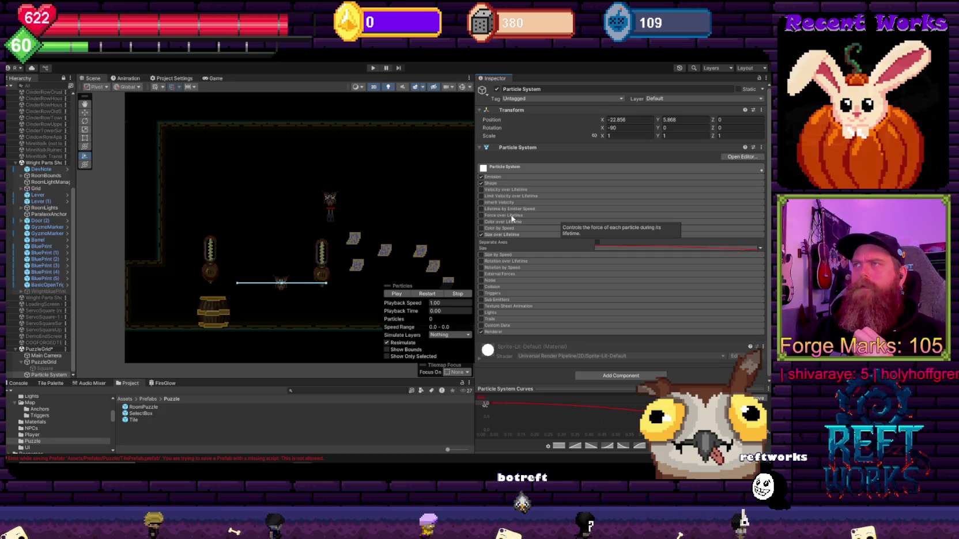
click(512, 216)
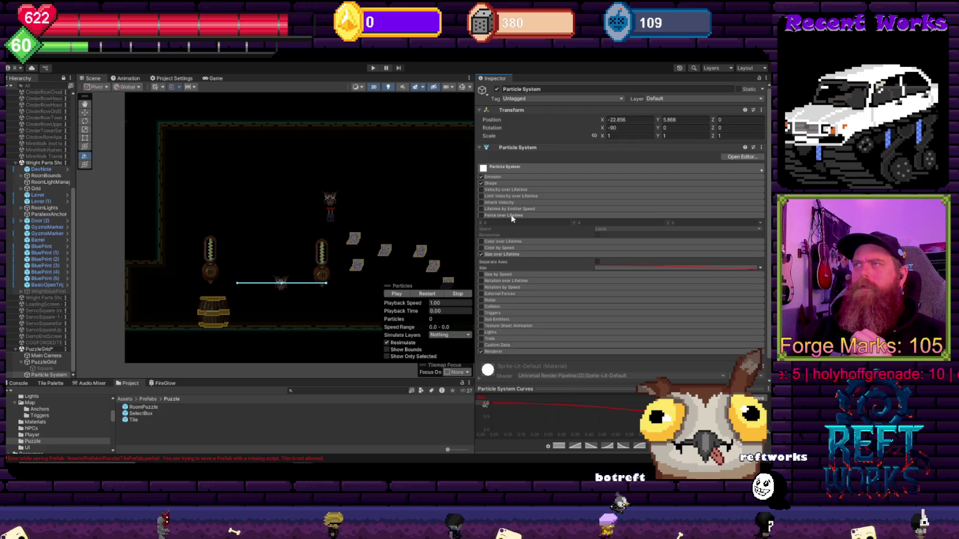
click(493, 301)
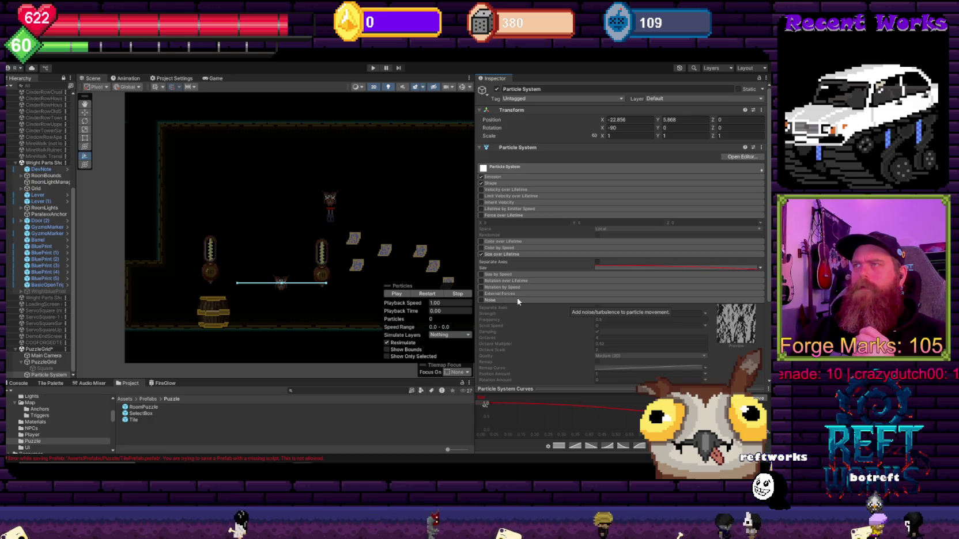
click(518, 300)
click(518, 295)
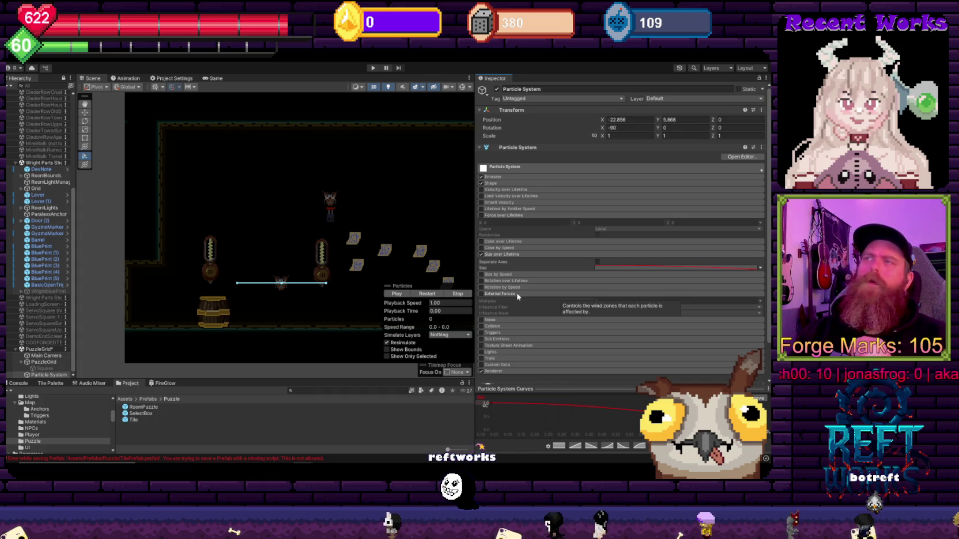
Check Inherit Velocity and Limit Velocity, then enable the Force over Lifetime module
click(500, 203)
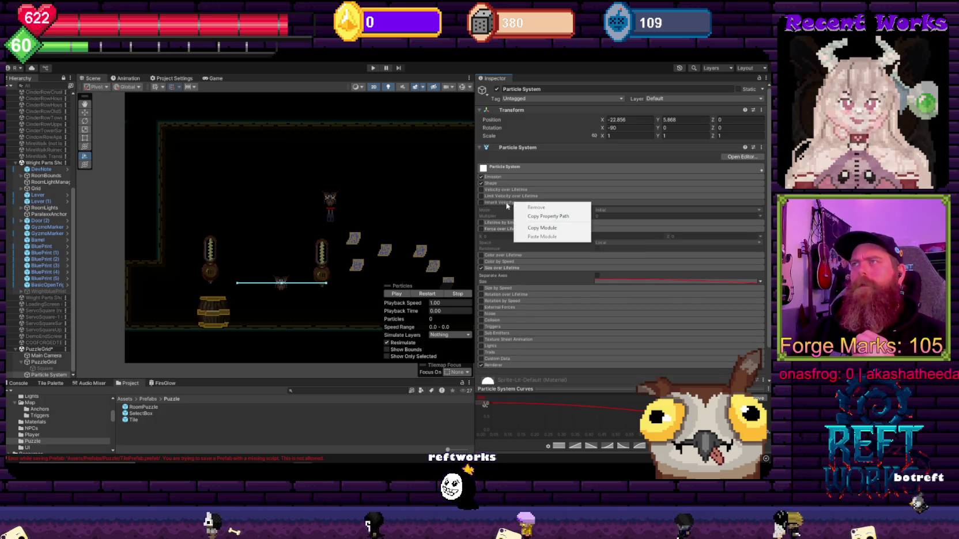
click(514, 203)
click(513, 197)
click(513, 197)
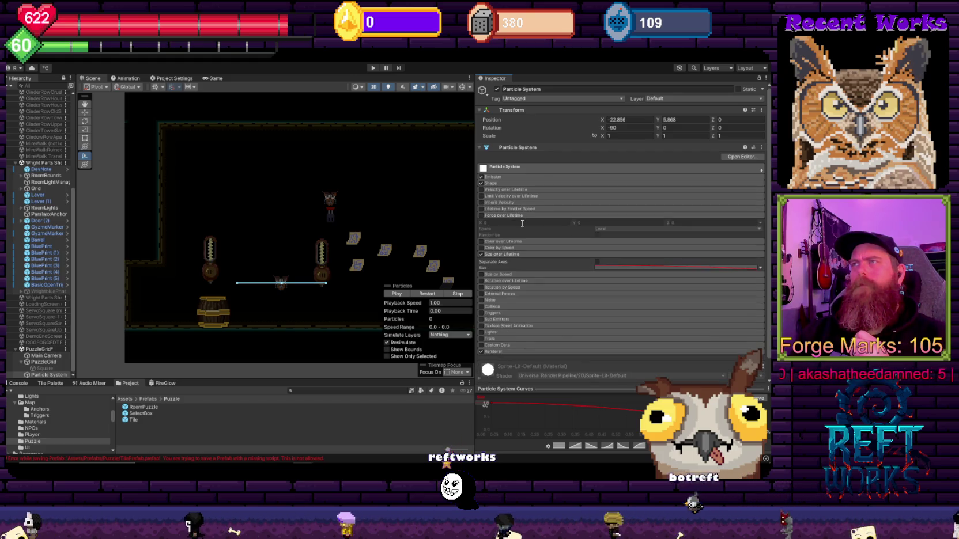
click(481, 215)
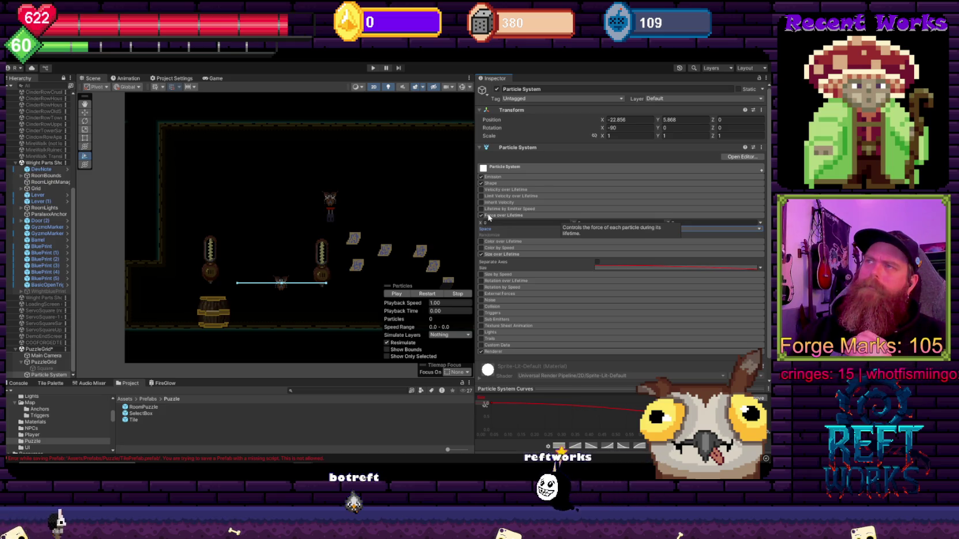
click(493, 216)
Set the Force over Lifetime Y force to 0.75 and preview the playing particles
click(496, 217)
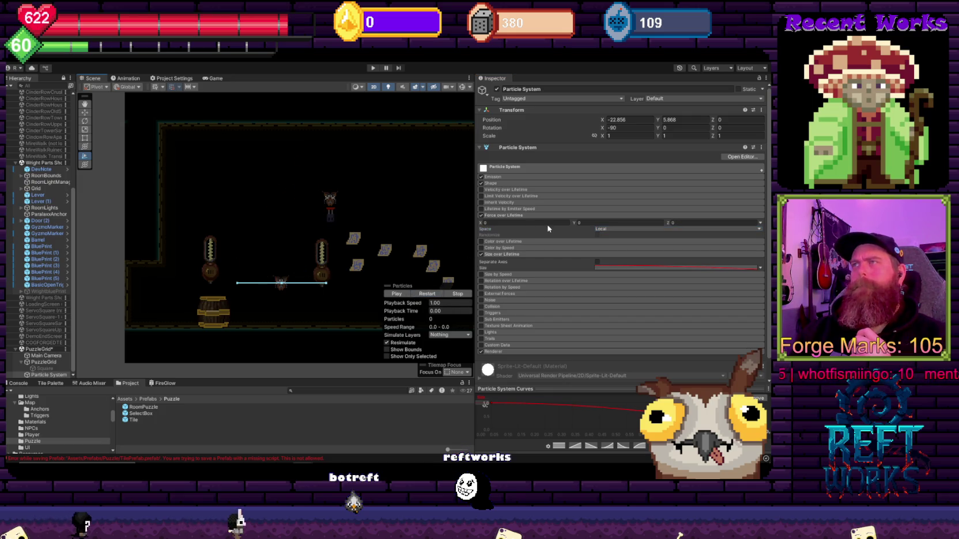
text(0.75)
click(409, 295)
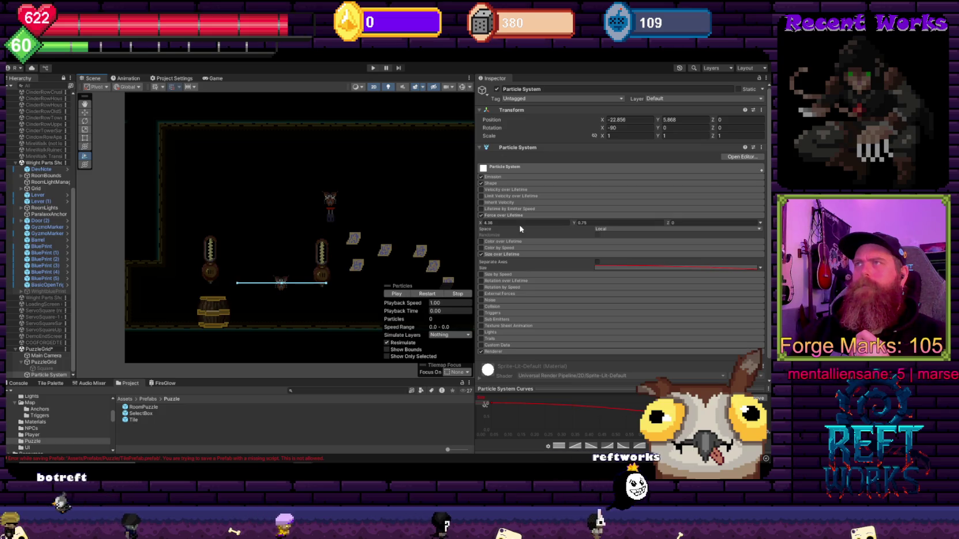
click(493, 177)
click(493, 177)
click(504, 167)
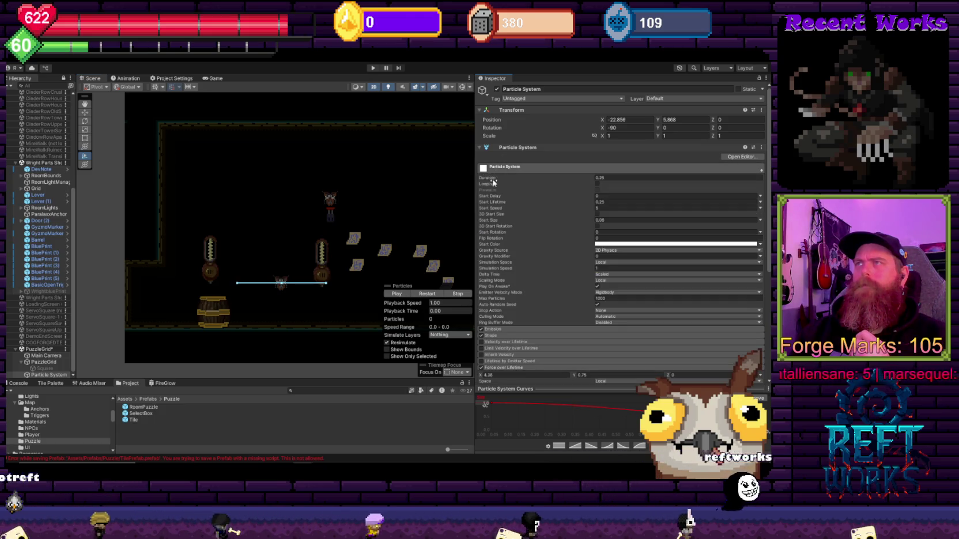
click(566, 167)
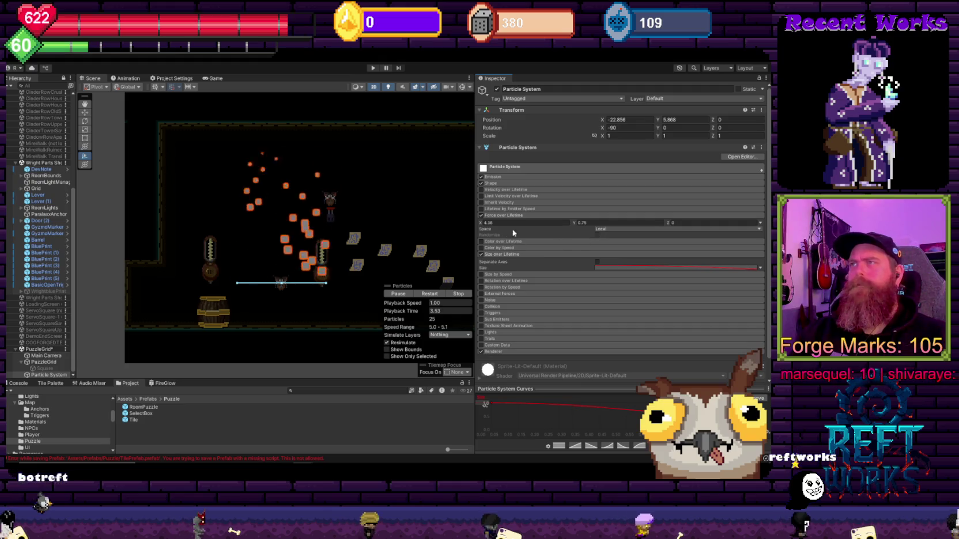
Try World then Local force space, zero Y, drag X to about 0.52, and disable the module
click(597, 231)
click(599, 237)
click(599, 229)
click(602, 235)
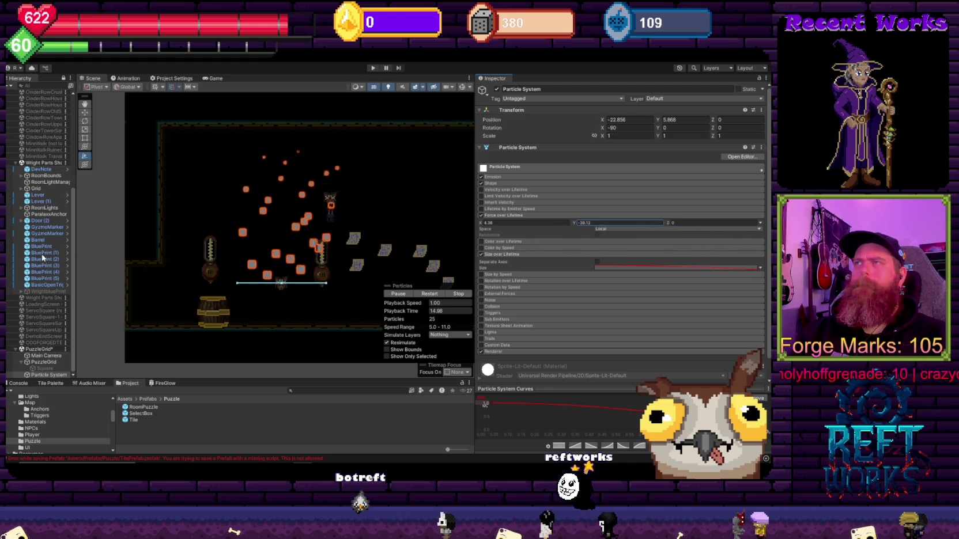
text(0)
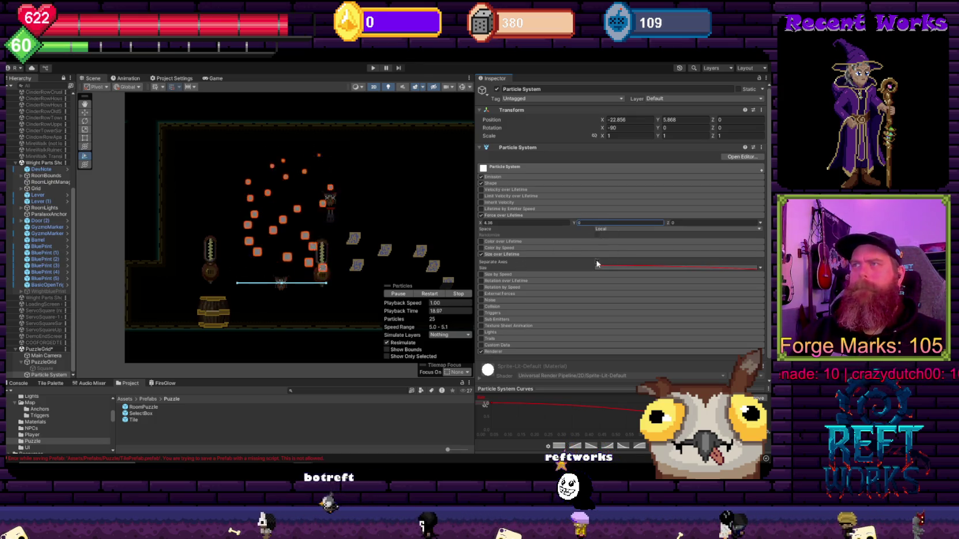
drag(481, 223, 375, 240)
mouse_move(38, 232)
mouse_down()
mouse_move(731, 277)
mouse_move(428, 274)
mouse_up()
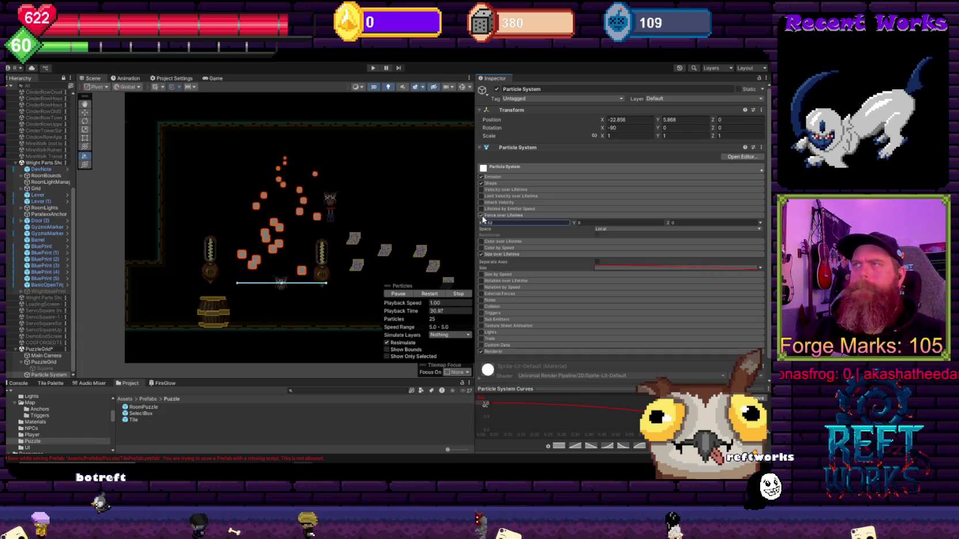
click(482, 216)
click(489, 294)
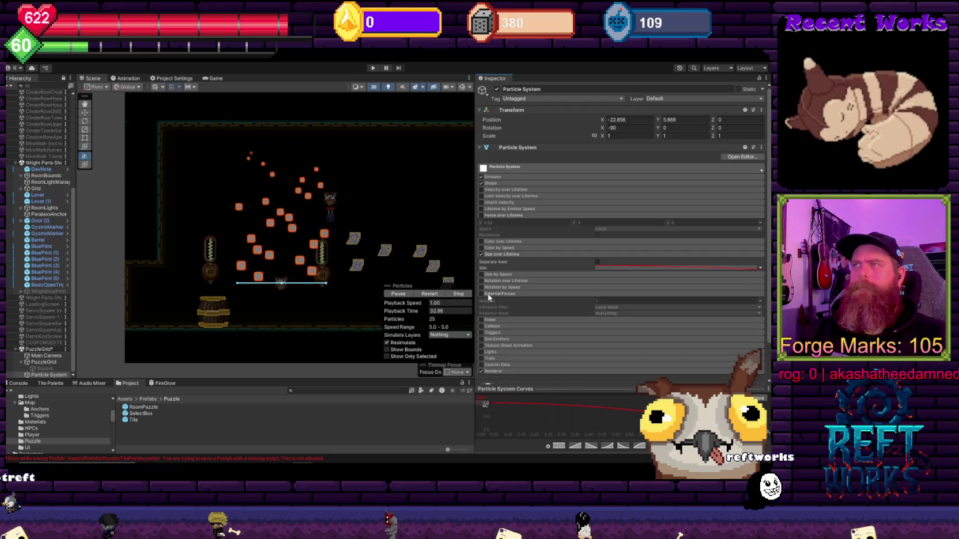
click(481, 294)
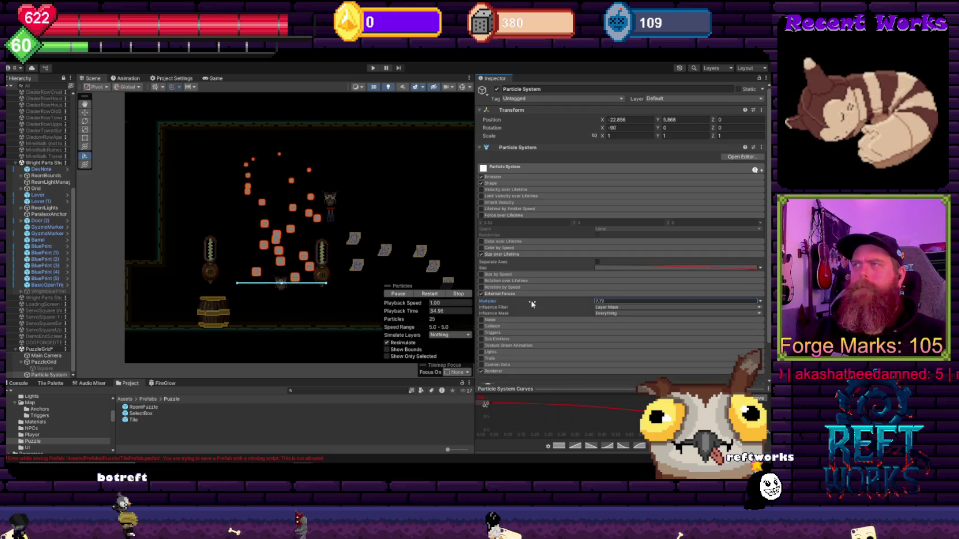
click(481, 294)
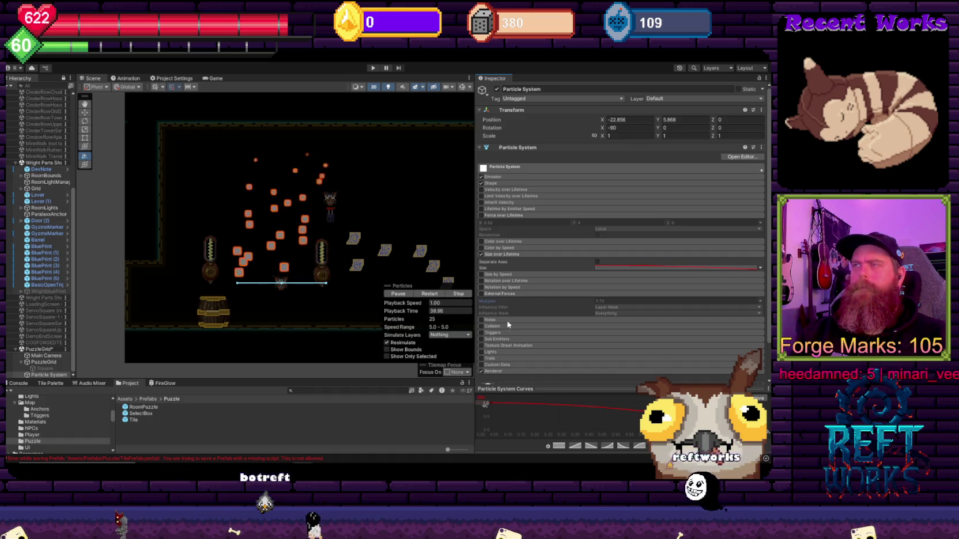
click(481, 320)
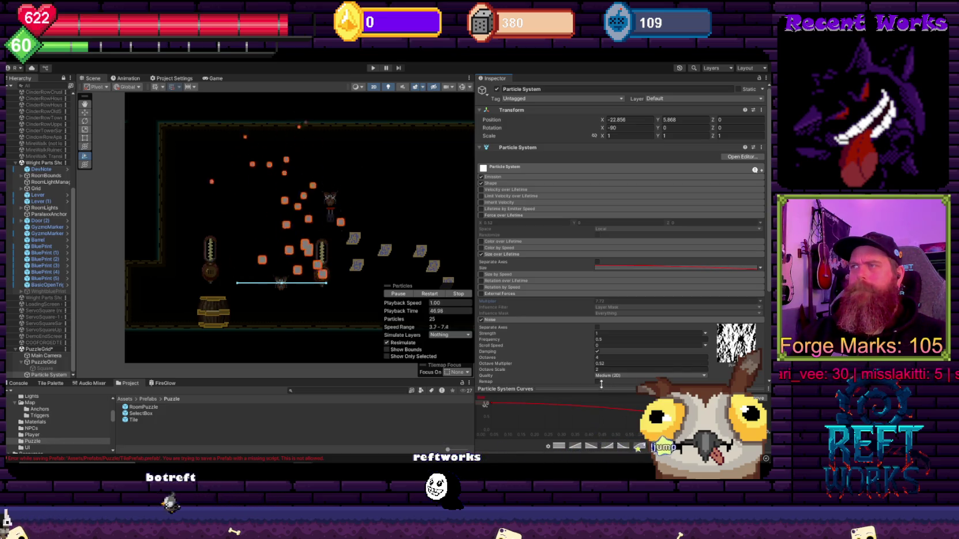
scroll(531, 343, down, 5)
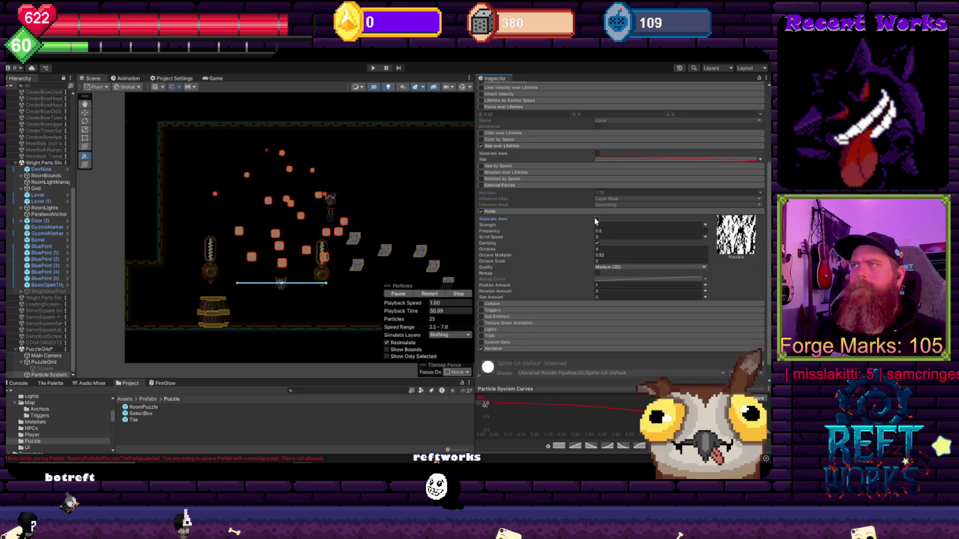
click(597, 220)
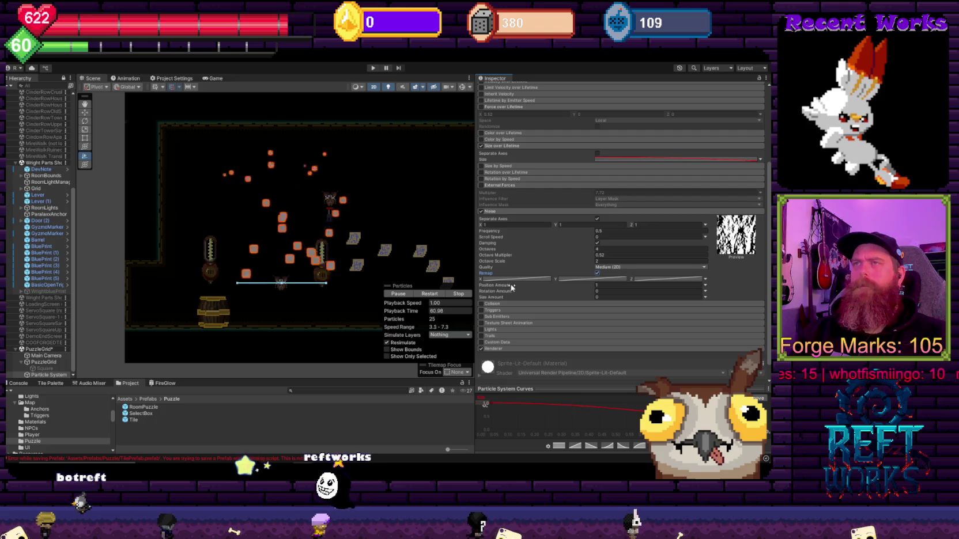
click(575, 280)
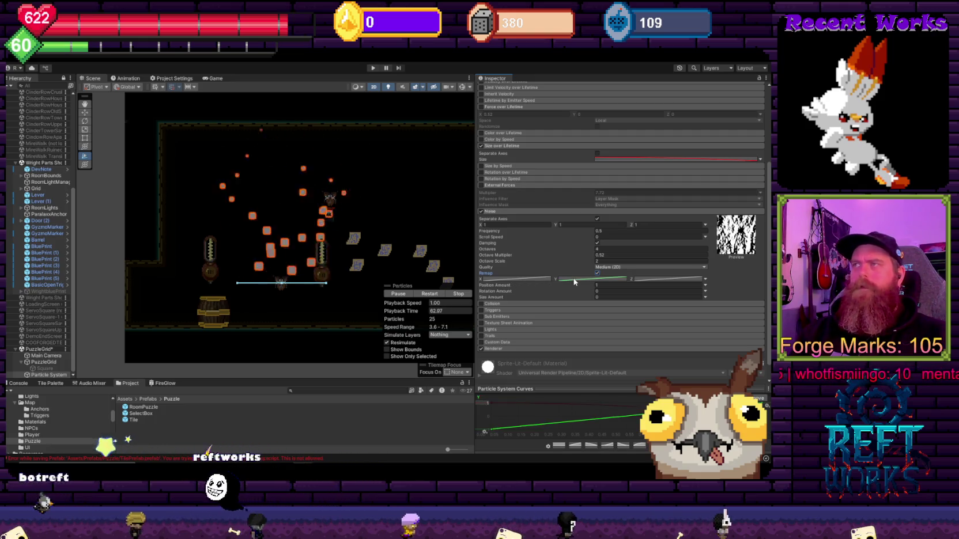
click(559, 445)
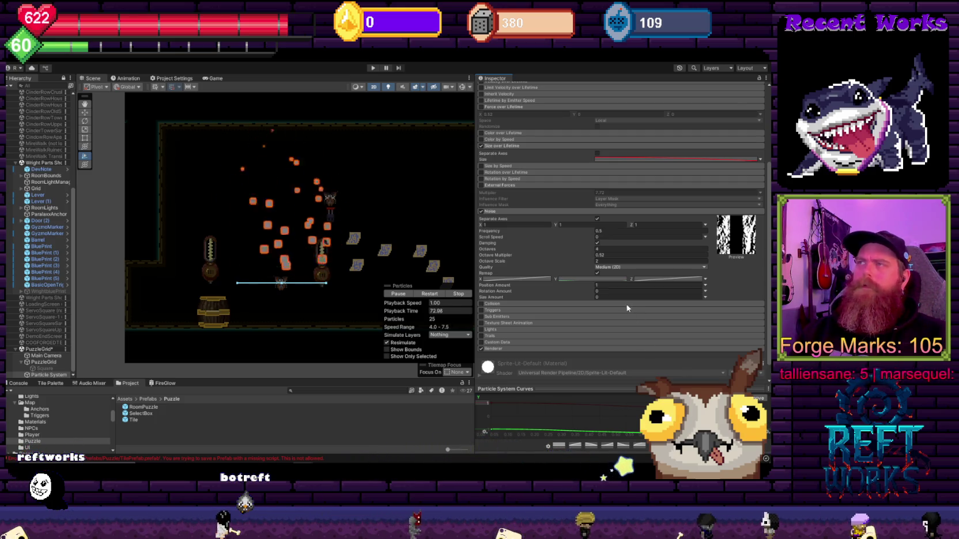
click(480, 210)
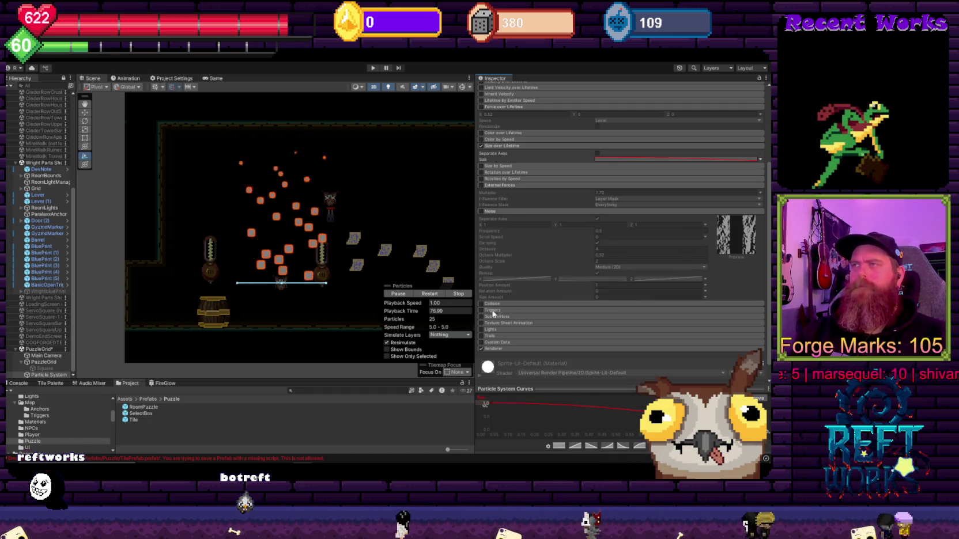
click(509, 343)
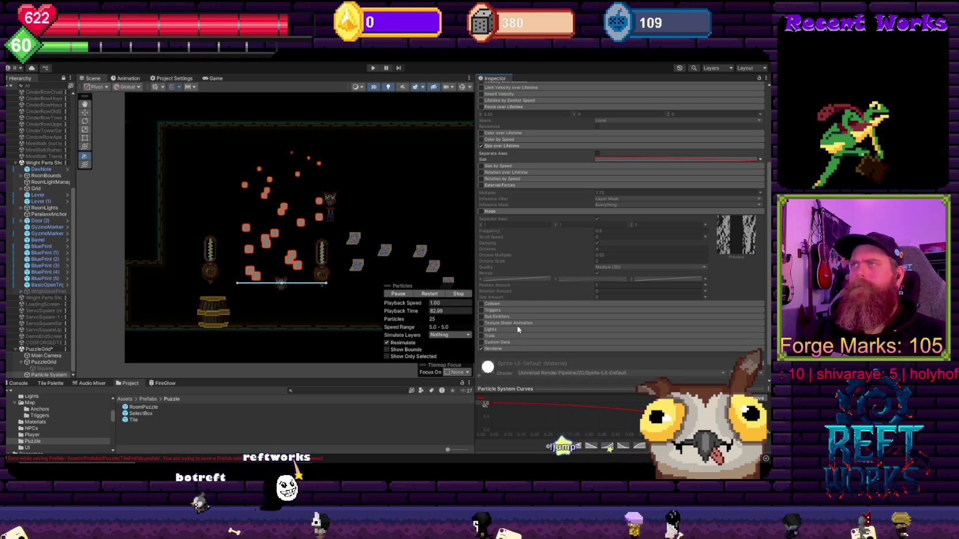
scroll(519, 271, up, 1)
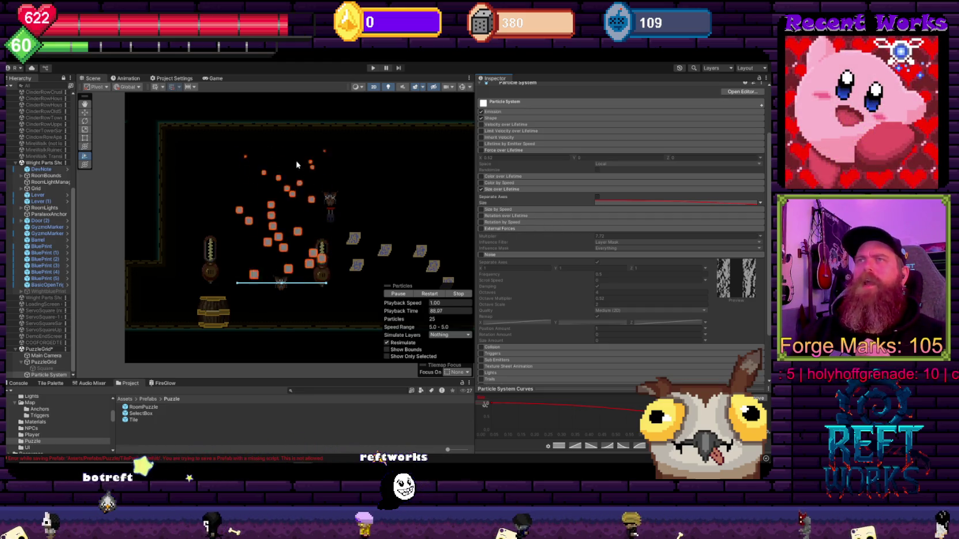
scroll(533, 254, up, 2)
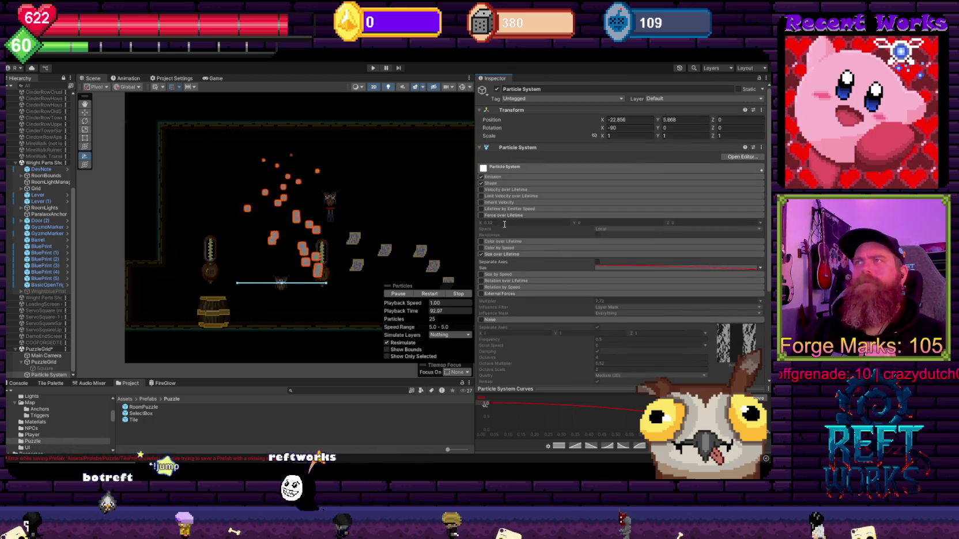
click(507, 190)
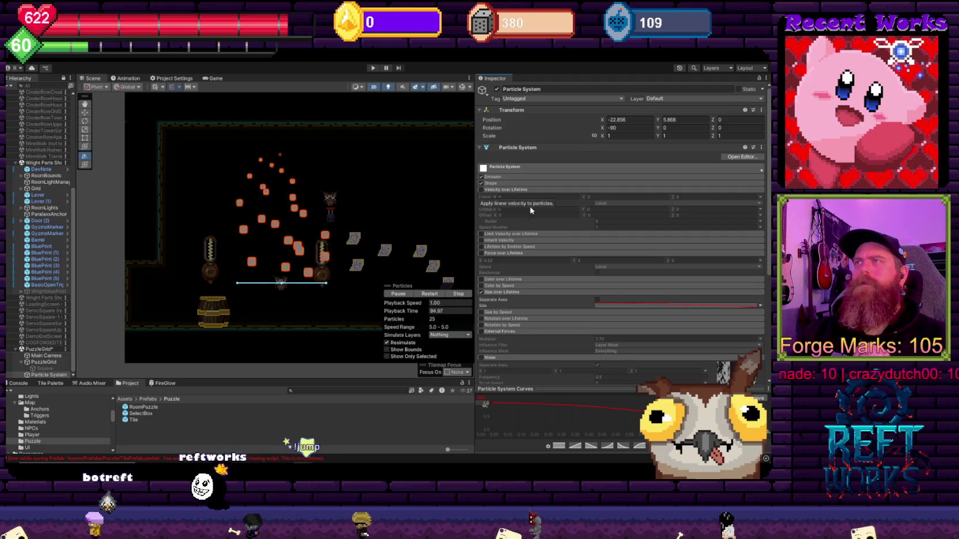
Enable Velocity over Lifetime and set its Speed Modifier to 0.25
click(482, 190)
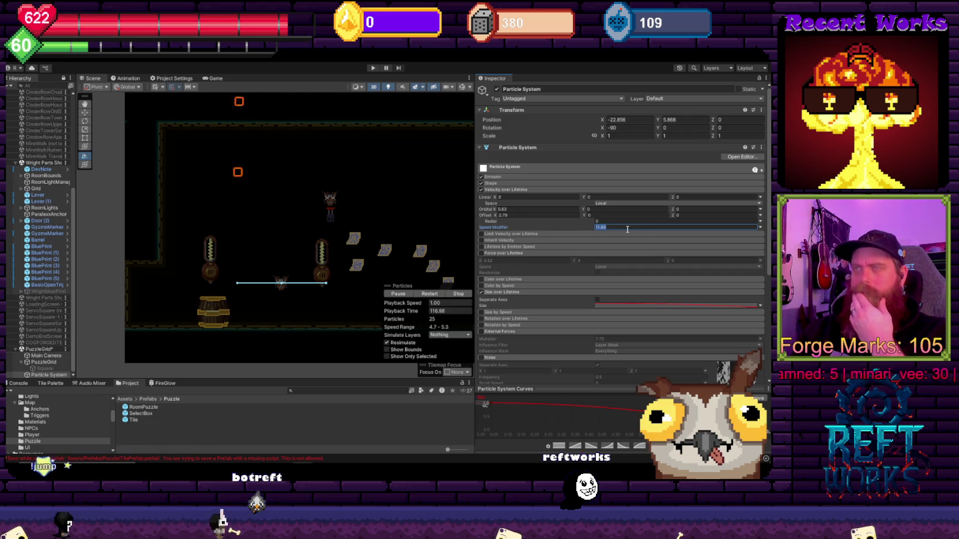
text(.5)
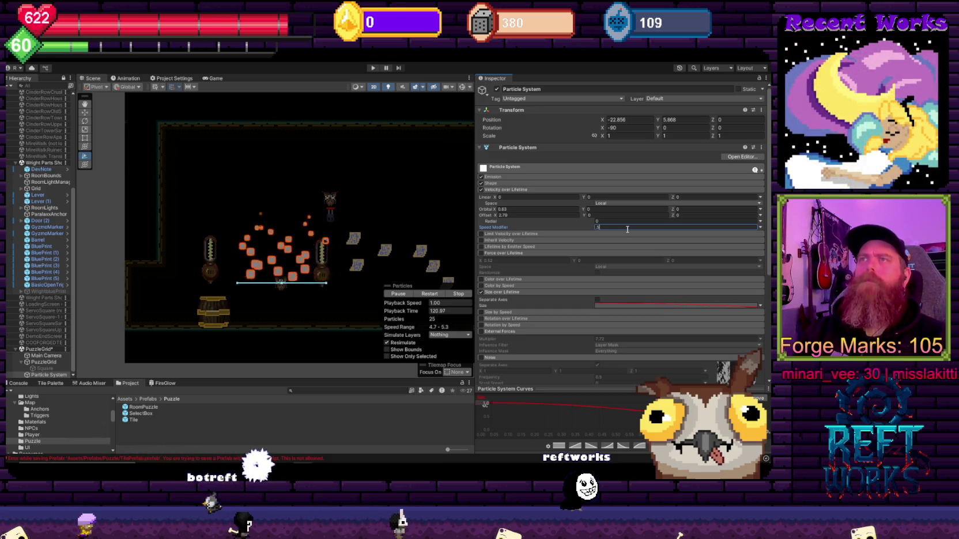
key(BackSpace)
text(25)
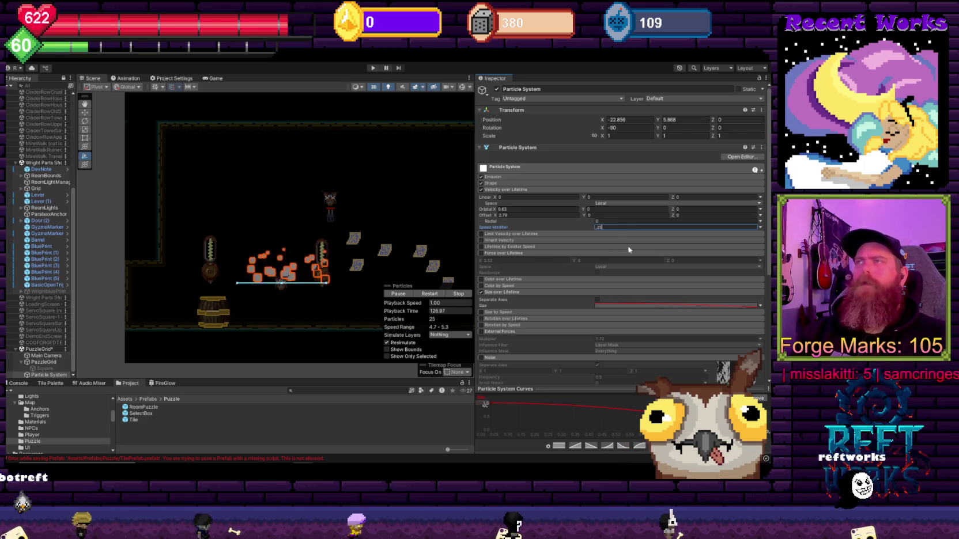
scroll(305, 286, up, 2)
scroll(284, 280, up, 1)
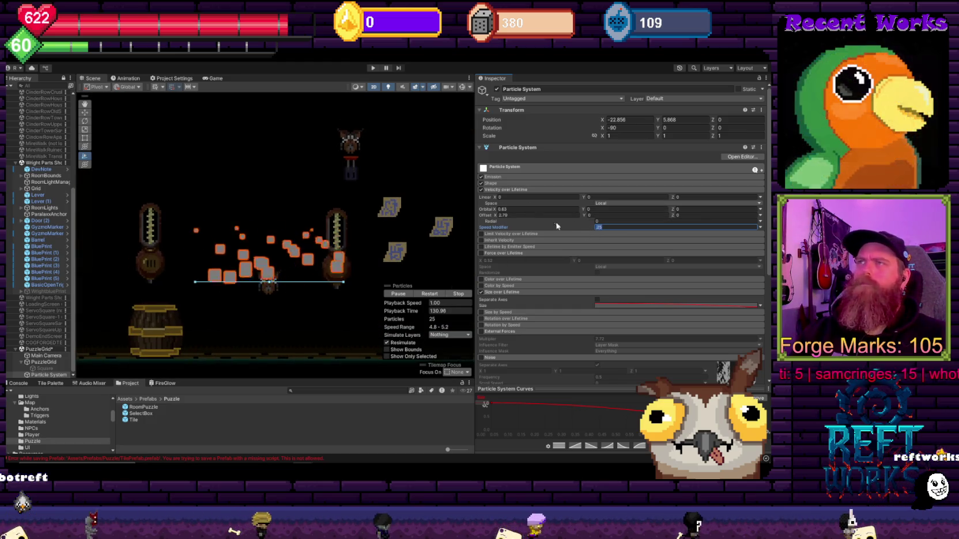
Type 2.89 into Orbital Y and drag to raise the Orbital X velocity
click(626, 209)
text(2.89)
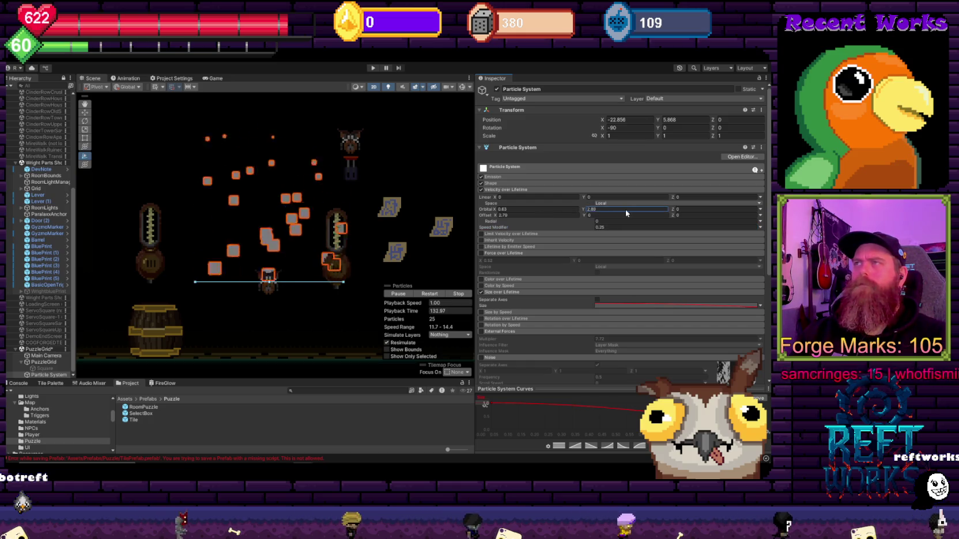
drag(498, 209, 686, 209)
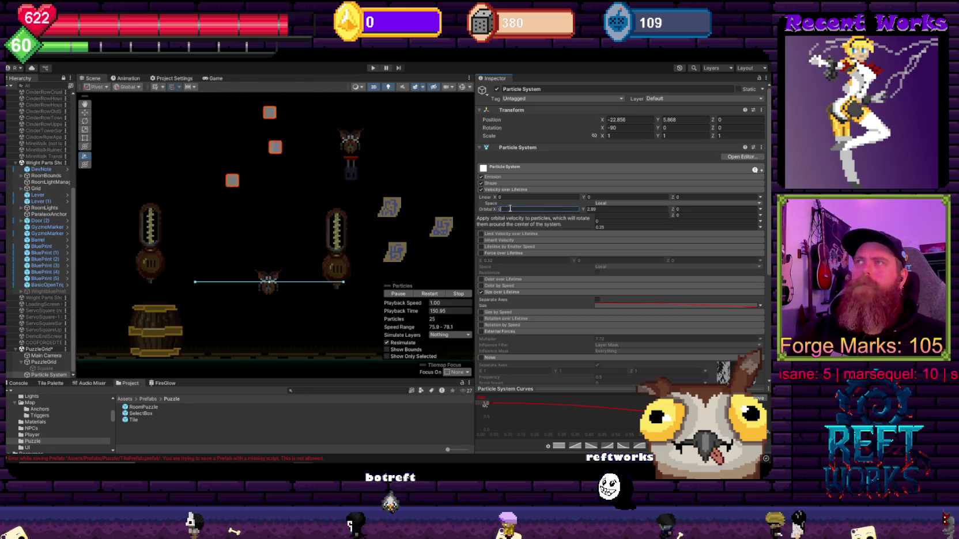
Drag Offset X out to 100.82 and set Orbital Y to 0.1
scroll(376, 211, down, 5)
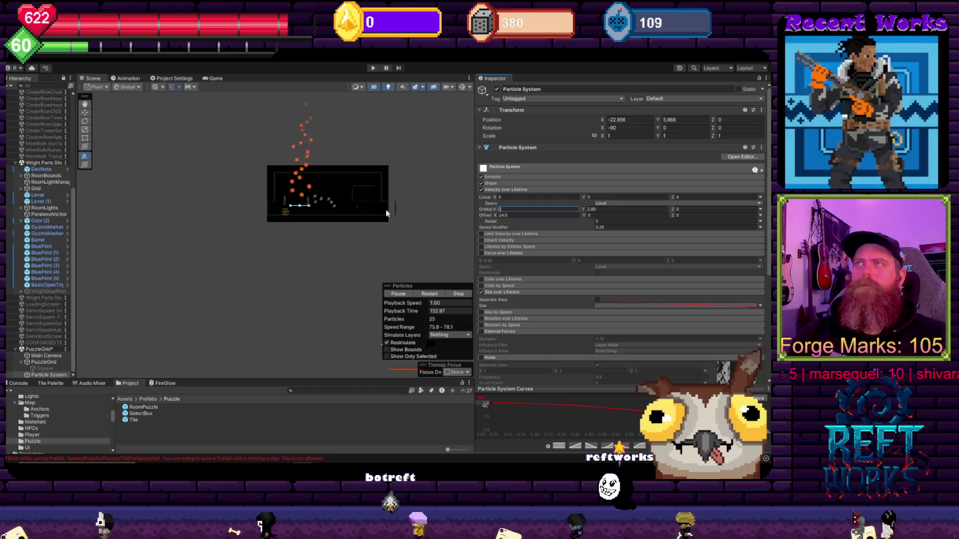
scroll(422, 223, up, 1)
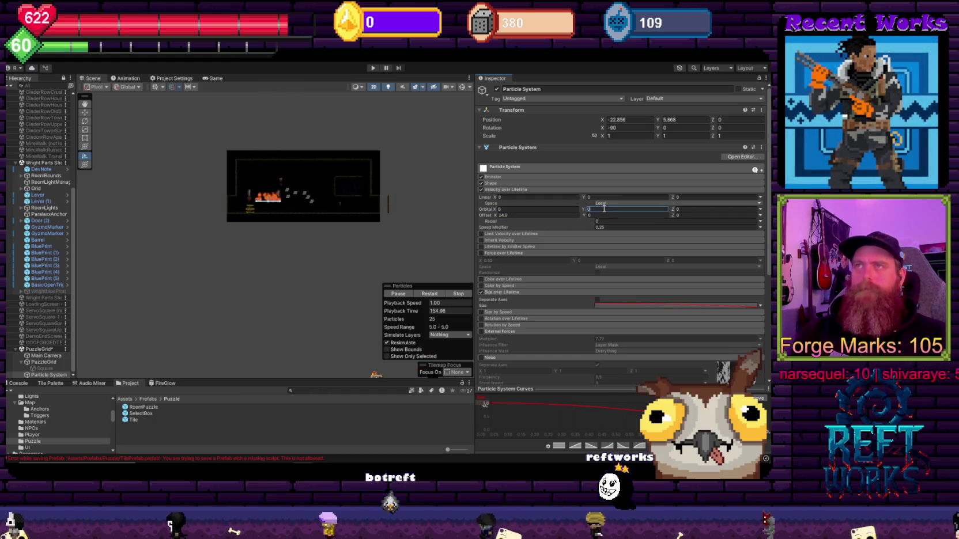
scroll(274, 221, up, 10)
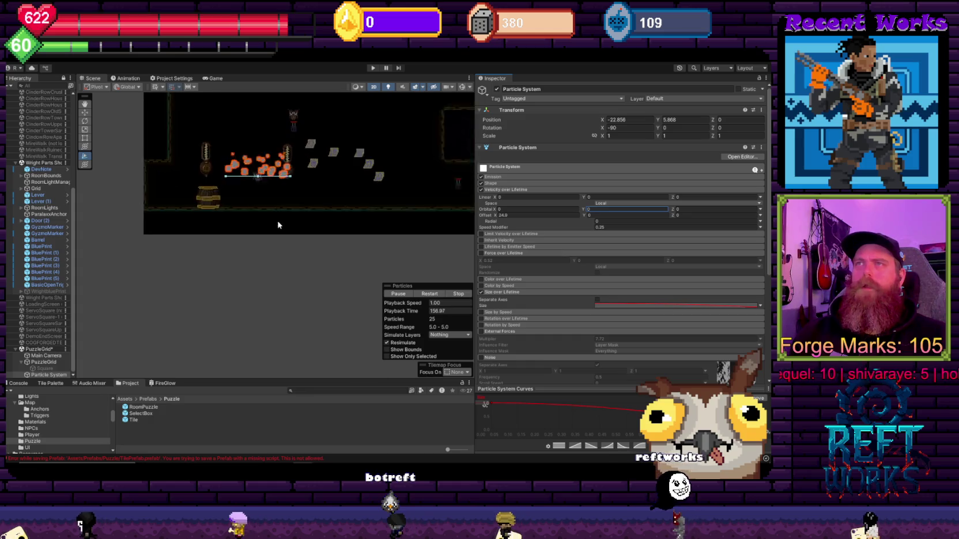
drag(496, 211, 605, 209)
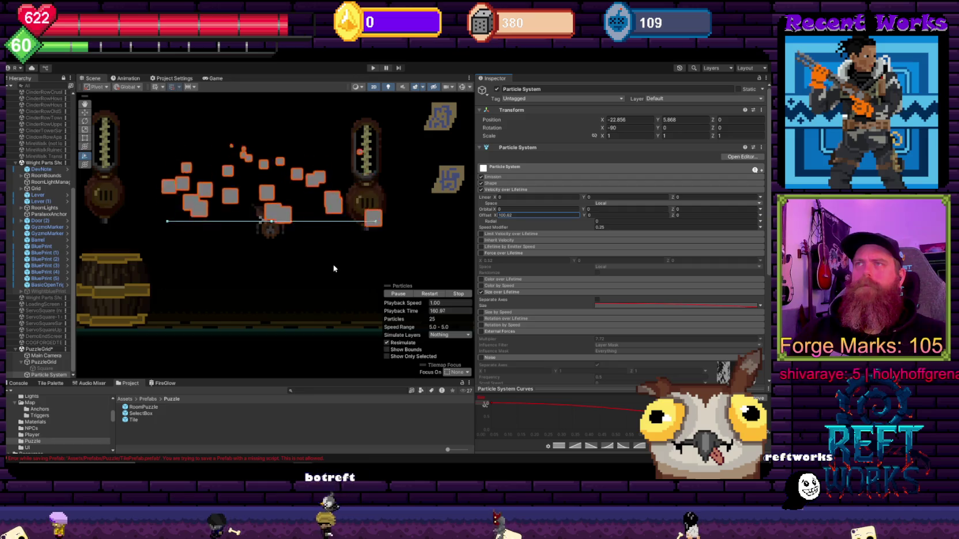
click(605, 209)
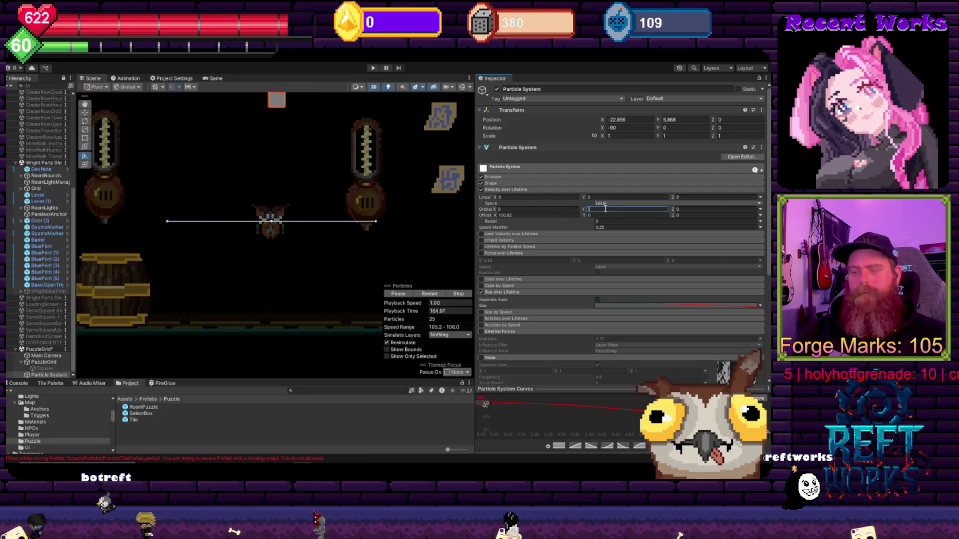
text(0.1)
scroll(308, 217, down, 5)
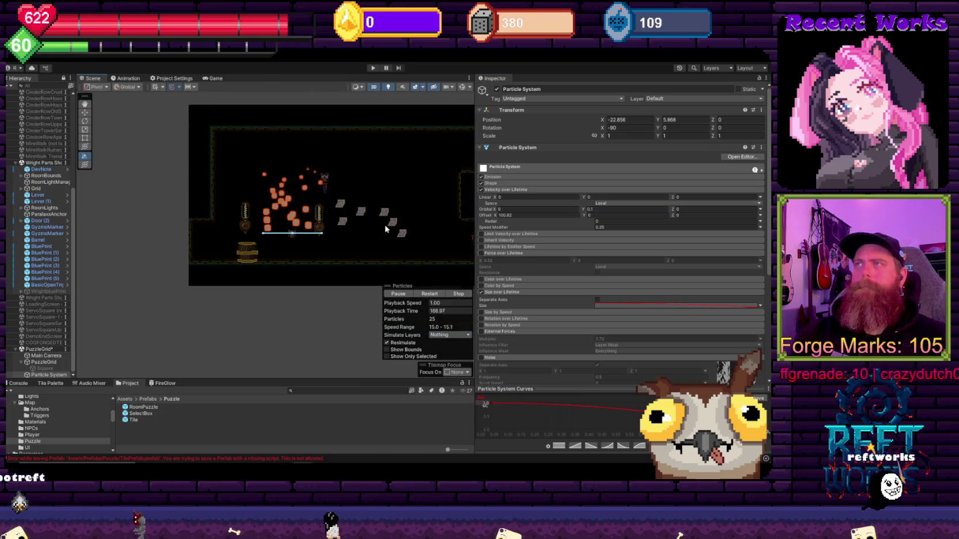
Enter Orbital X values of 0.4 and then 1
scroll(386, 229, up, 3)
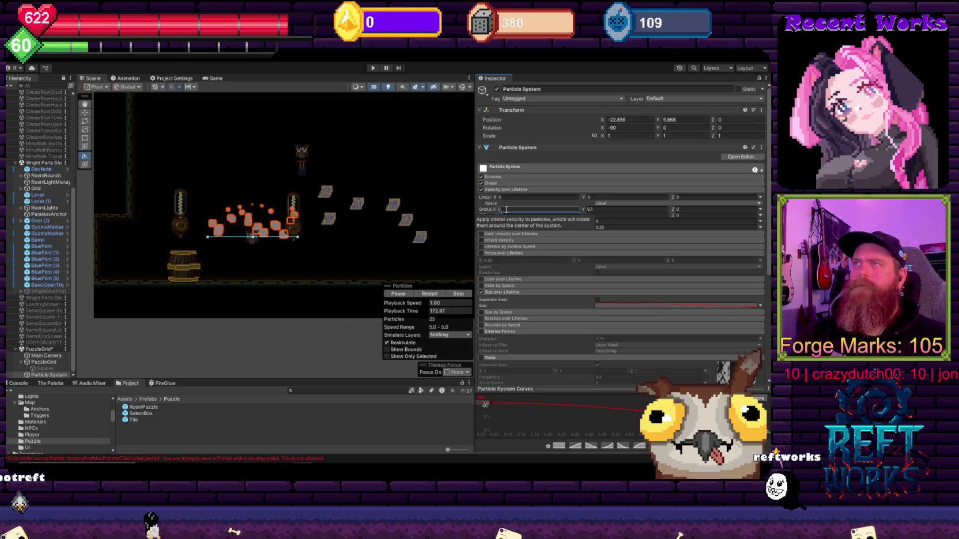
text(10.4)
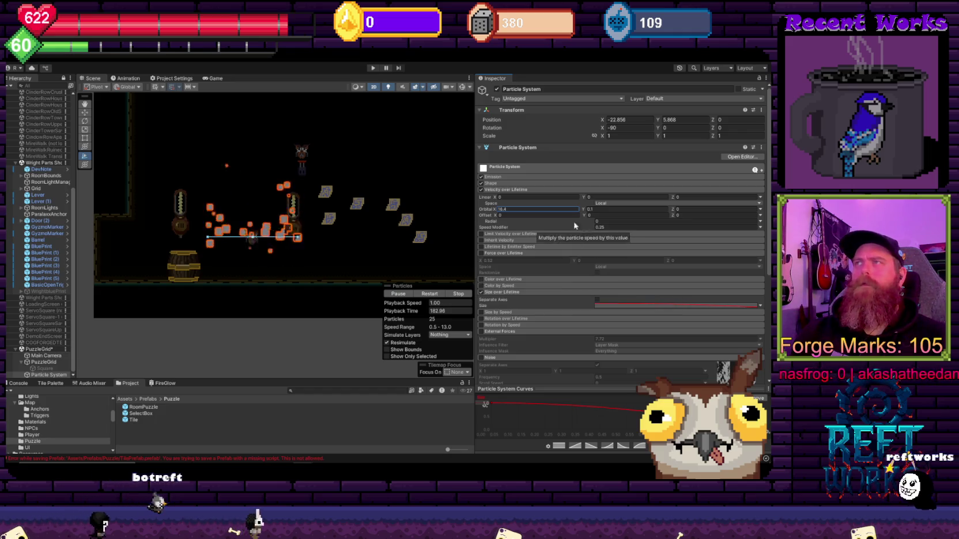
text(1)
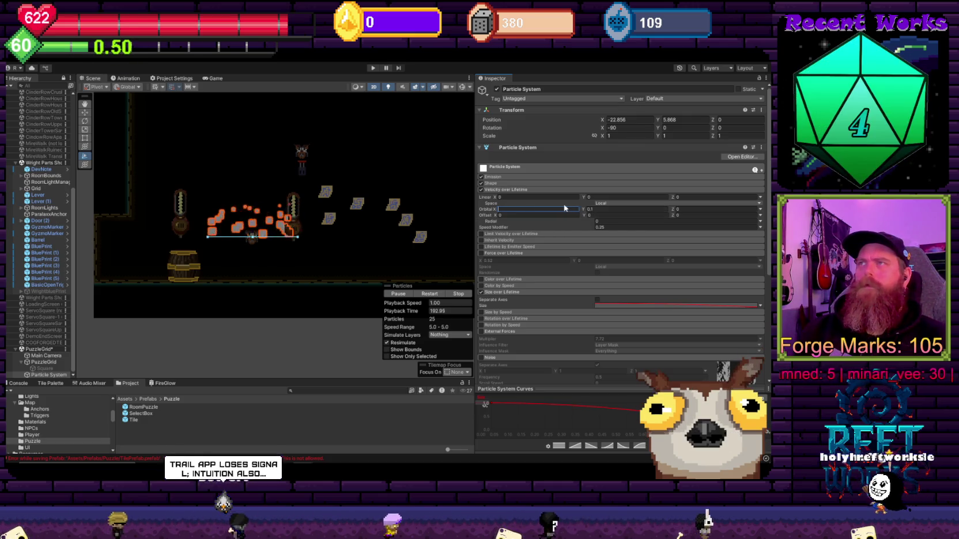
Set linear velocity X to 4.87 and Y to 1.5, then enable Force over Lifetime
mouse_move(498, 198)
mouse_down()
mouse_move(587, 202)
mouse_move(554, 206)
mouse_up()
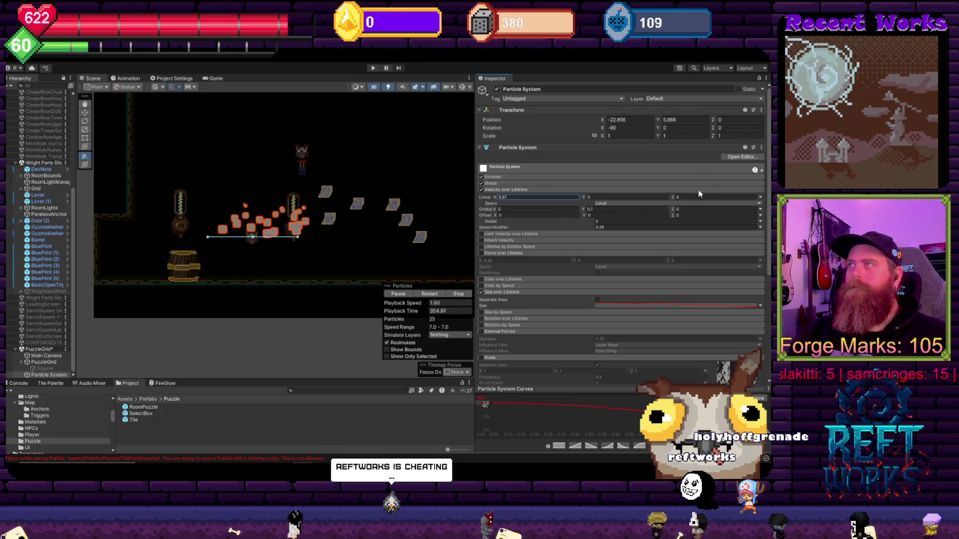
click(606, 197)
text(1.5)
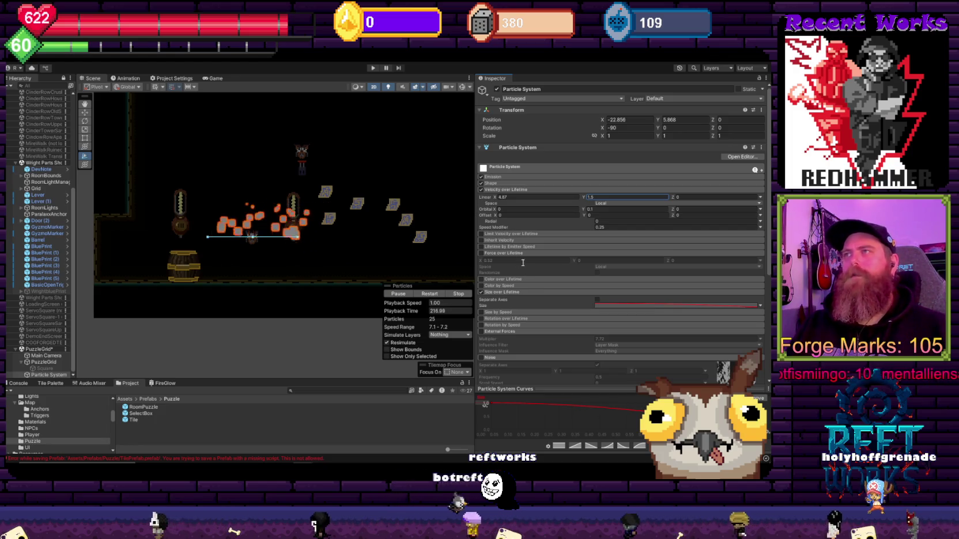
click(481, 253)
Test sideways motion by dragging Force over Lifetime X negative and Linear X velocity to 33.2
mouse_move(480, 260)
mouse_down()
mouse_move(331, 263)
mouse_move(332, 285)
mouse_up()
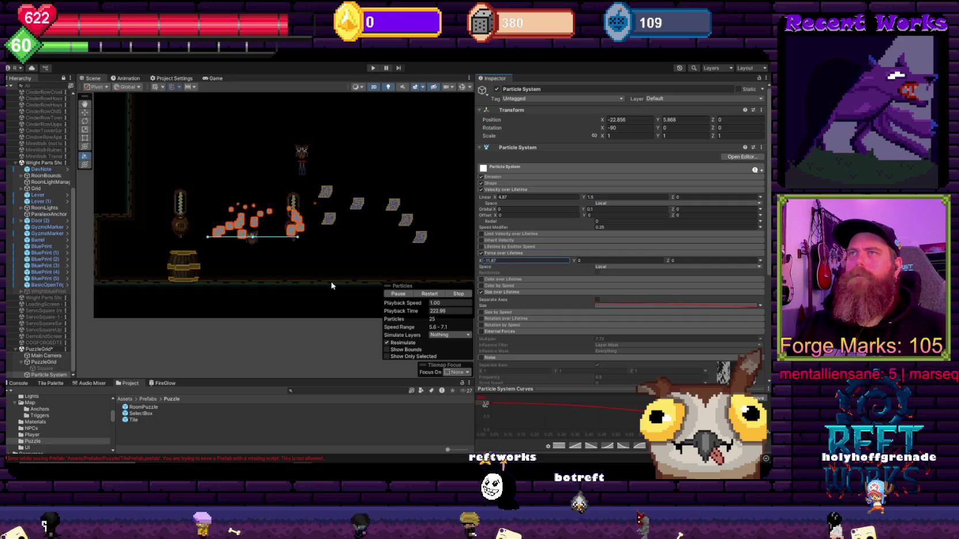
drag(332, 286, 267, 300)
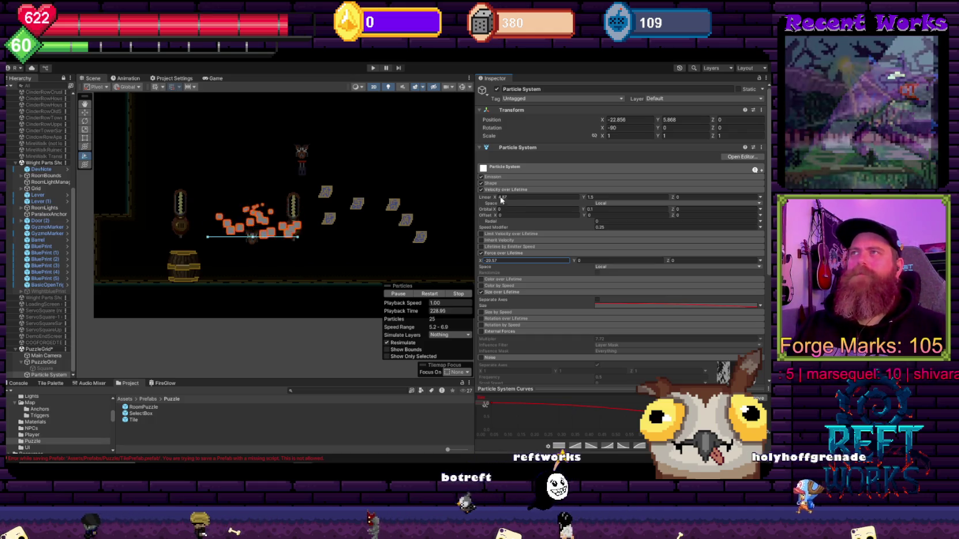
drag(494, 197, 604, 214)
drag(480, 260, 182, 285)
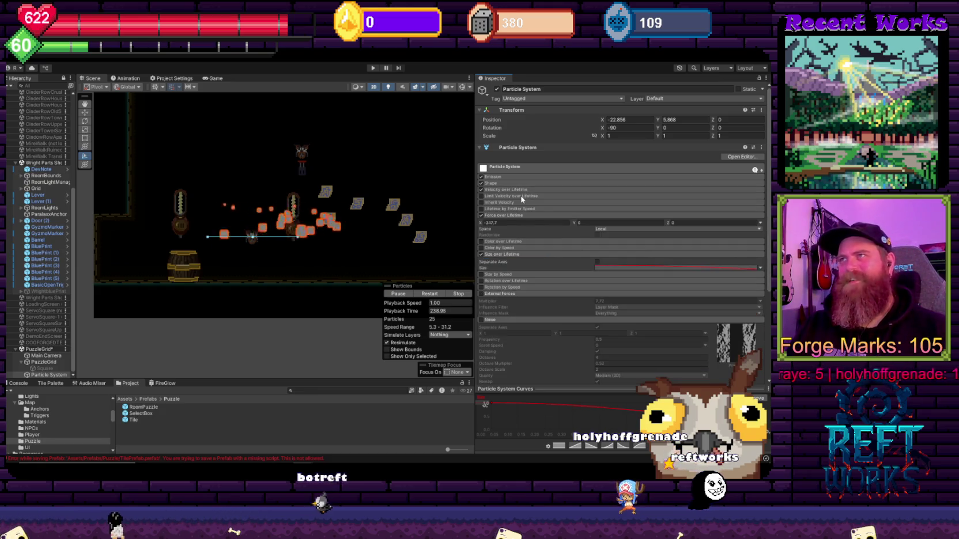
Reset Force over Lifetime X and Linear X velocity to 0, and shorten the emitter edge
text(0)
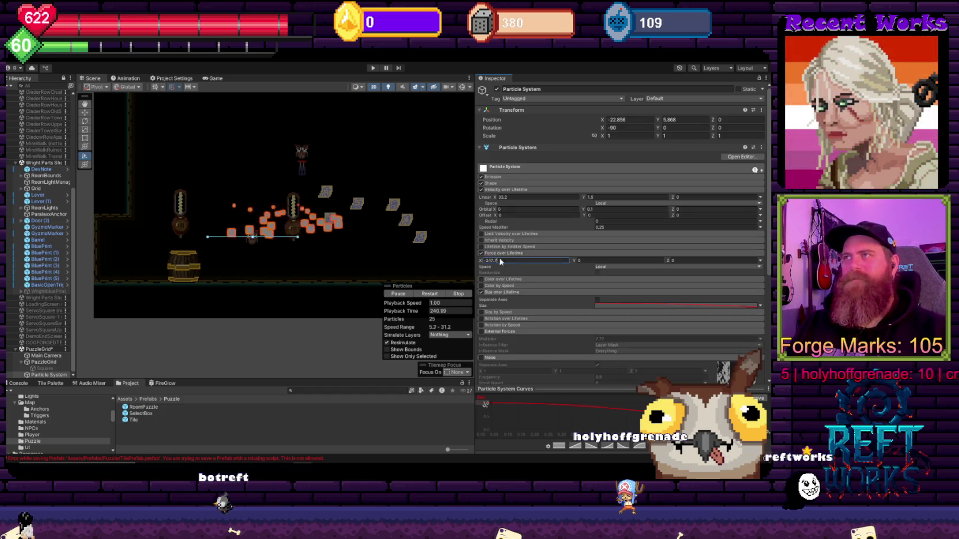
click(505, 197)
text(0)
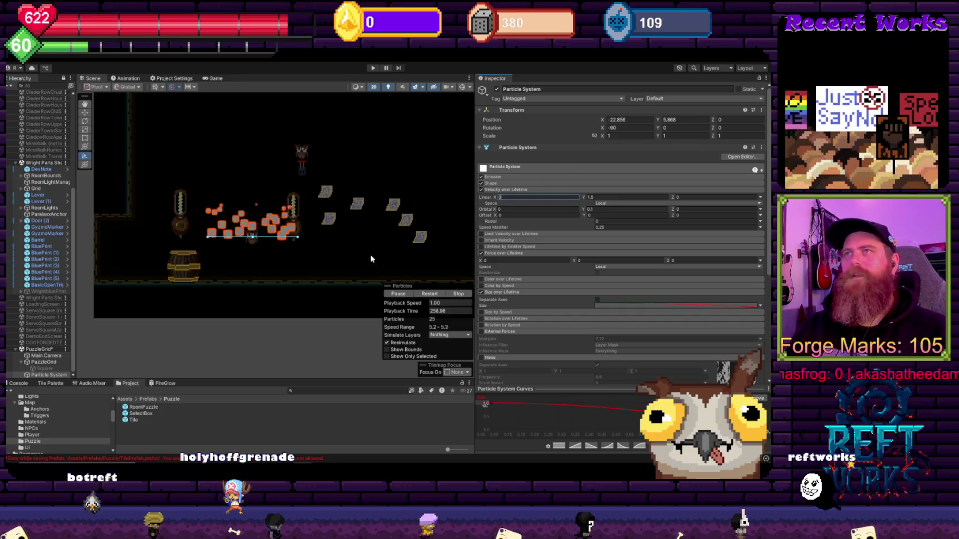
drag(206, 235, 231, 237)
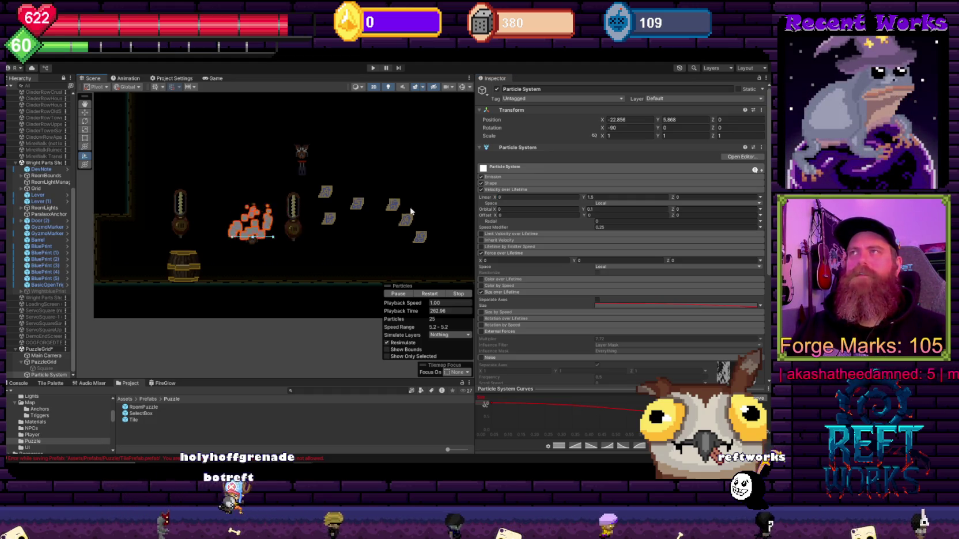
Untick Looping in the main module, set Emission Rate over Time to 50, and replay
click(523, 170)
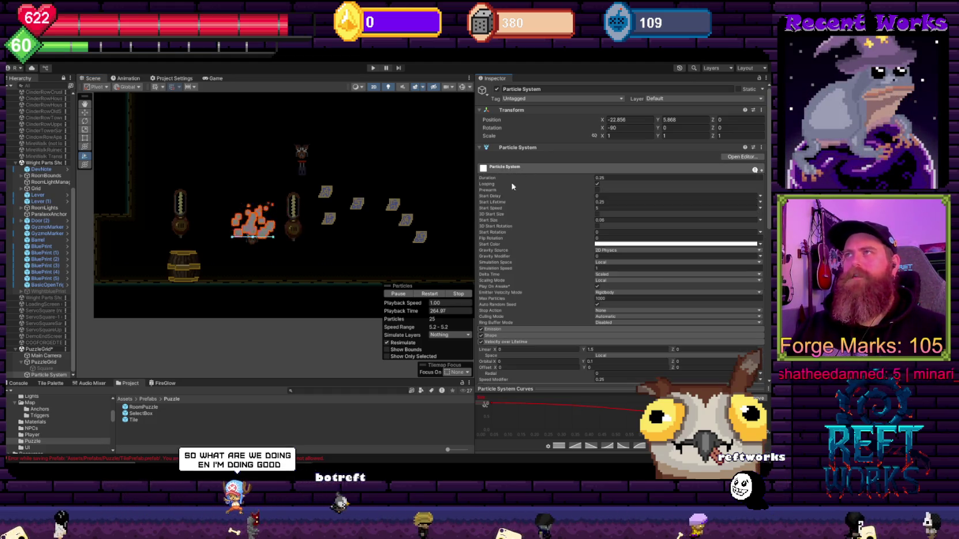
click(597, 184)
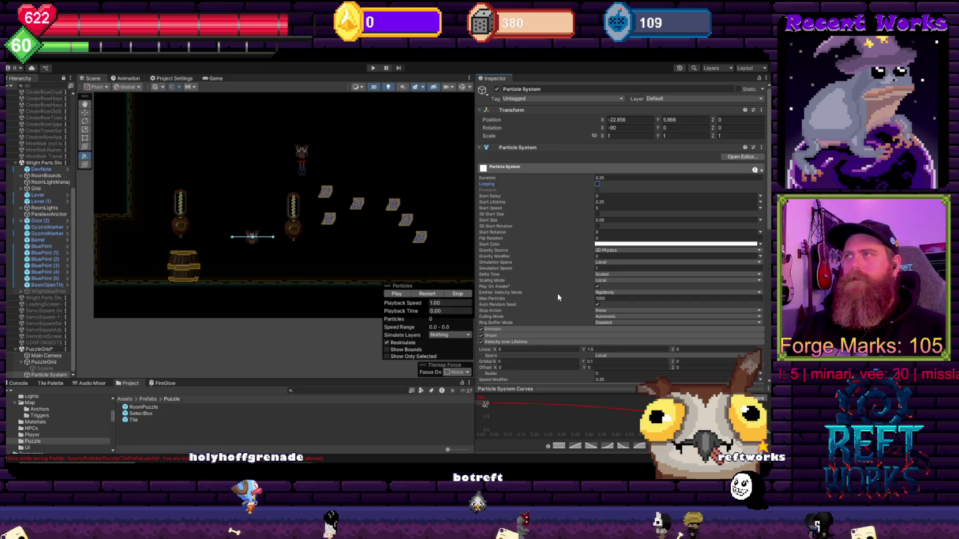
scroll(557, 294, down, 3)
click(509, 242)
click(605, 249)
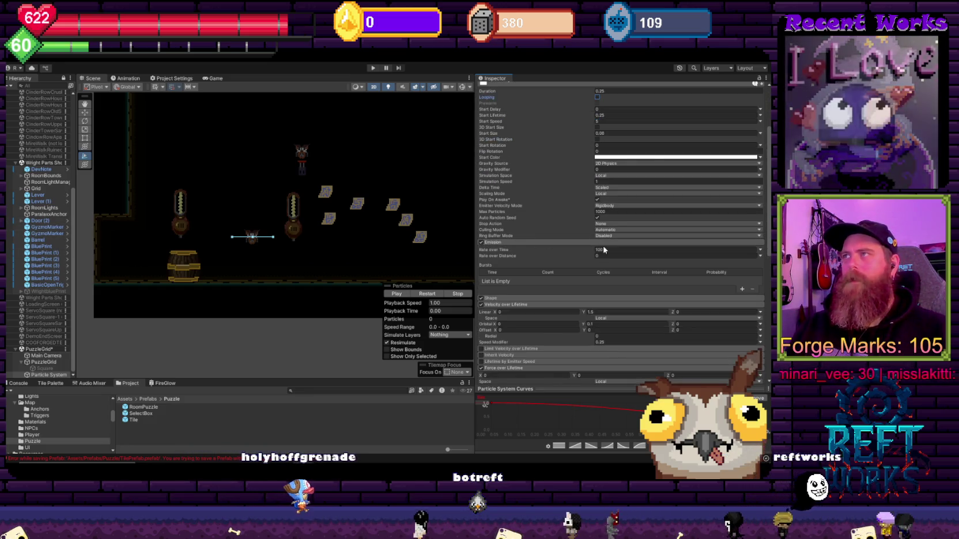
text(50)
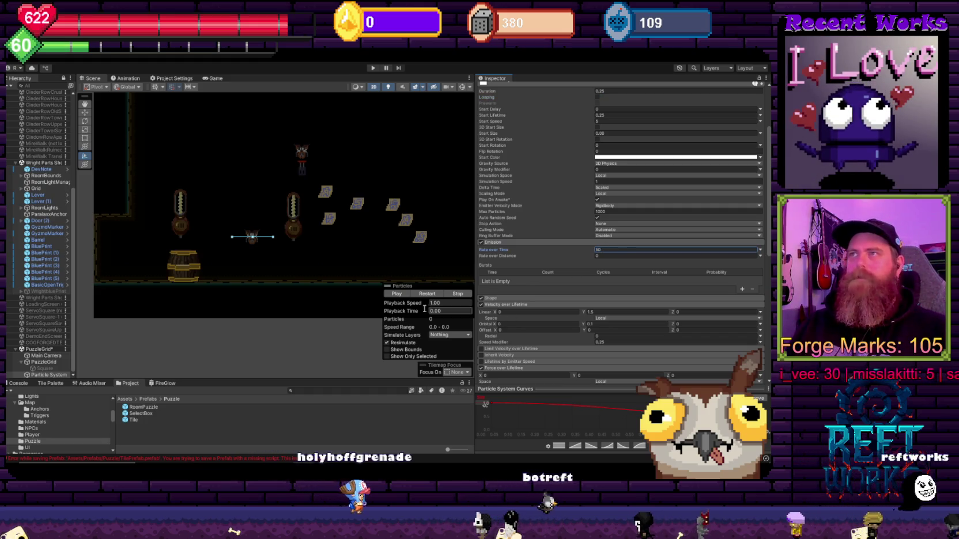
click(392, 294)
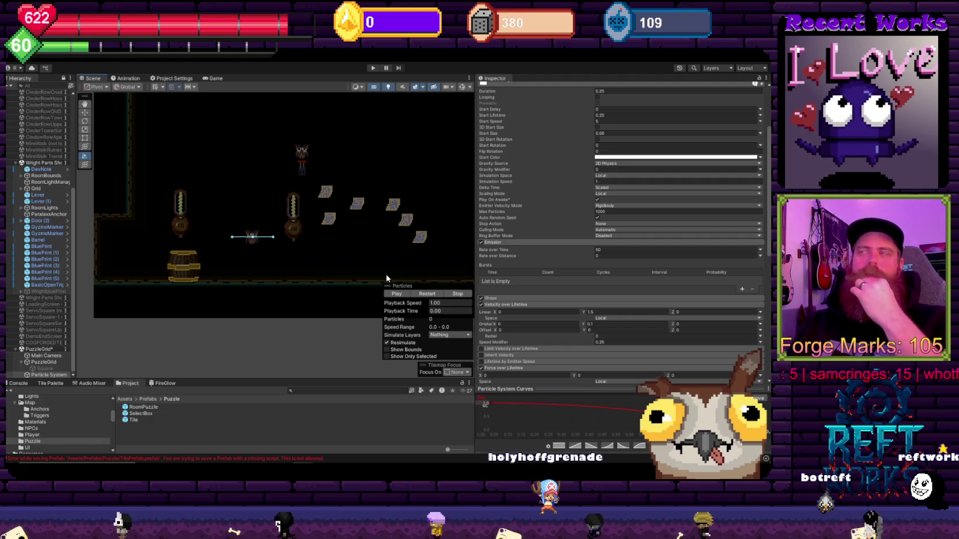
click(46, 164)
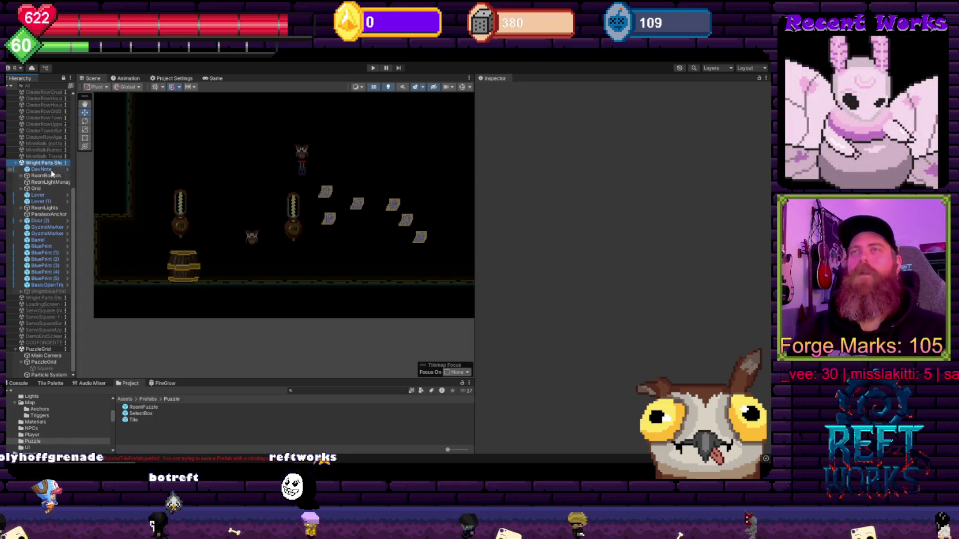
Widen the Scene view and rename the Particle System object to SteamPuffTest
scroll(355, 244, down, 2)
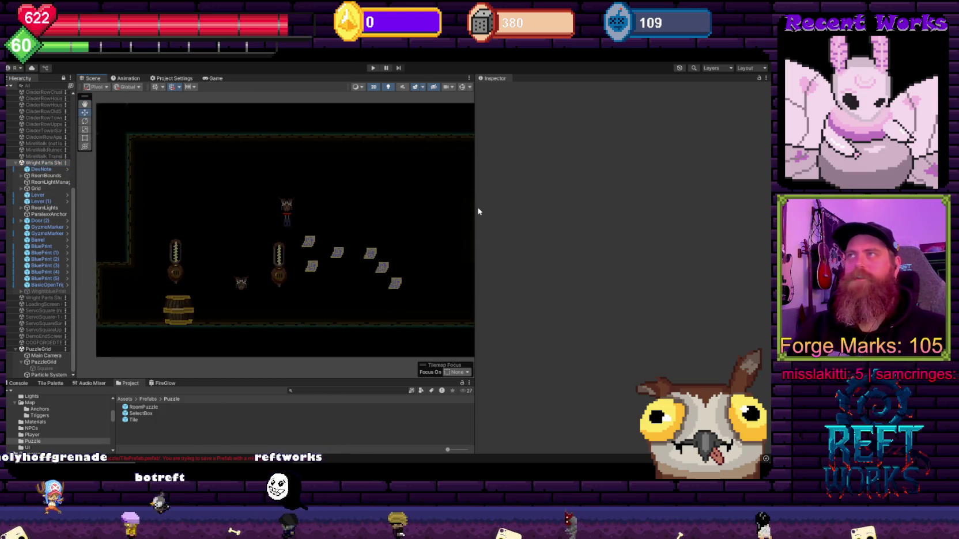
drag(476, 210, 632, 231)
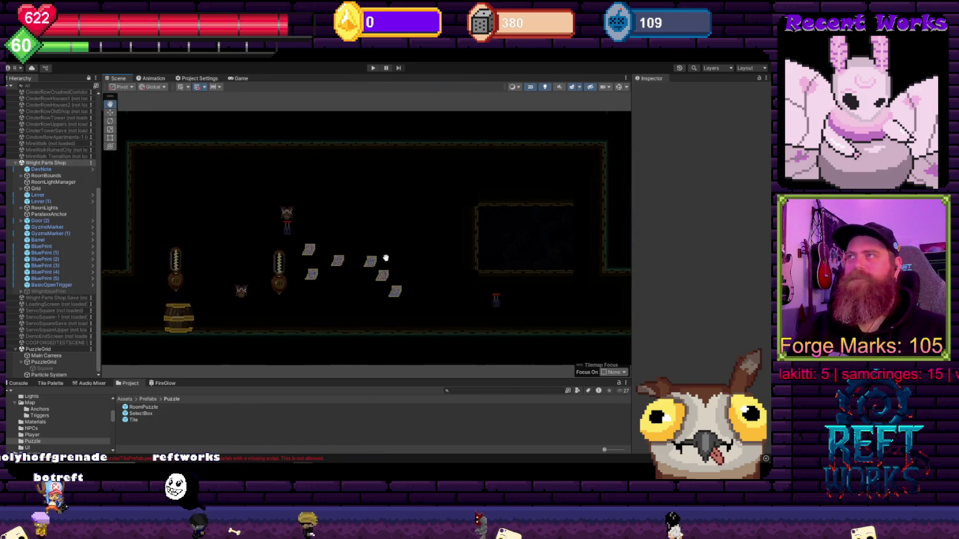
drag(385, 258, 382, 259)
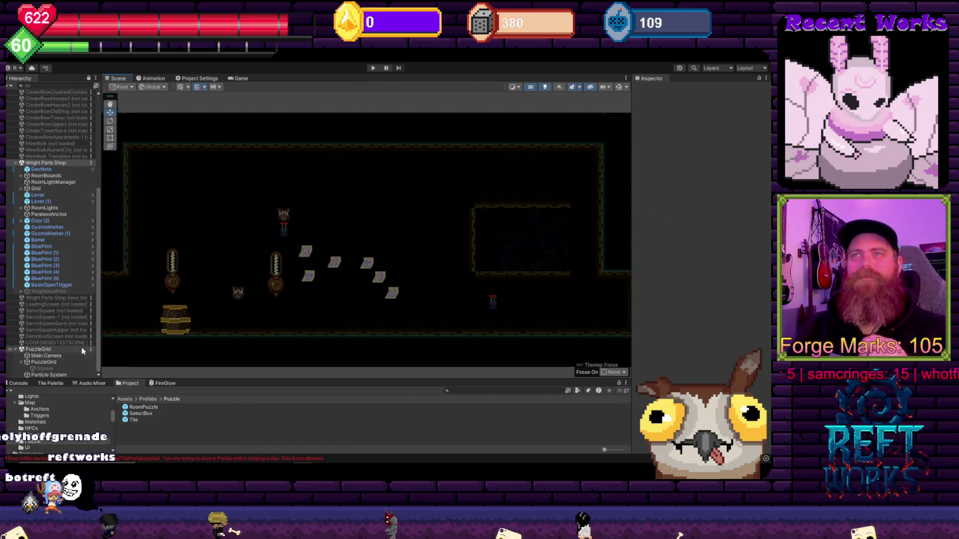
click(50, 375)
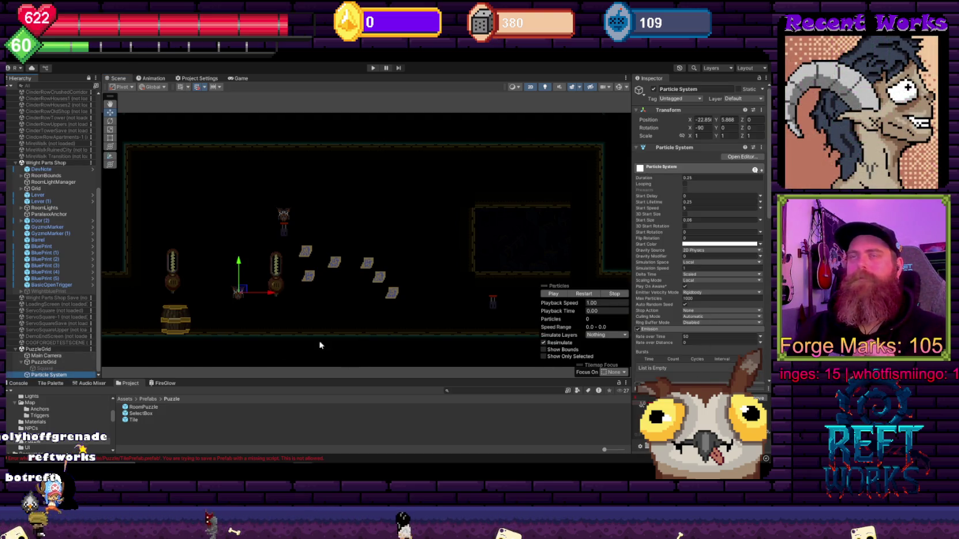
click(45, 375)
text(SteamPuffTest)
key(Return)
Save SteamPuffTest as a prefab in Assets/Prefabs/Puzzle and delete it from the scene
click(168, 446)
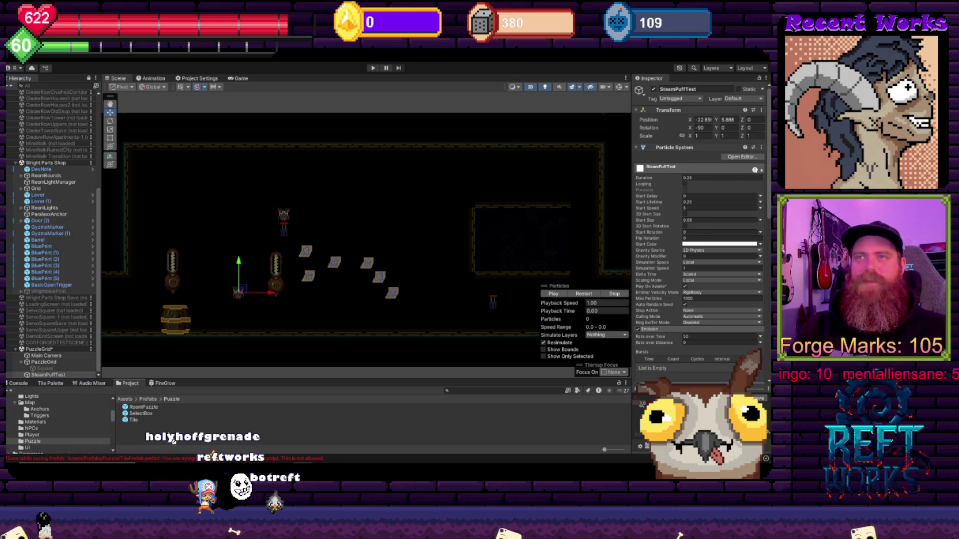
click(38, 375)
key(Delete)
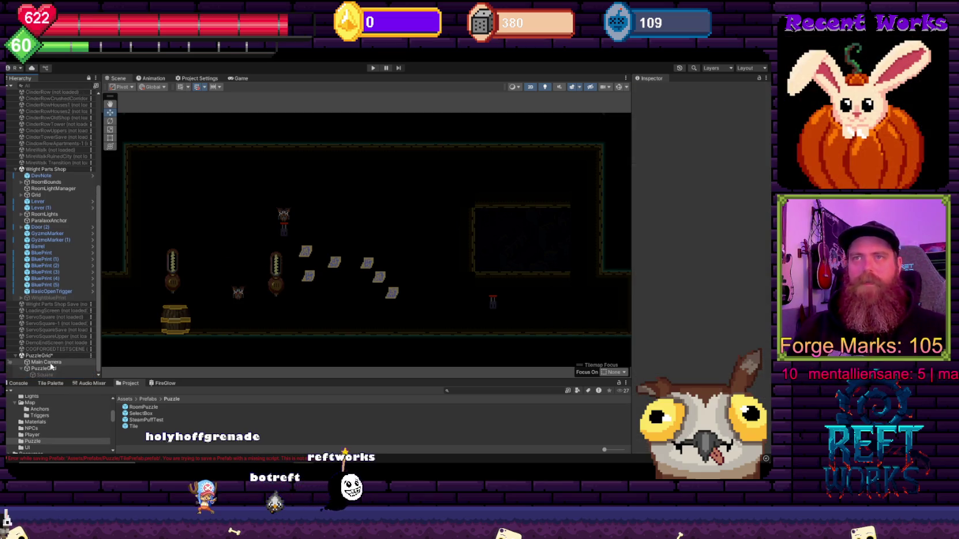
click(50, 369)
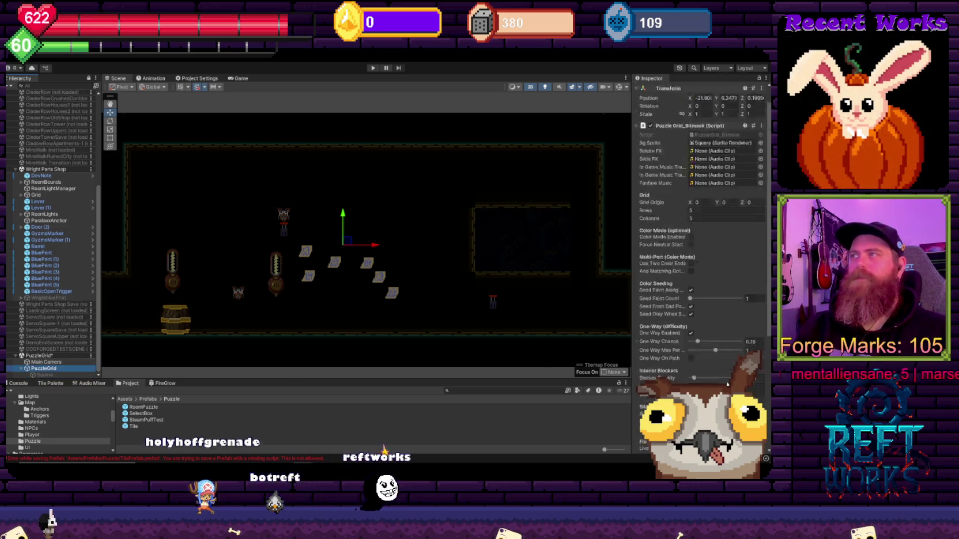
click(144, 425)
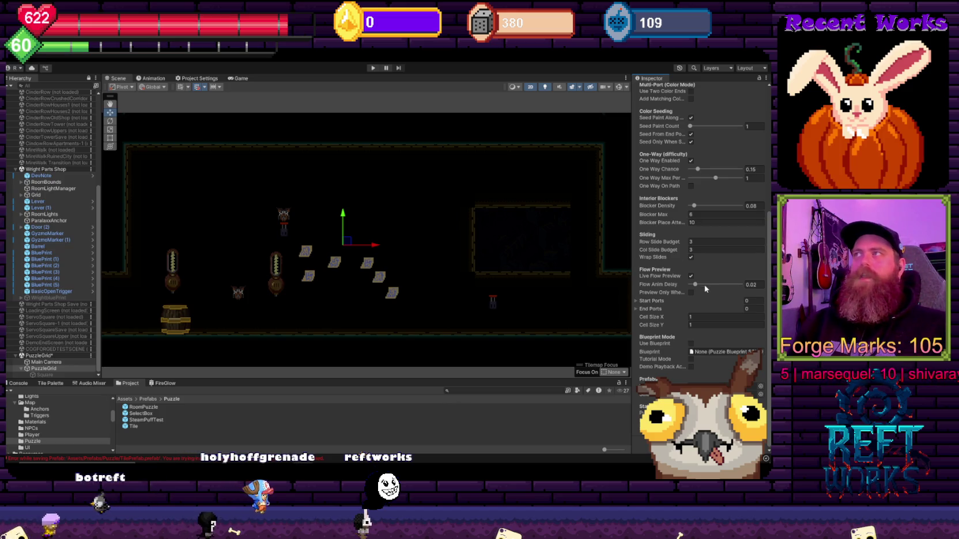
scroll(705, 288, up, 10)
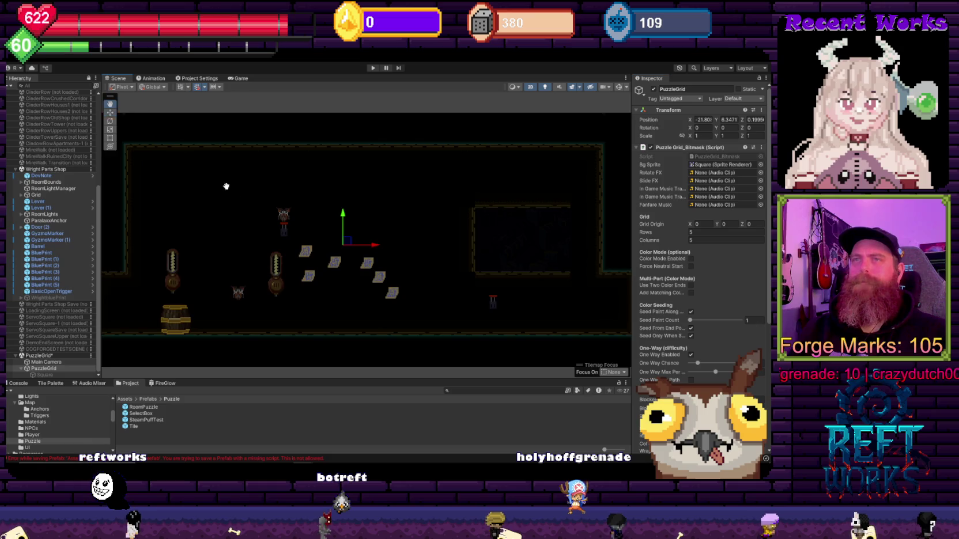
key(f)
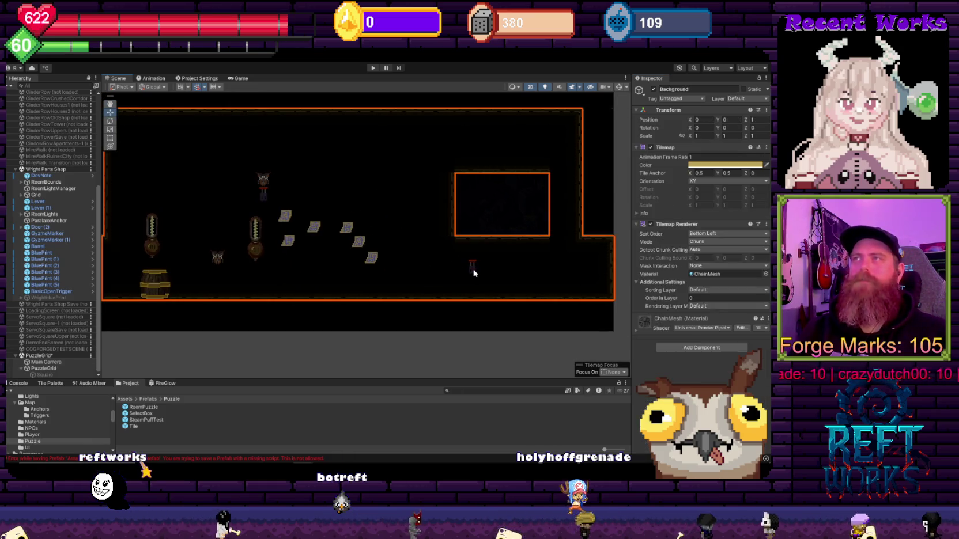
click(468, 264)
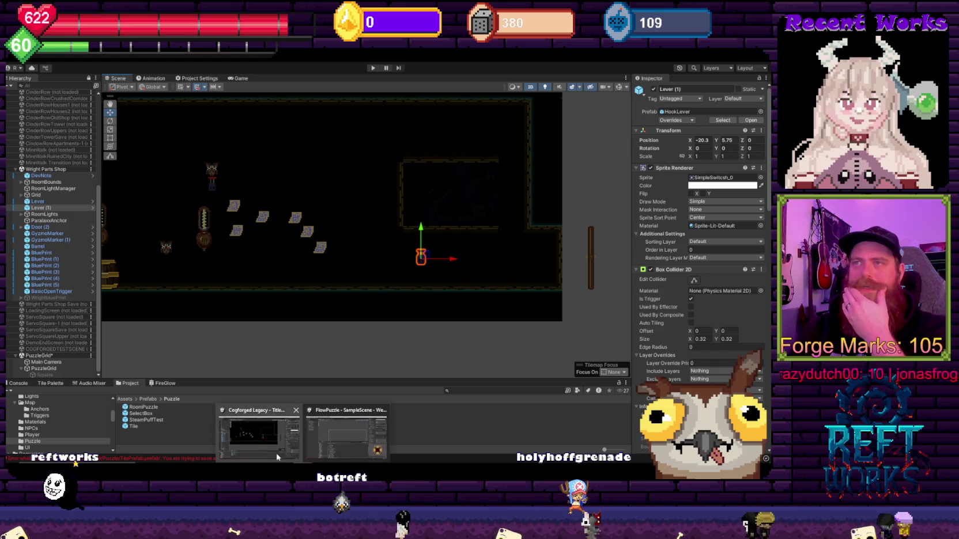
key(alt+Tab)
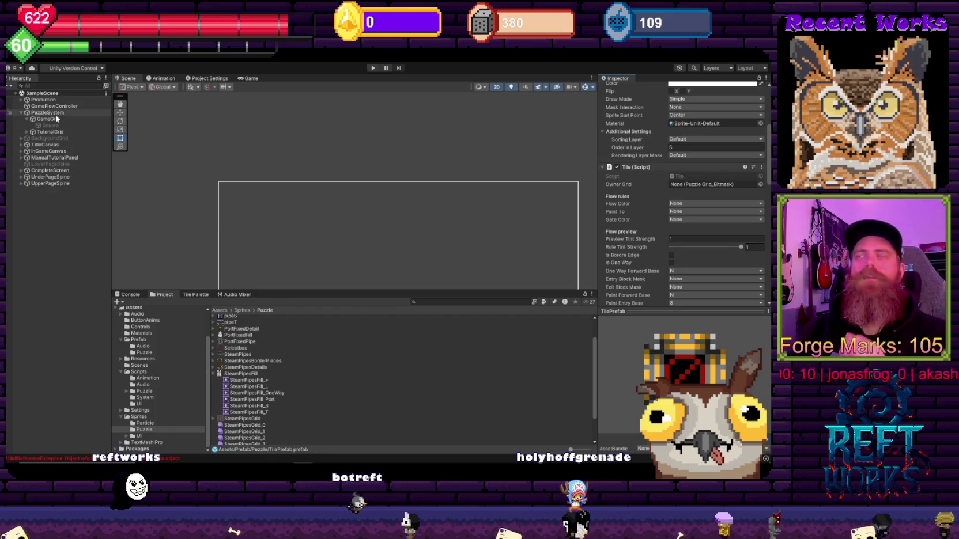
Select TitleCanvas and expand it to reveal its TitleScreen and OptionsScreen children
click(56, 145)
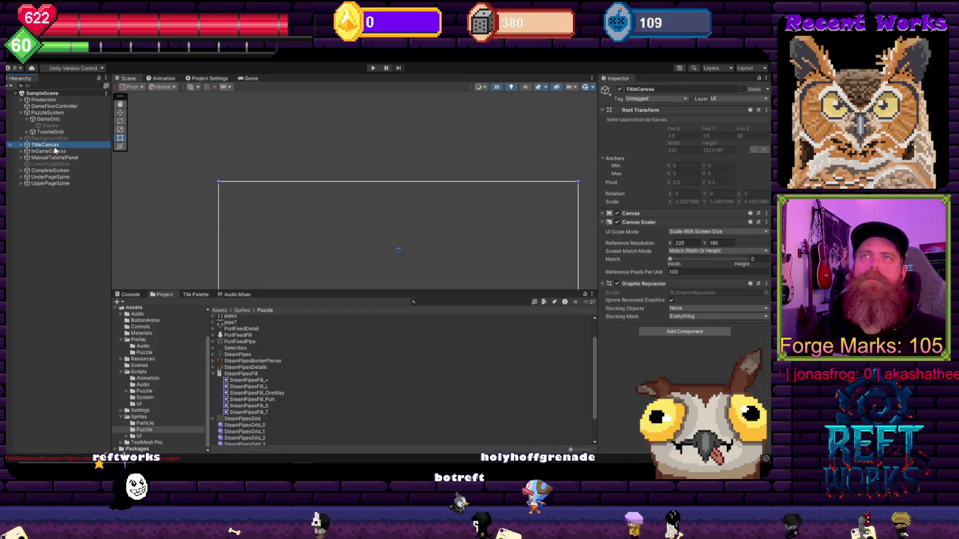
key(Right)
key(Down)
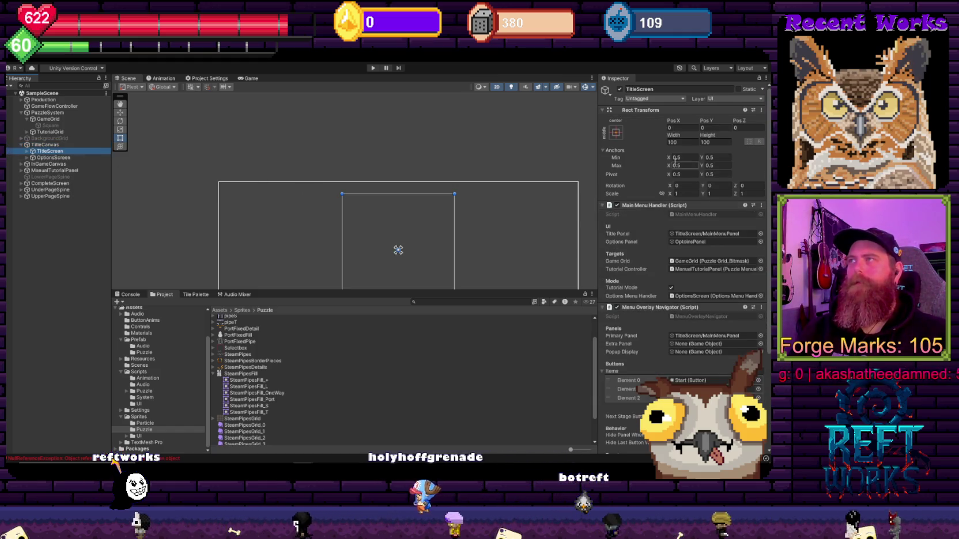
Collapse the Scripts folder and open the Sprites folder in the Project window
scroll(675, 162, down, 3)
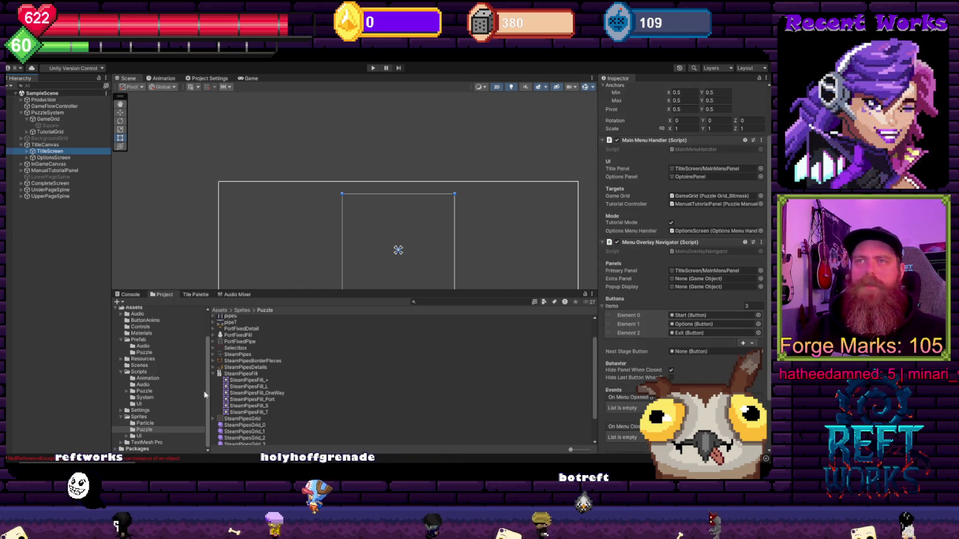
click(121, 372)
click(124, 417)
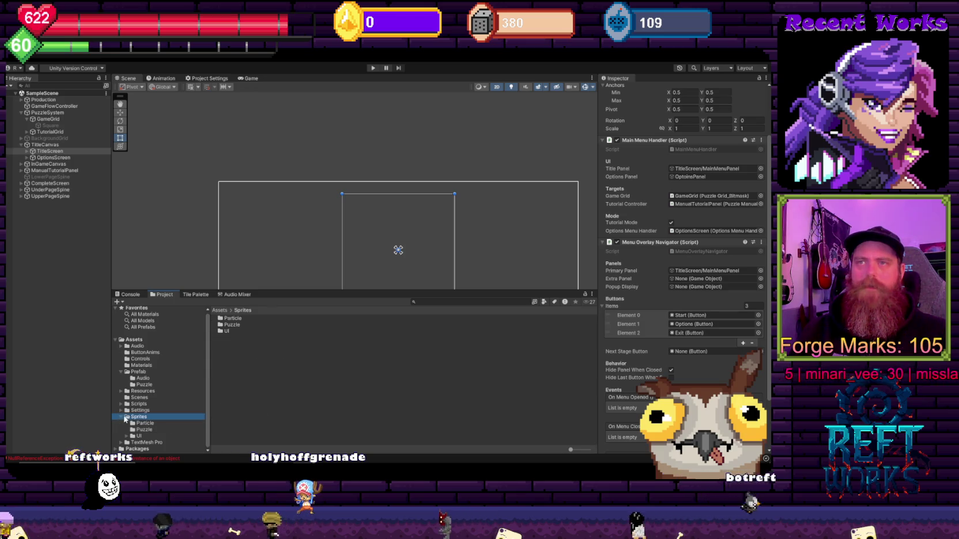
Browse Prefab/Puzzle and Resources/Manual, then inspect TutorialBluePrint1 in Resources/Grids
click(121, 418)
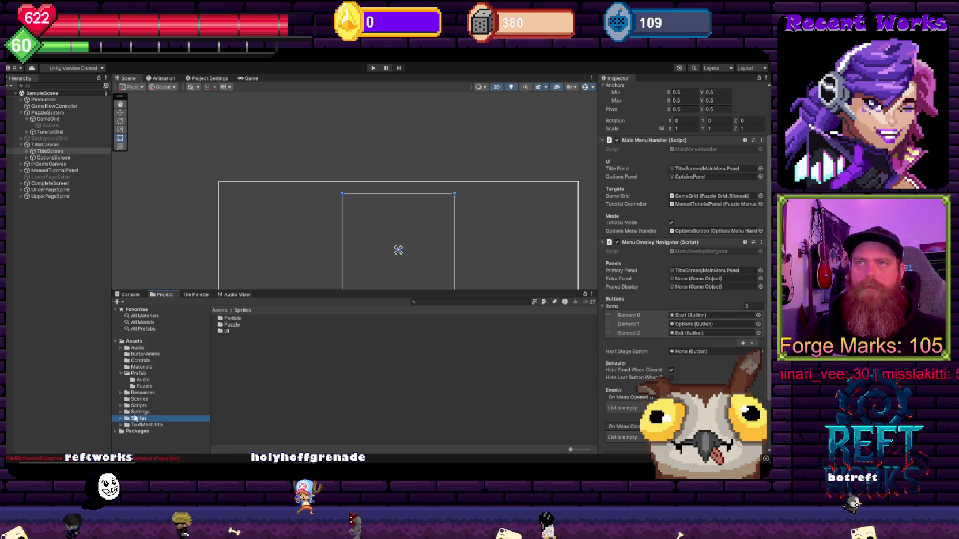
click(143, 386)
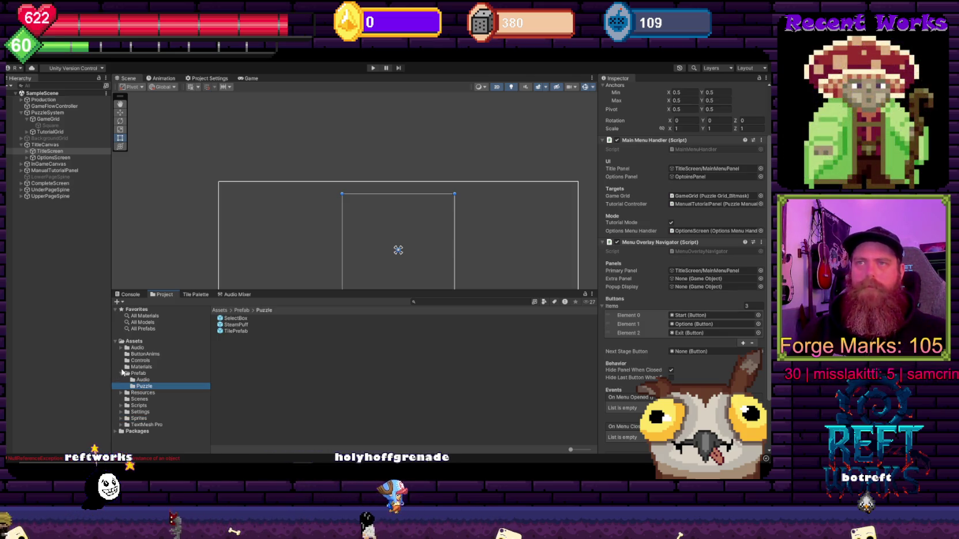
click(121, 393)
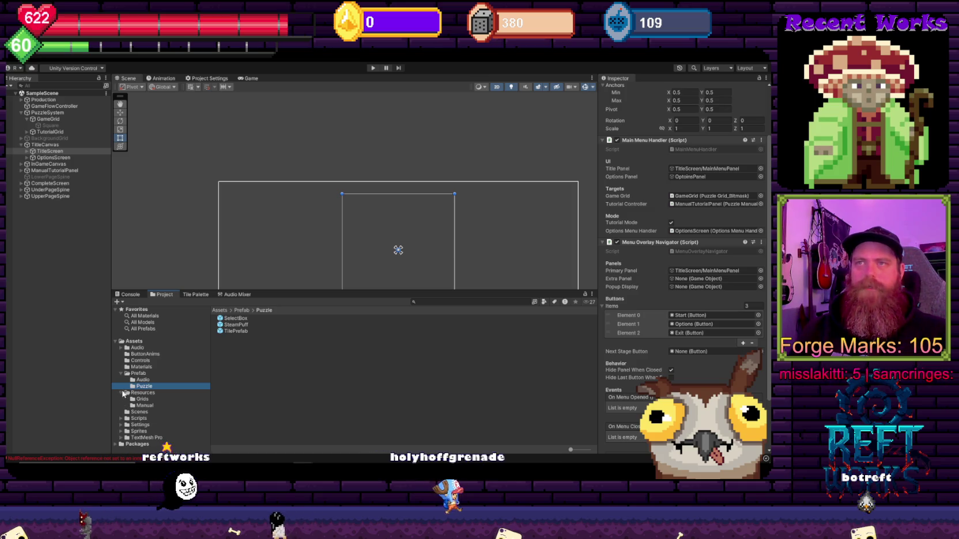
click(142, 405)
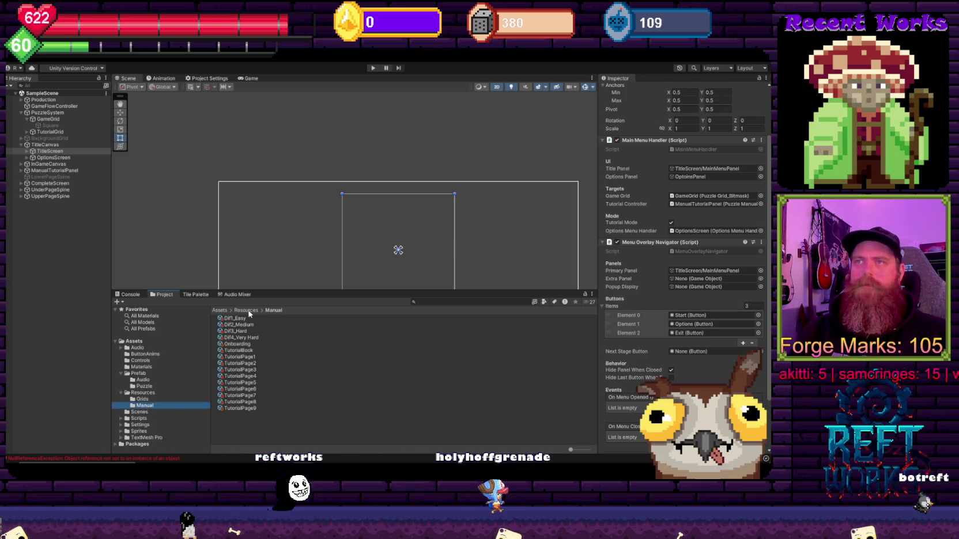
click(143, 399)
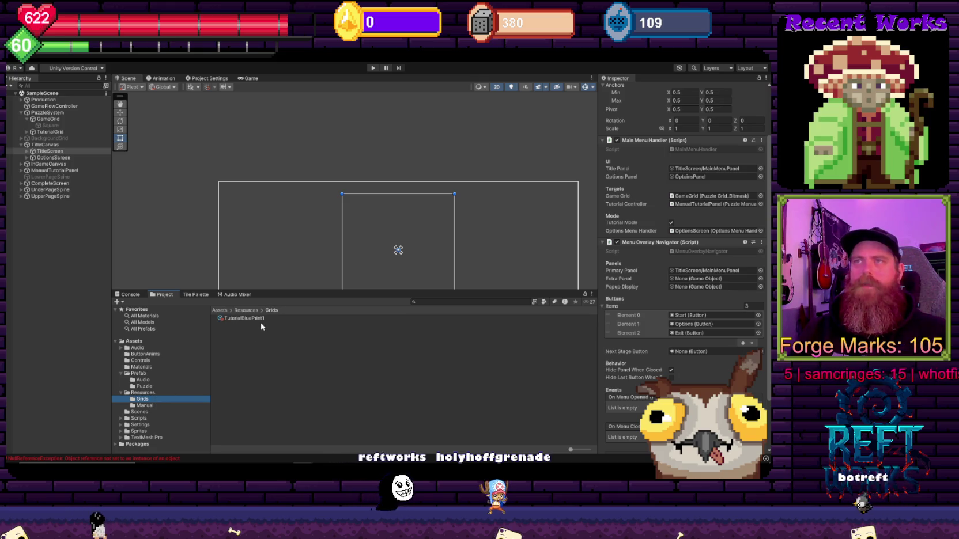
click(244, 318)
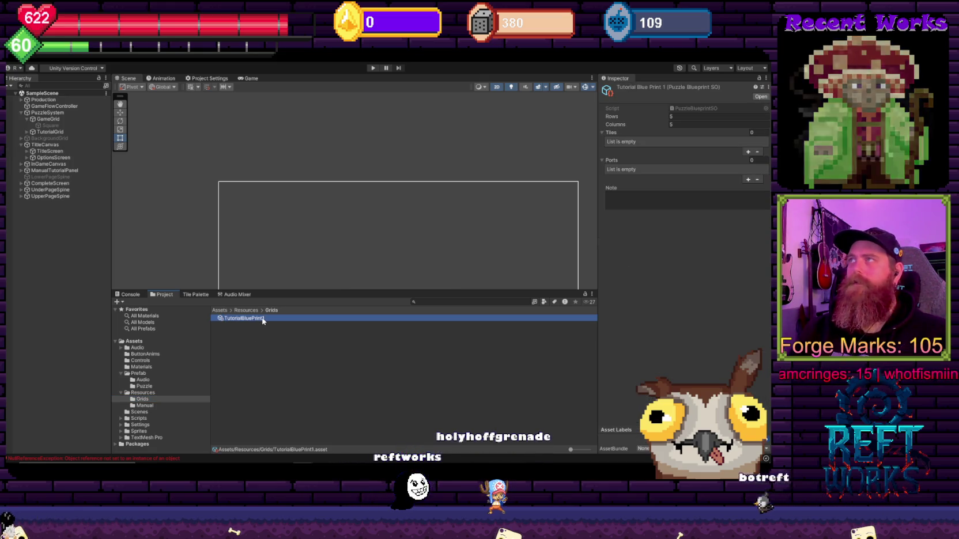
Step through the Manual assets: TutorialBook, Onboarding page, Hard difficulty profile and Tutorial Page 2
click(145, 406)
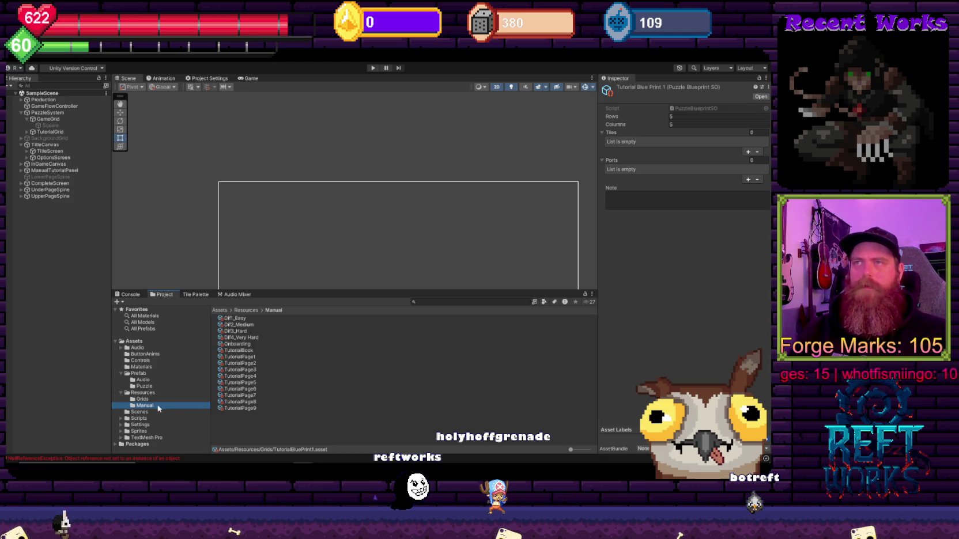
click(254, 351)
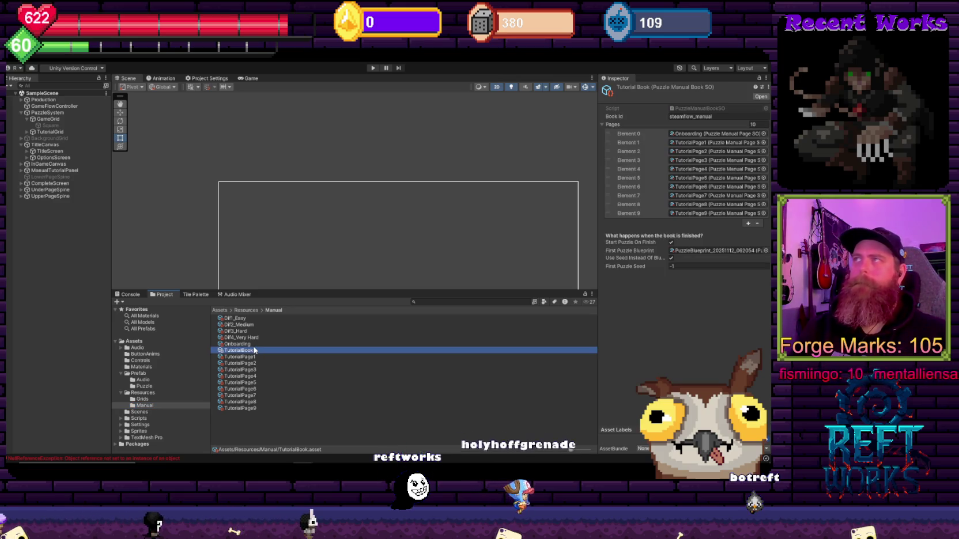
key(Down)
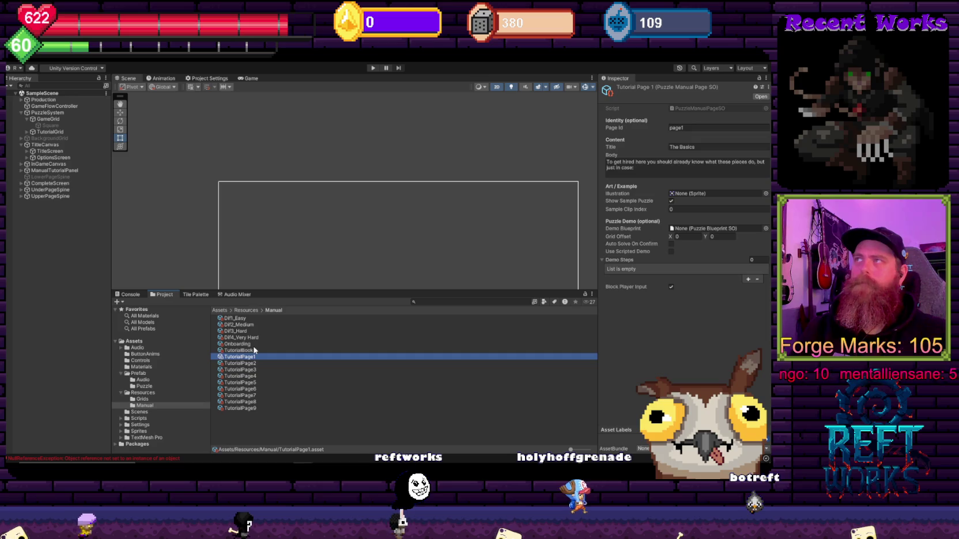
key(Up)
key(Up)
key(Up)
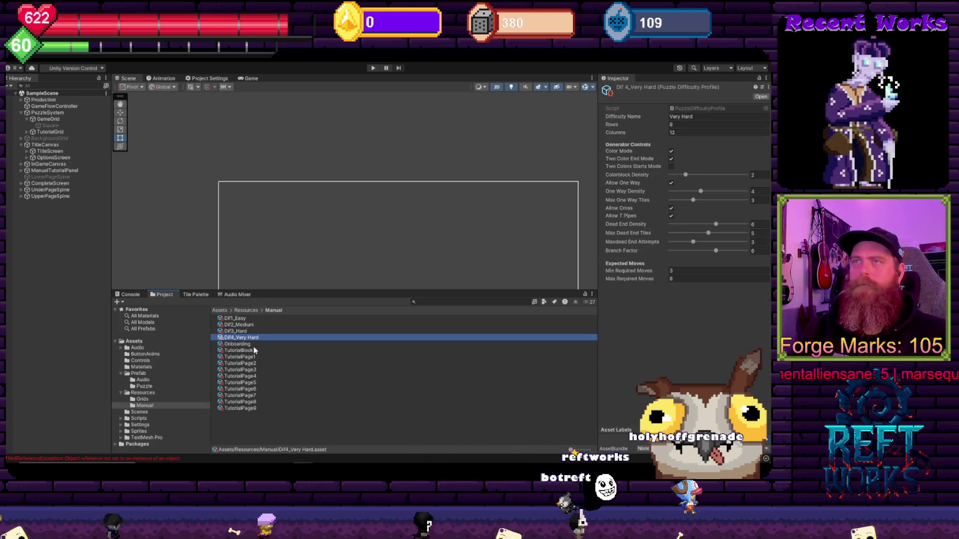
key(Up)
key(Up)
key(Up)
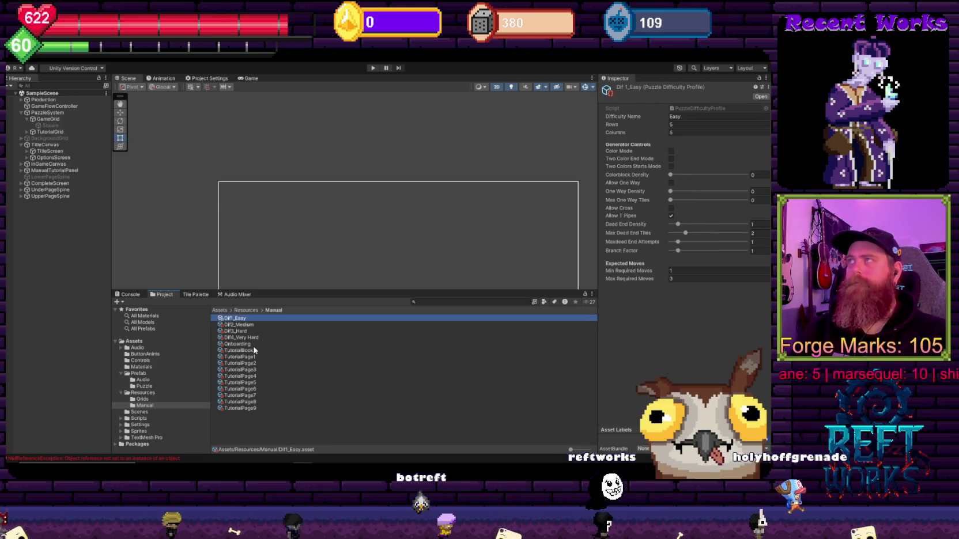
key(Down)
key(Down)
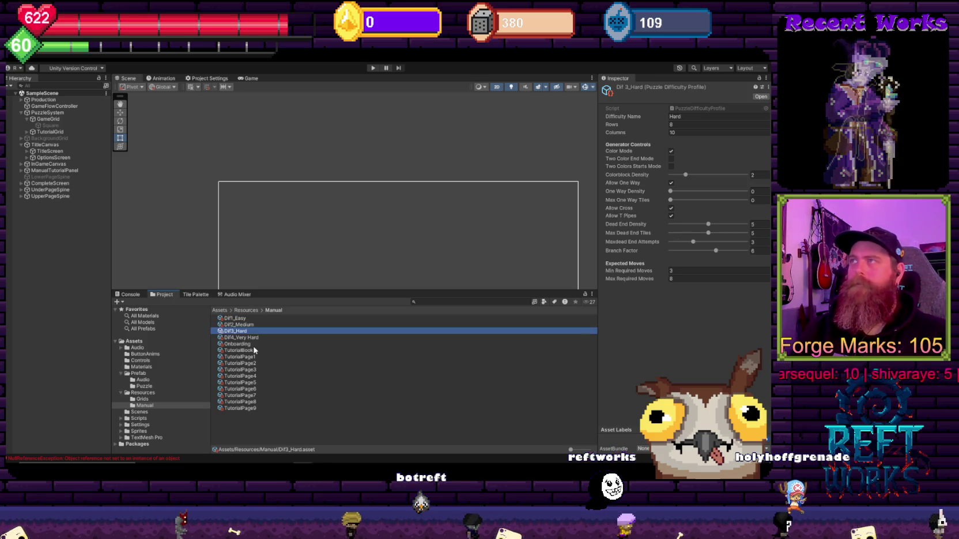
key(Down)
key(Down)
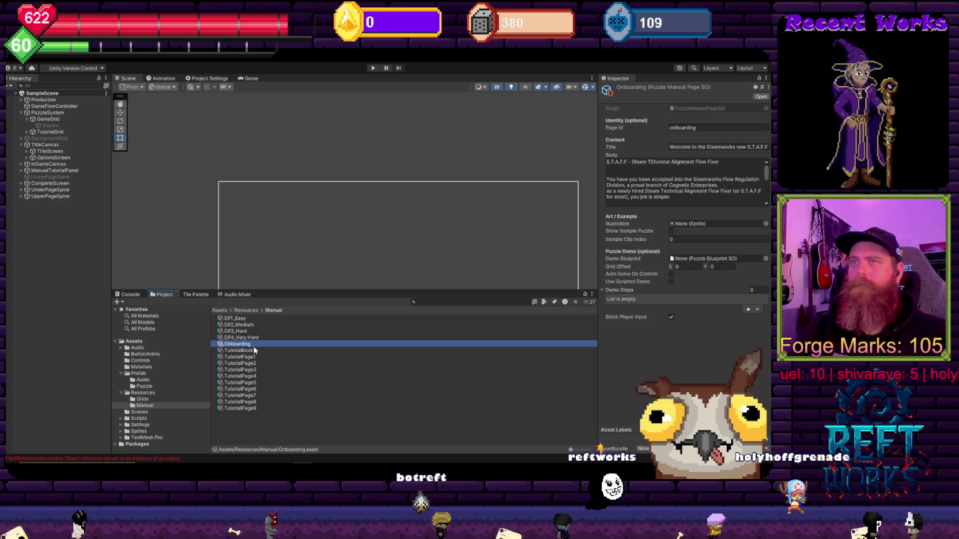
key(Down)
key(Down)
key(Down)
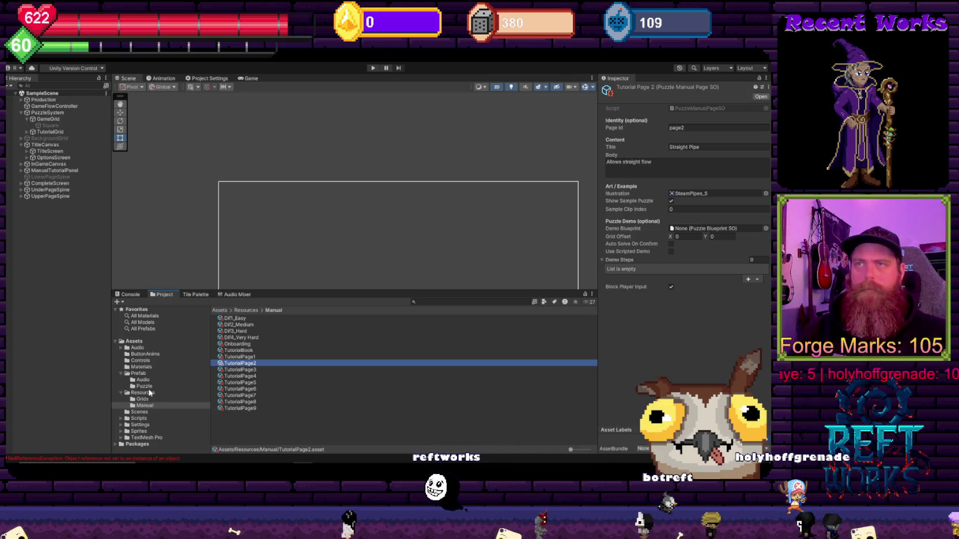
Browse Grids, Audio, Materials and Settings, inspecting New Puzzle Tutorial Sequence SO and the System scripts
click(146, 400)
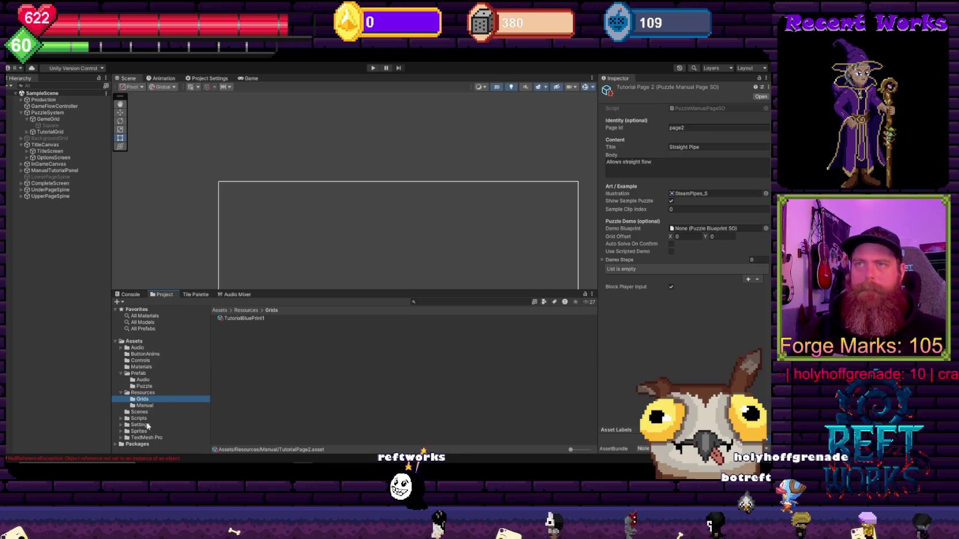
click(143, 380)
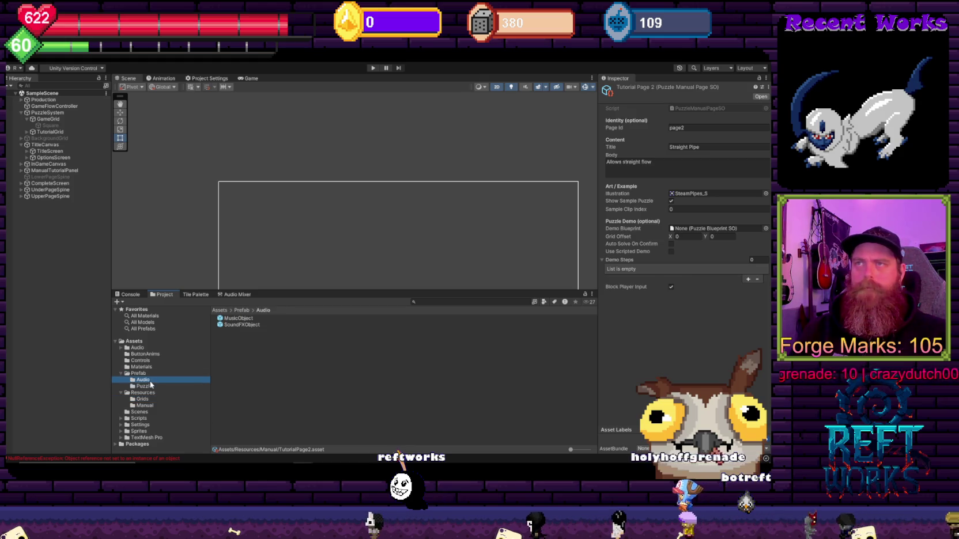
click(155, 367)
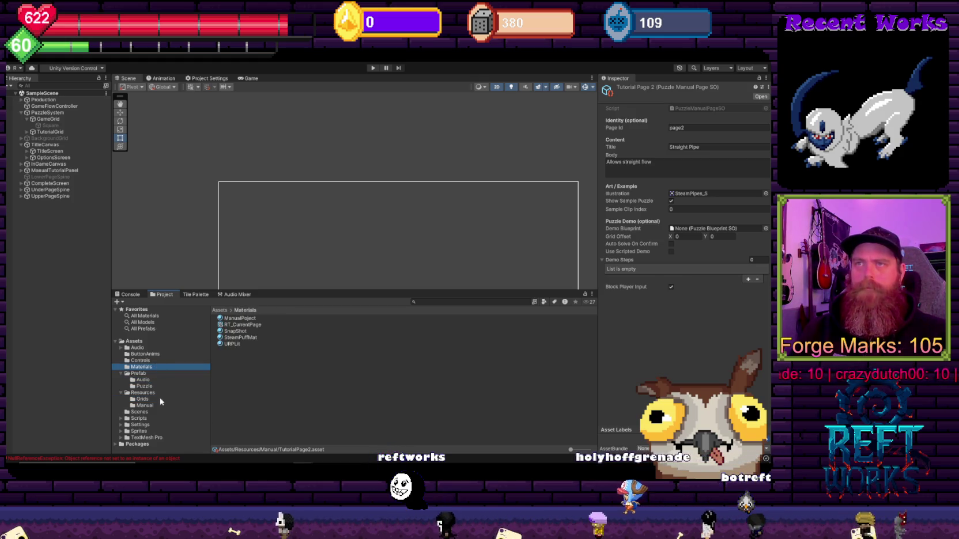
click(143, 393)
click(242, 332)
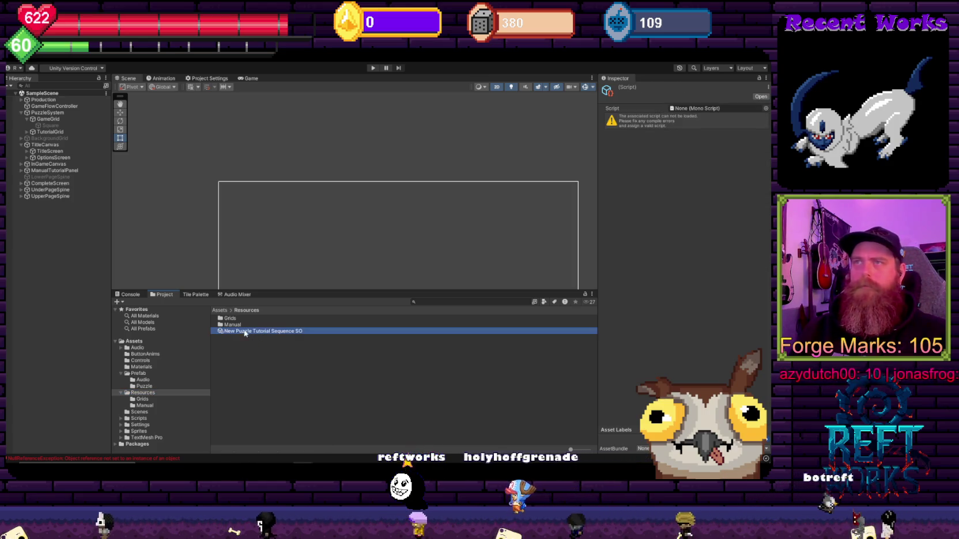
double_click(232, 324)
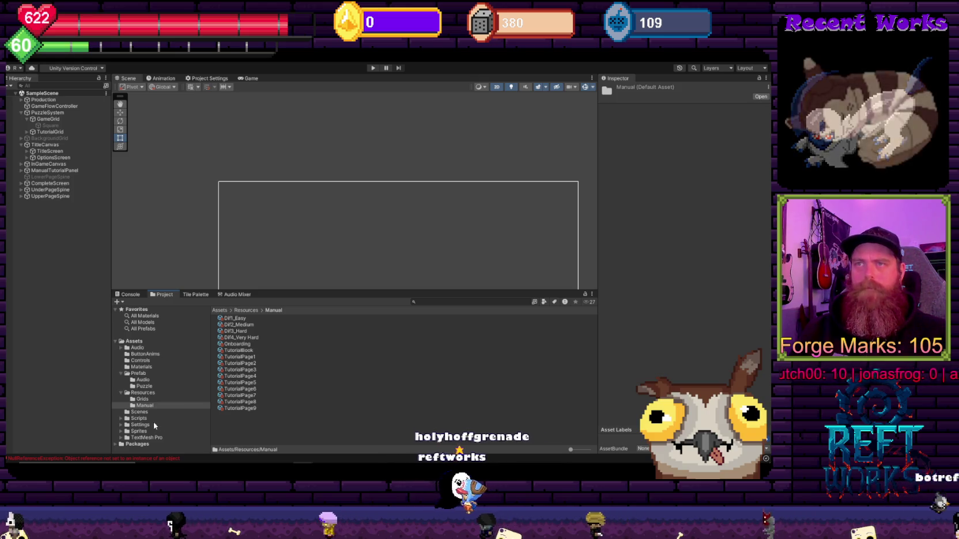
click(139, 426)
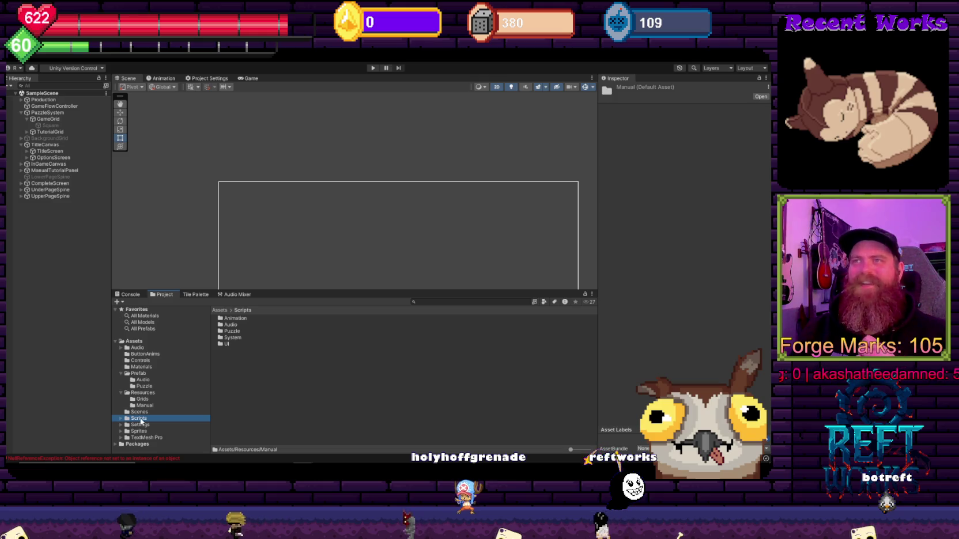
click(233, 338)
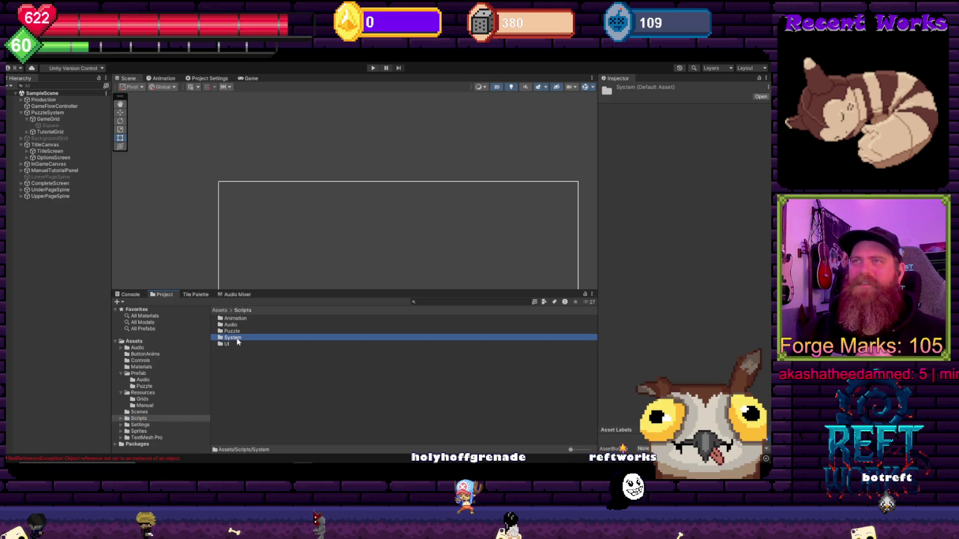
double_click(235, 338)
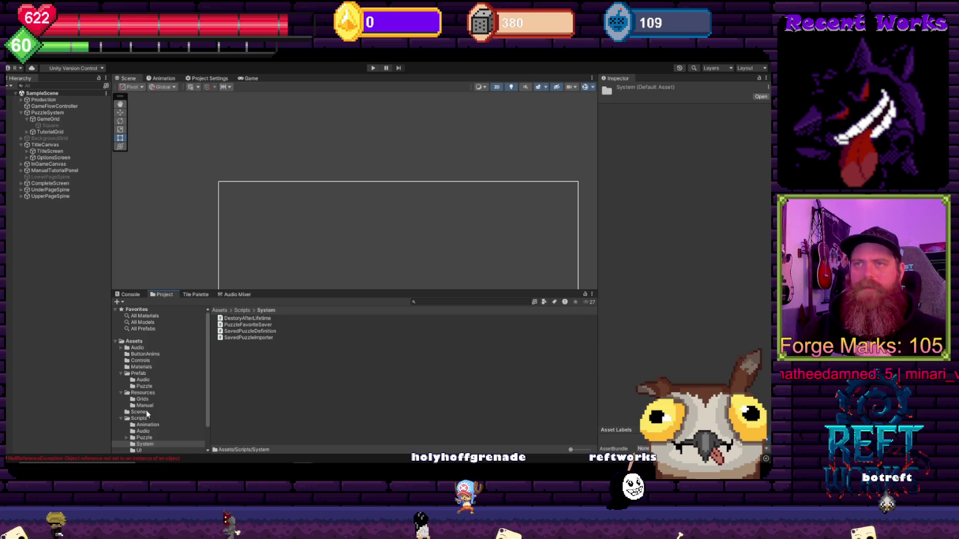
Inspect the TutorialPage2 manual page, then open the Scenes and UI scripts folders
click(146, 412)
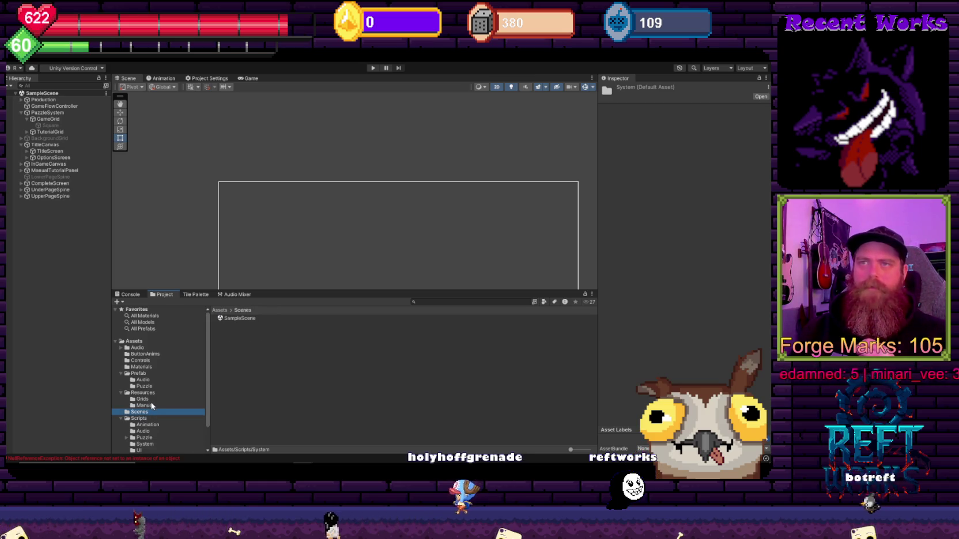
click(145, 406)
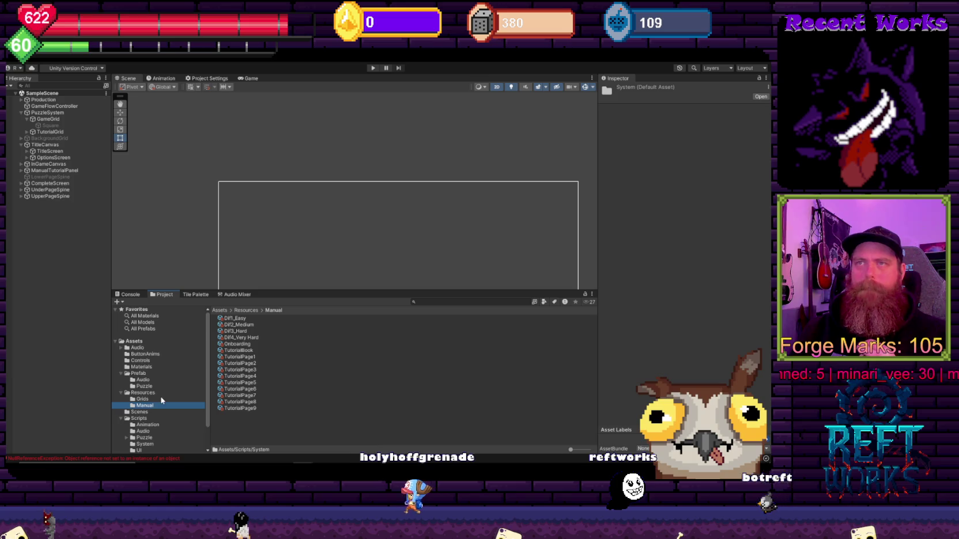
click(251, 365)
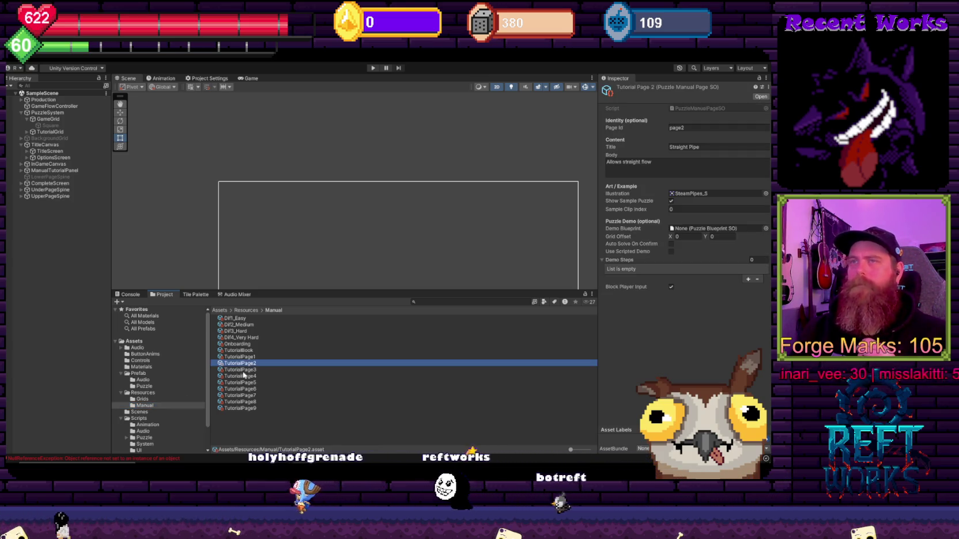
scroll(147, 380, down, 2)
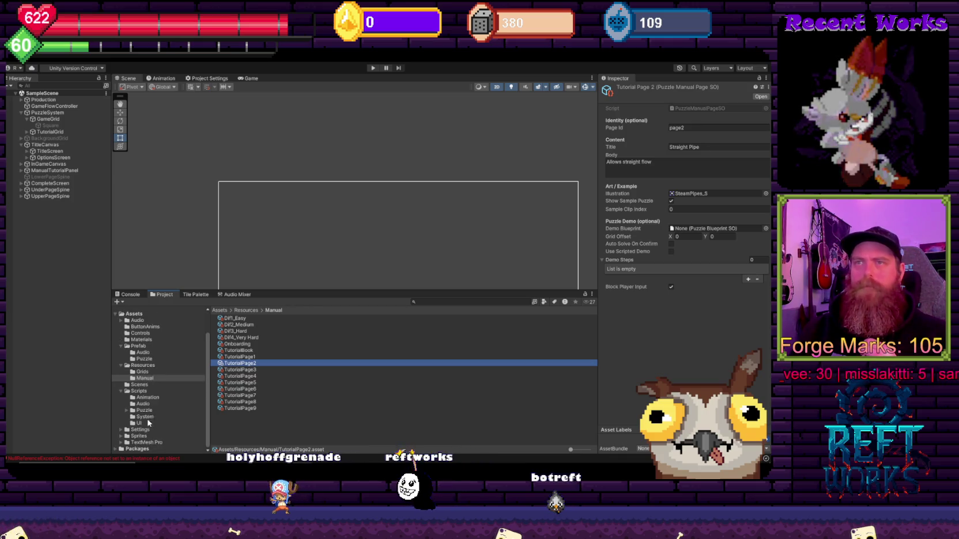
click(140, 385)
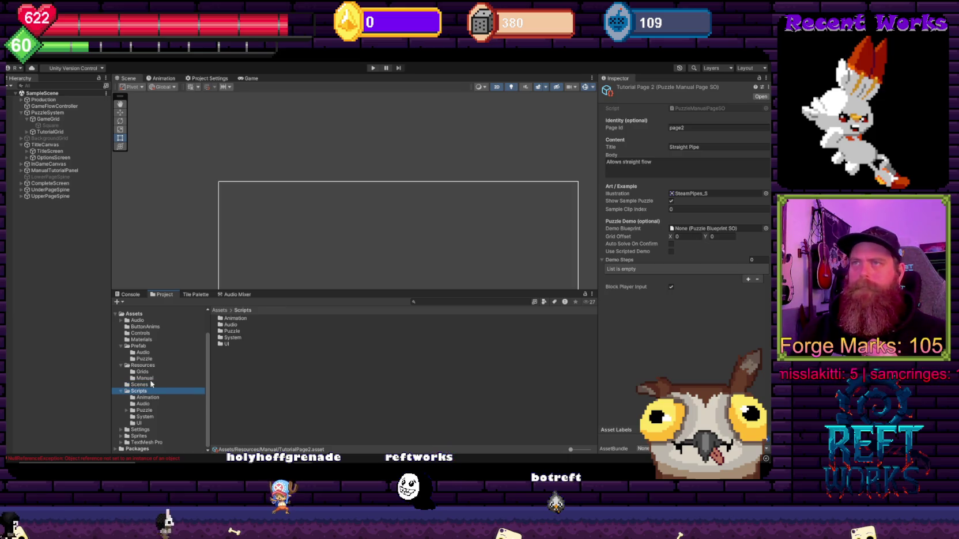
double_click(235, 344)
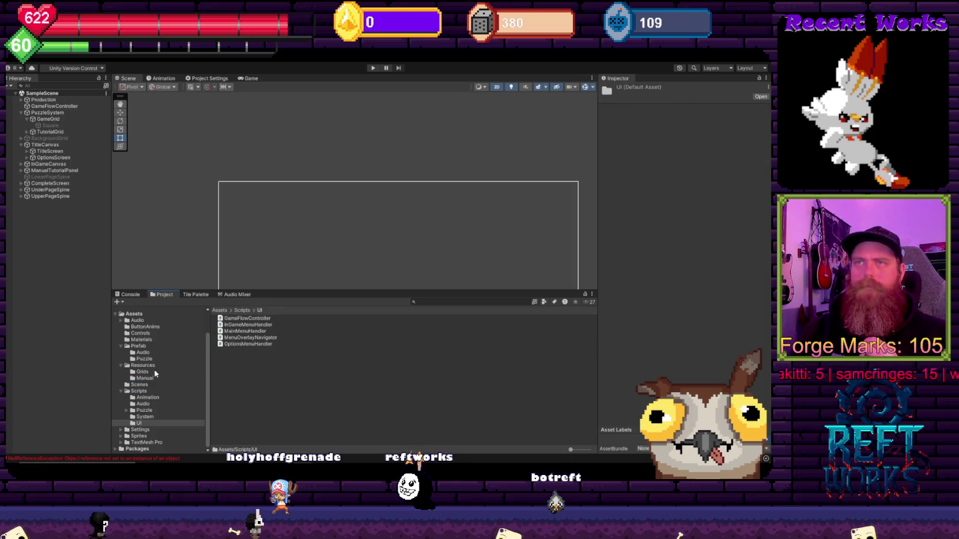
Return via Materials and ButtonAnims to Resources/Grids and select TutorialBluePrint1
click(142, 340)
click(145, 327)
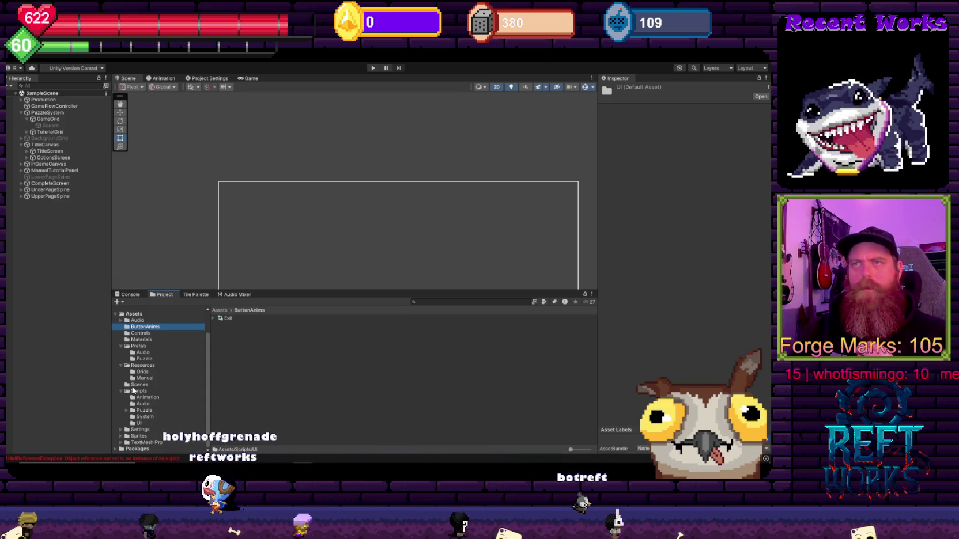
click(143, 365)
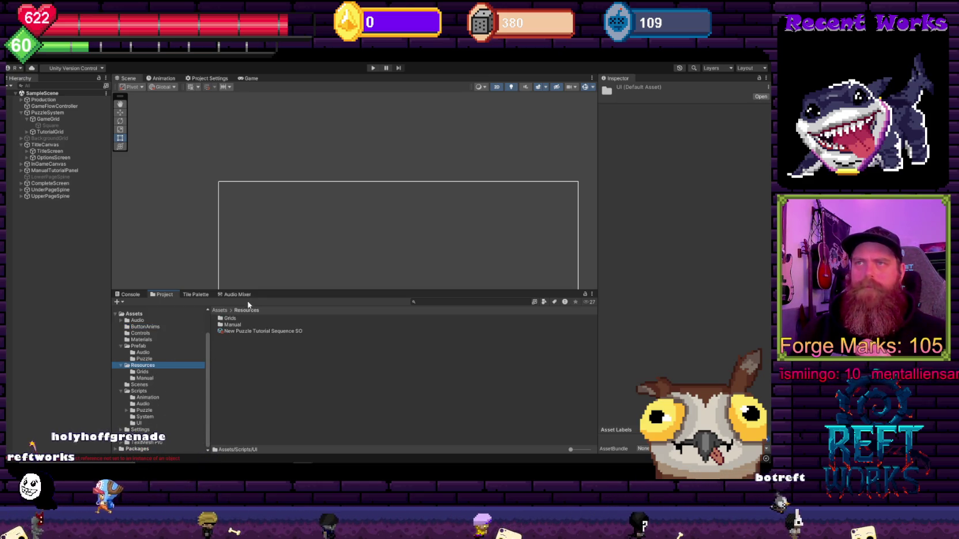
click(143, 372)
click(252, 318)
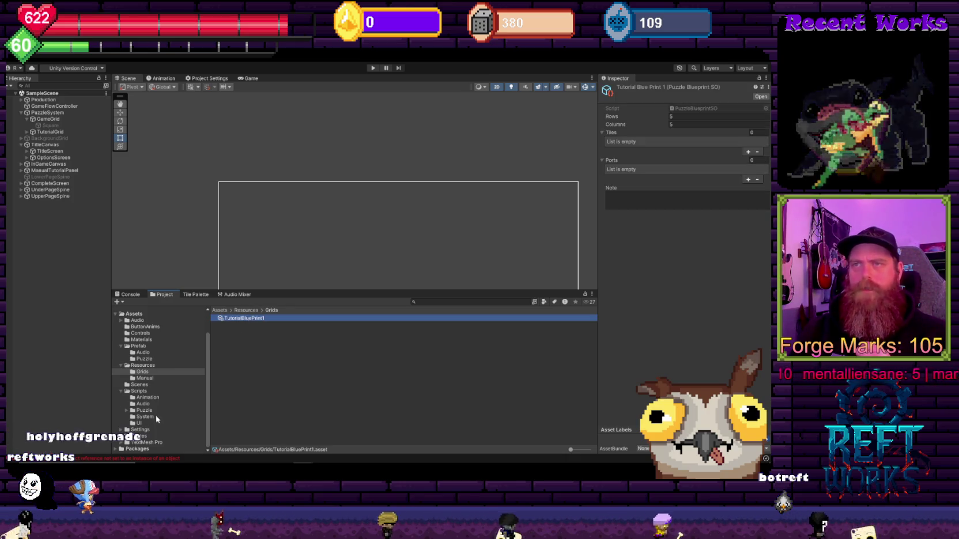
Browse Packages, TextMesh Pro and the Sprites subfolders, inspecting the RetroDigits texture
click(138, 449)
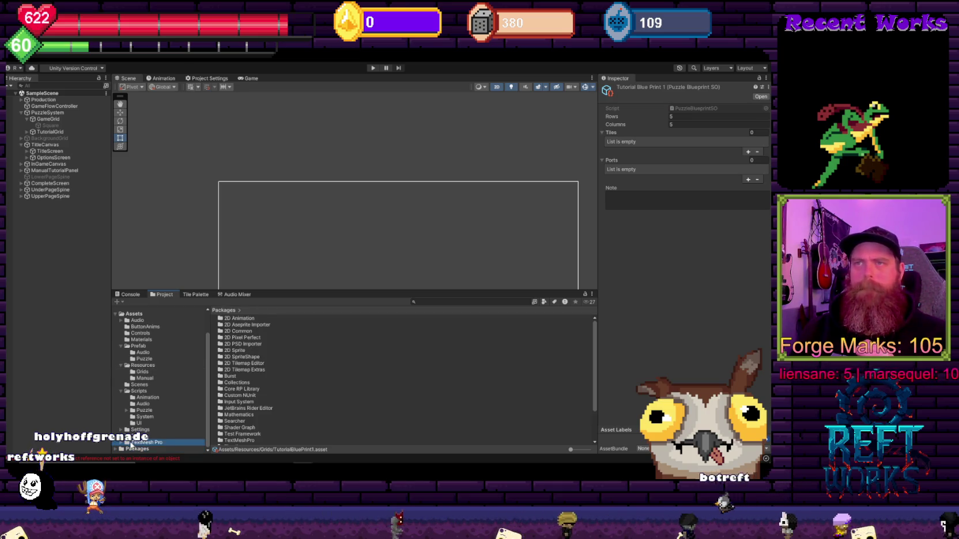
click(120, 443)
click(120, 436)
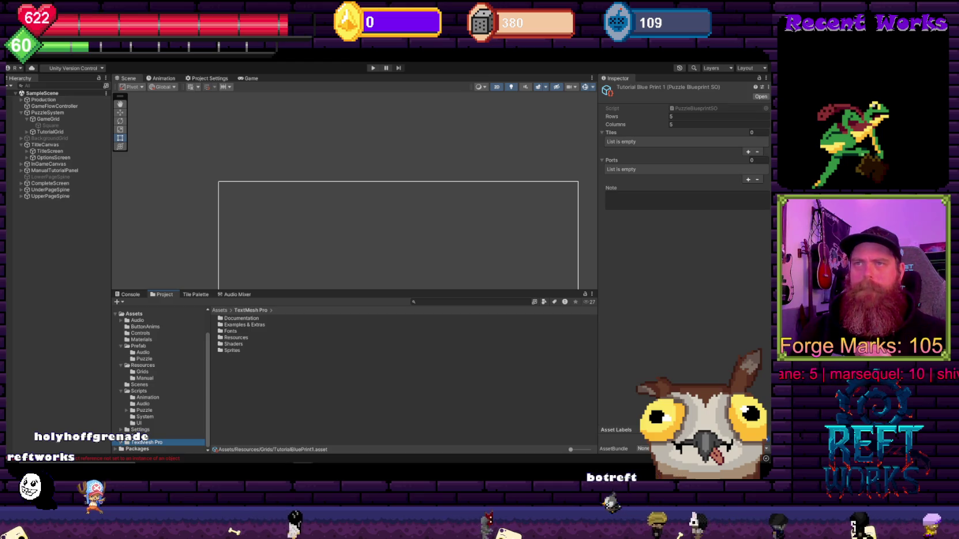
click(143, 430)
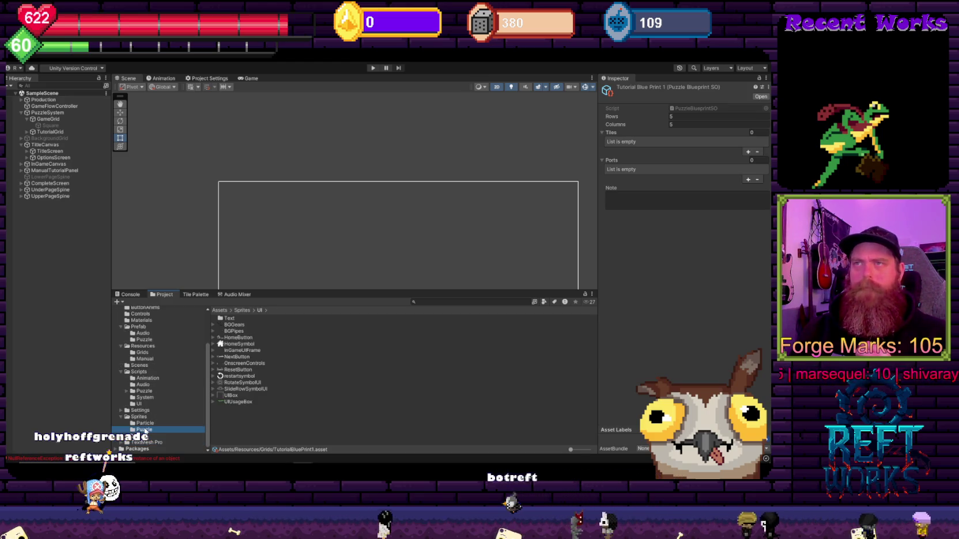
click(139, 424)
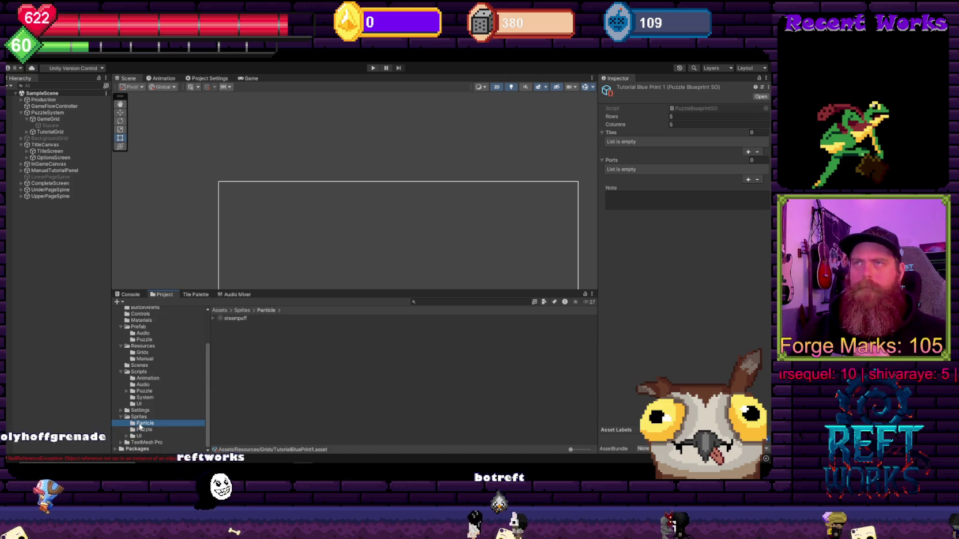
click(126, 436)
click(138, 436)
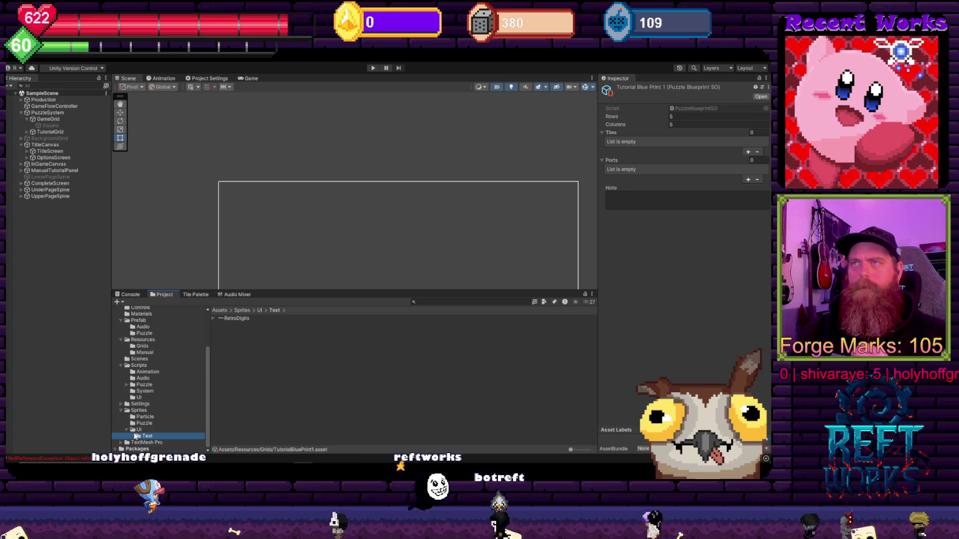
click(227, 318)
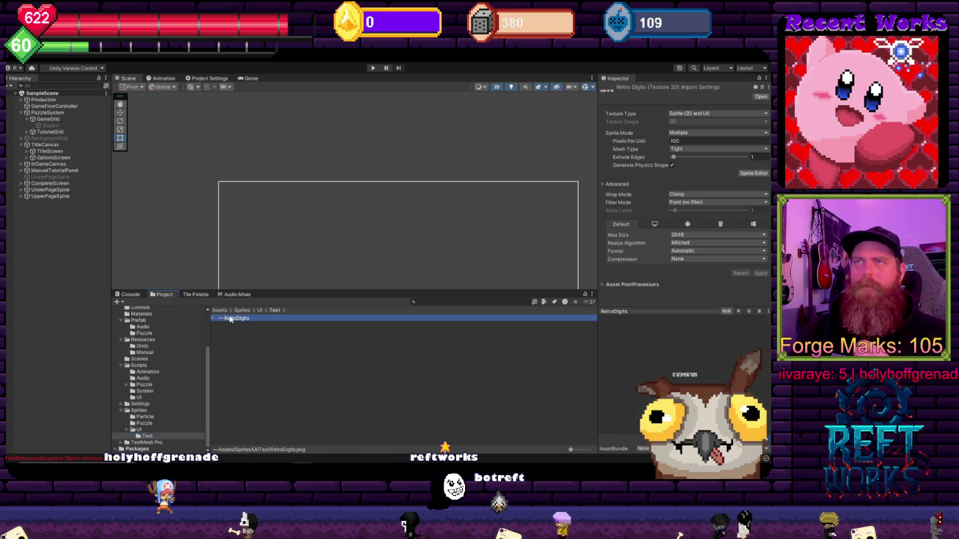
Select the HardPossible puzzle blueprint and run Find References In Project on it
click(127, 442)
scroll(145, 405, down, 3)
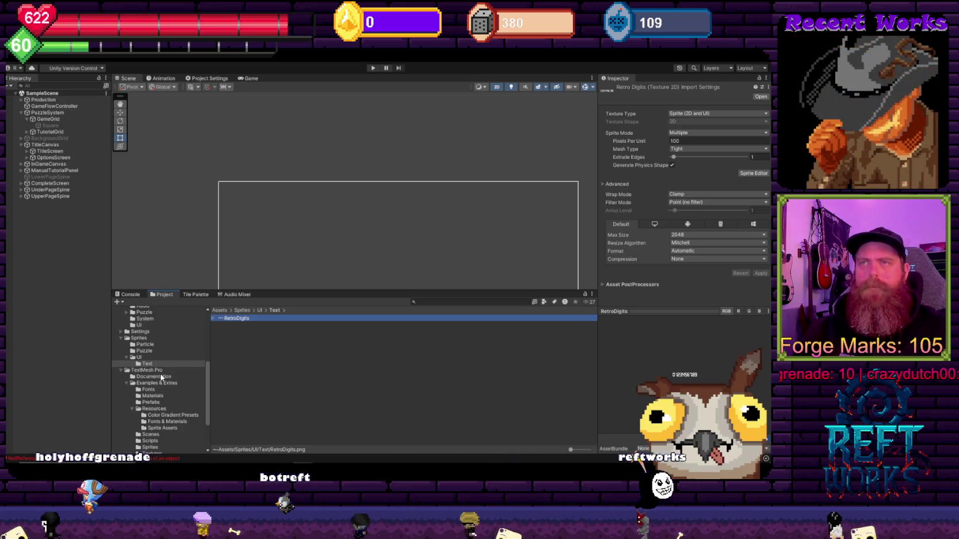
scroll(167, 392, down, 3)
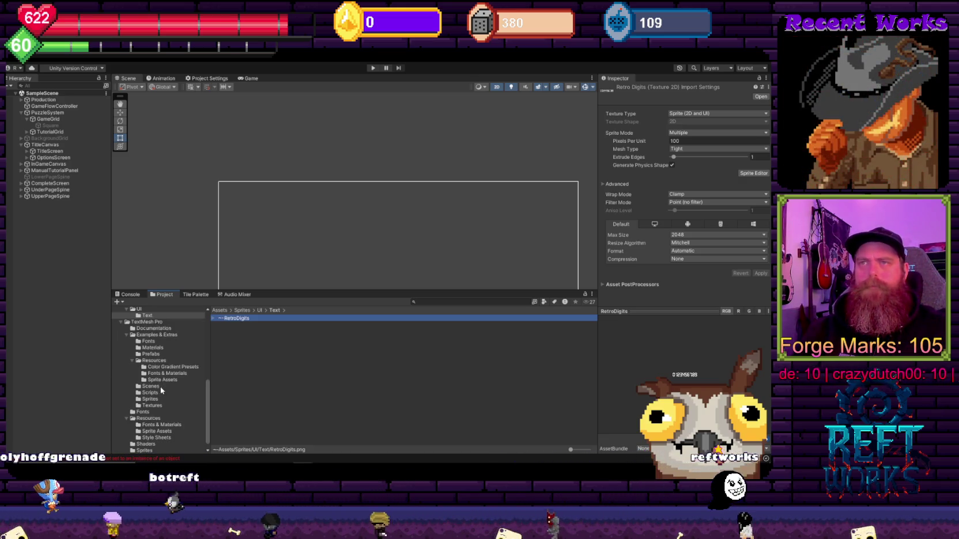
scroll(153, 393, up, 15)
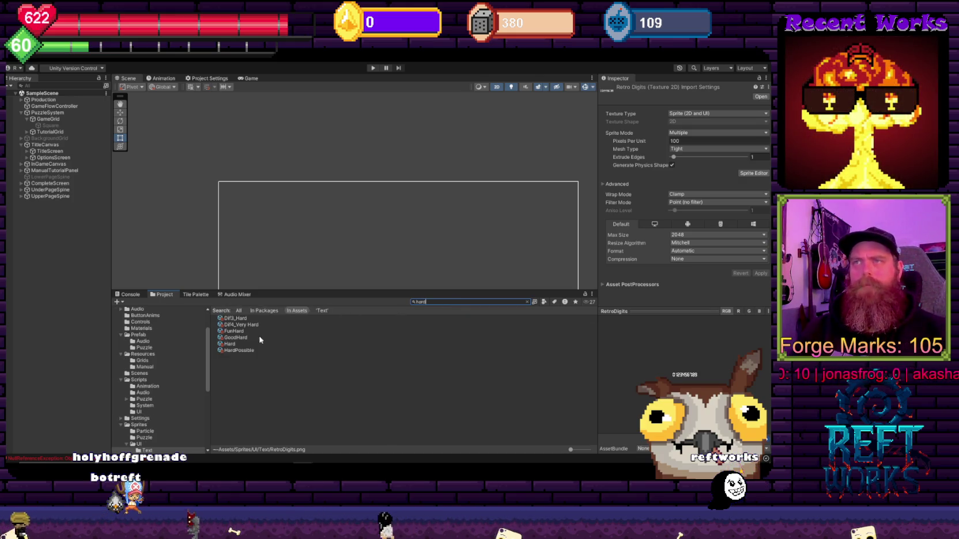
click(229, 343)
click(239, 350)
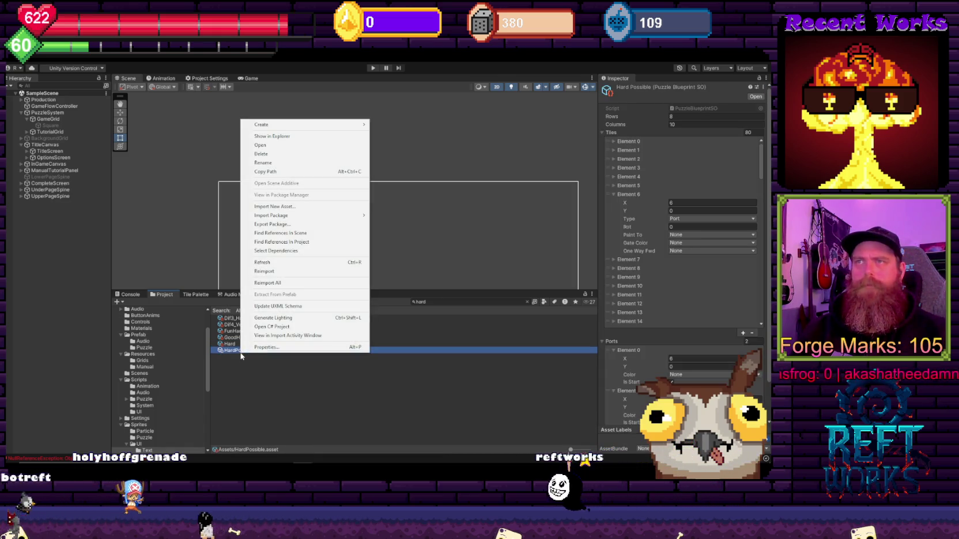
right_click(235, 353)
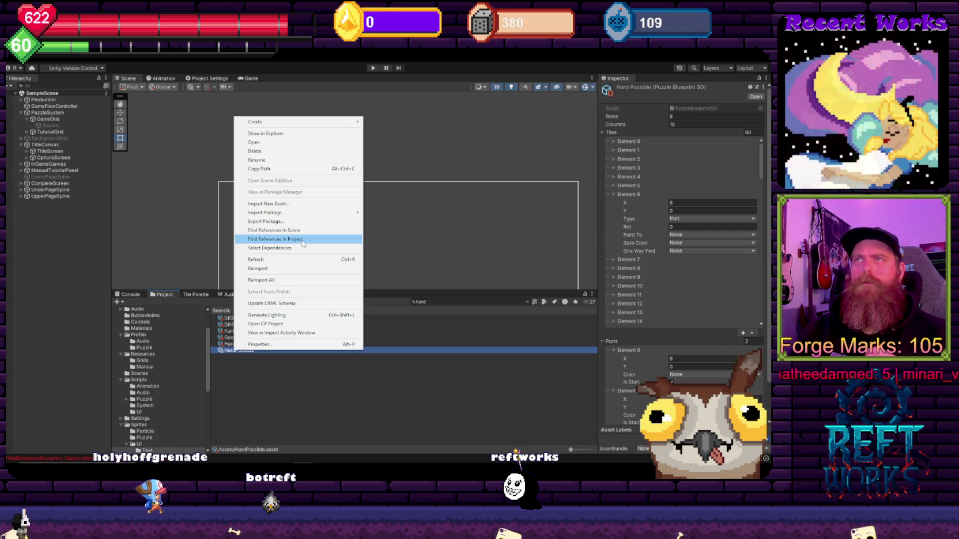
click(303, 241)
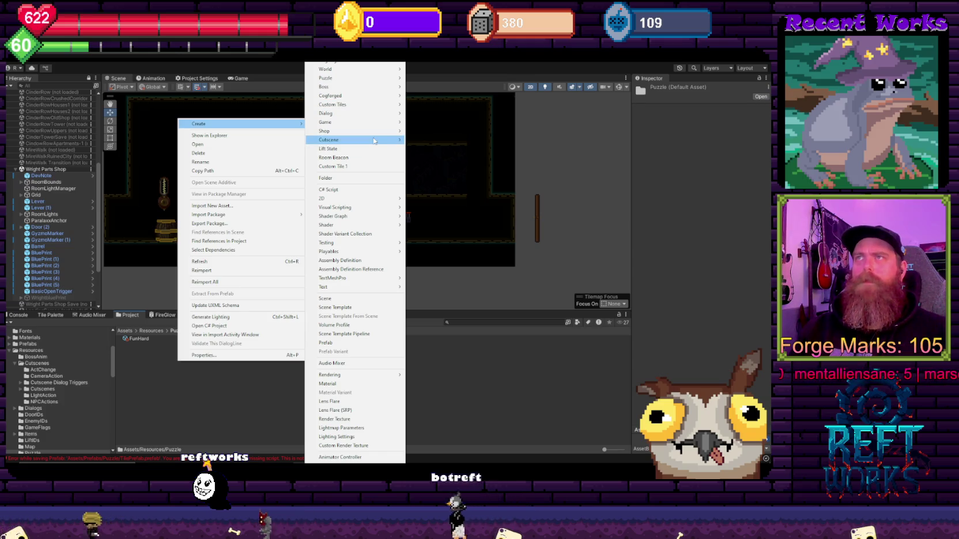
Create a Cogforged > Puzzle Manual > Book asset with the default name and select it
mouse_move(370, 97)
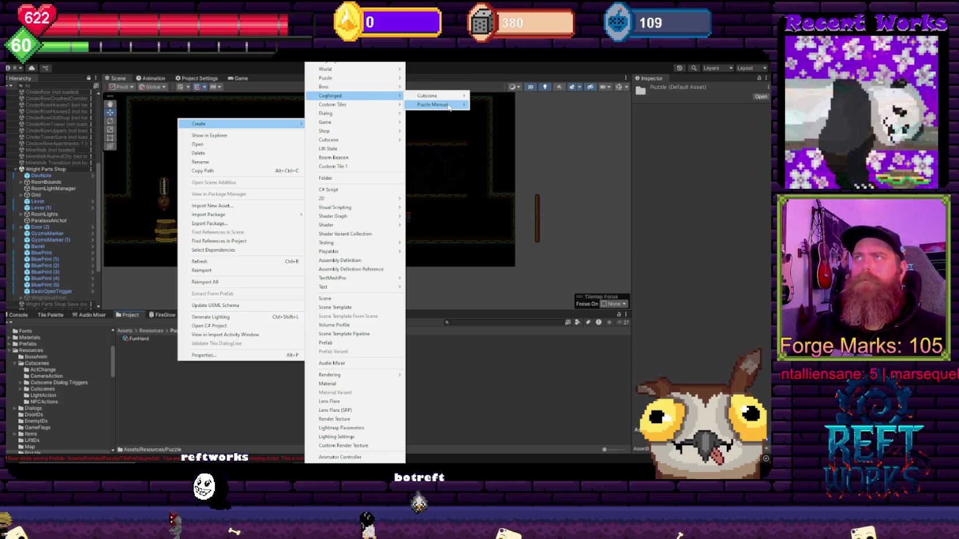
mouse_move(450, 107)
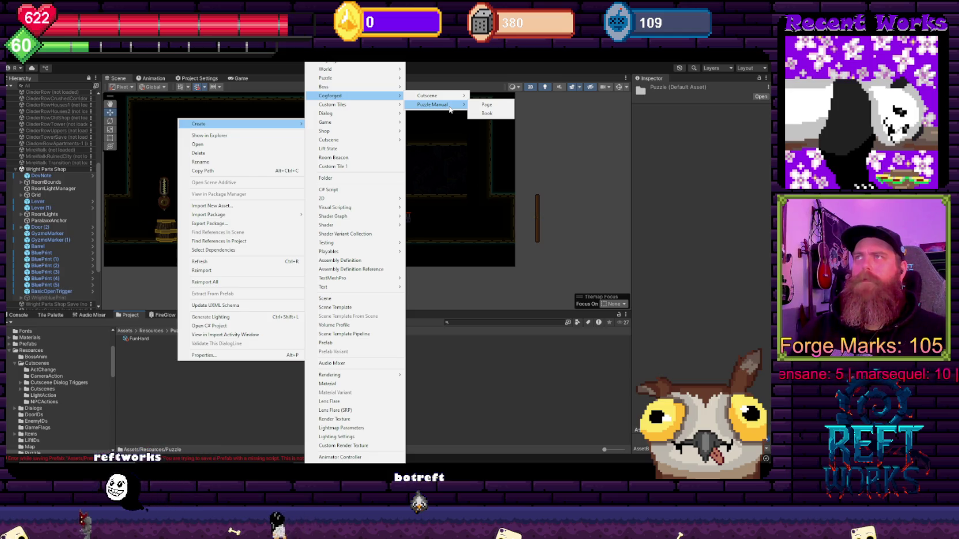
click(487, 113)
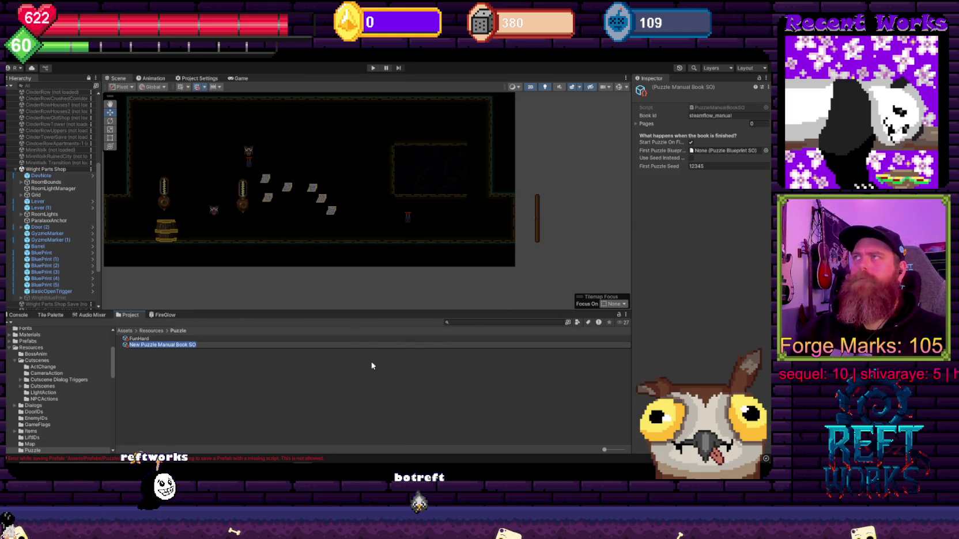
key(Return)
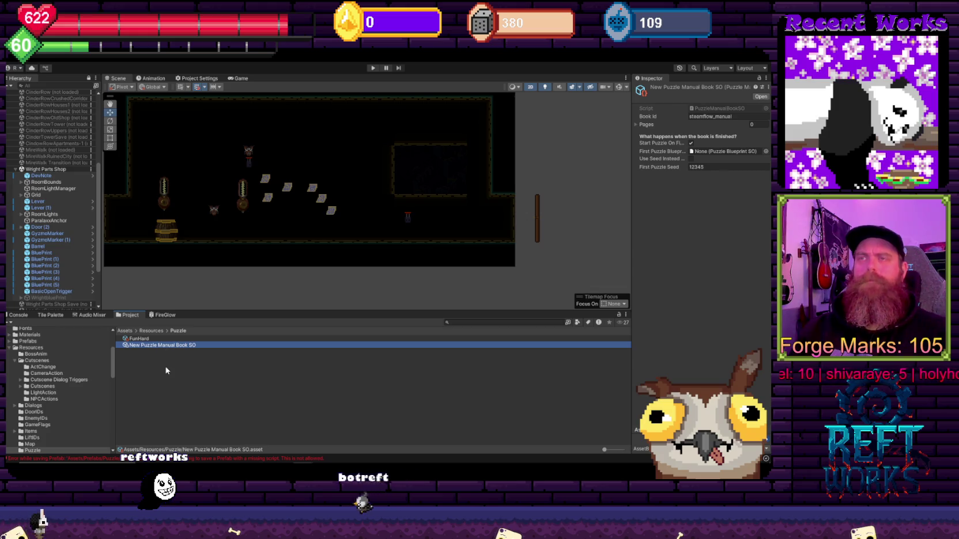
click(166, 371)
click(173, 346)
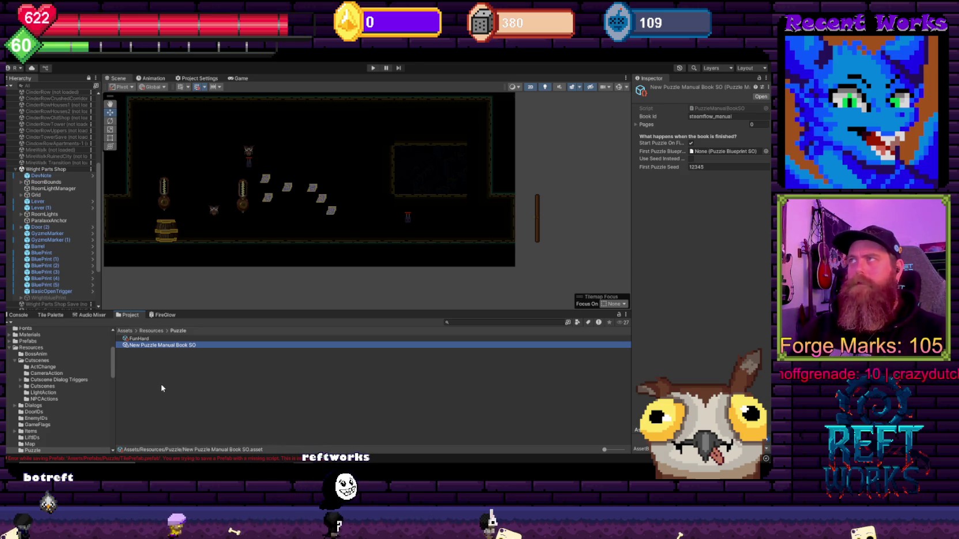
Delete the New Puzzle Manual Book SO and create another via Create > Cogforged > Puzzle Manual > Book
key(Delete)
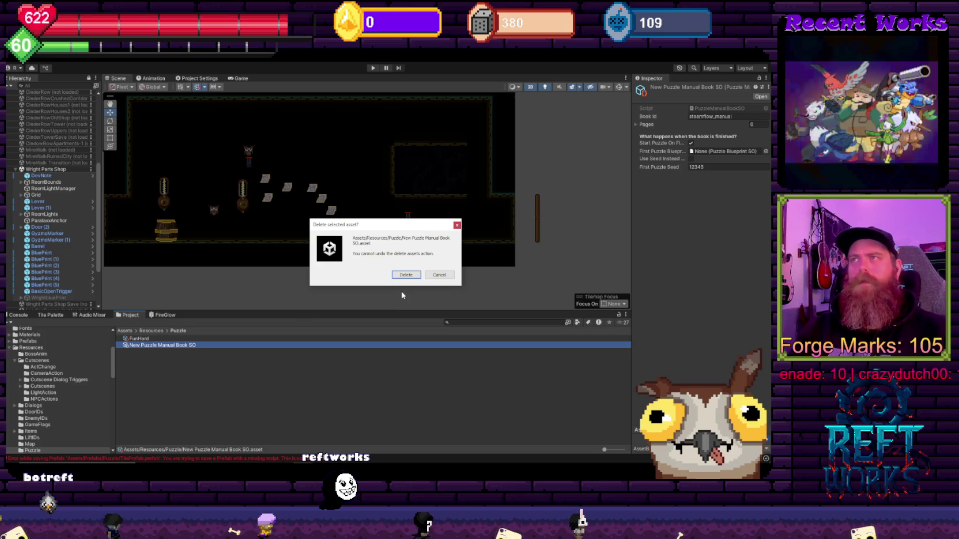
key(Return)
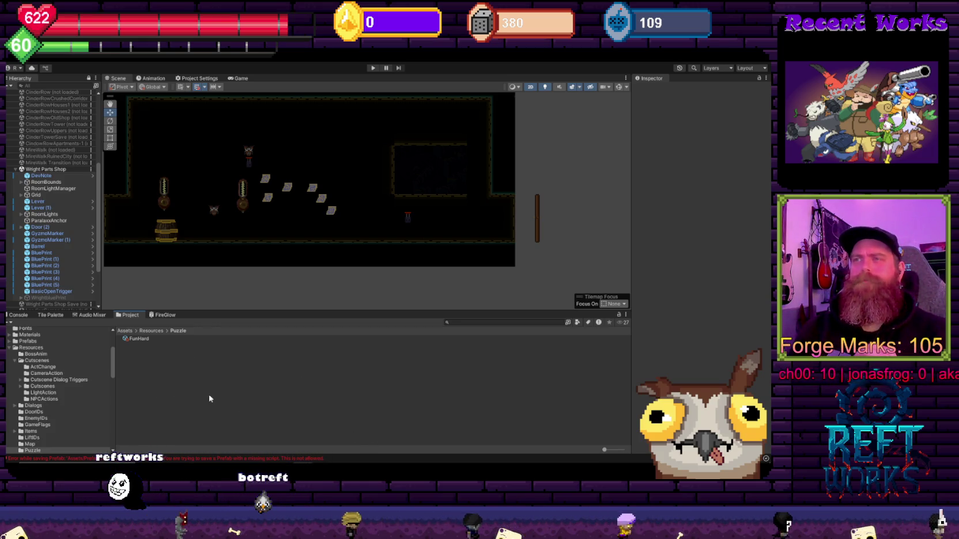
right_click(196, 378)
mouse_move(259, 135)
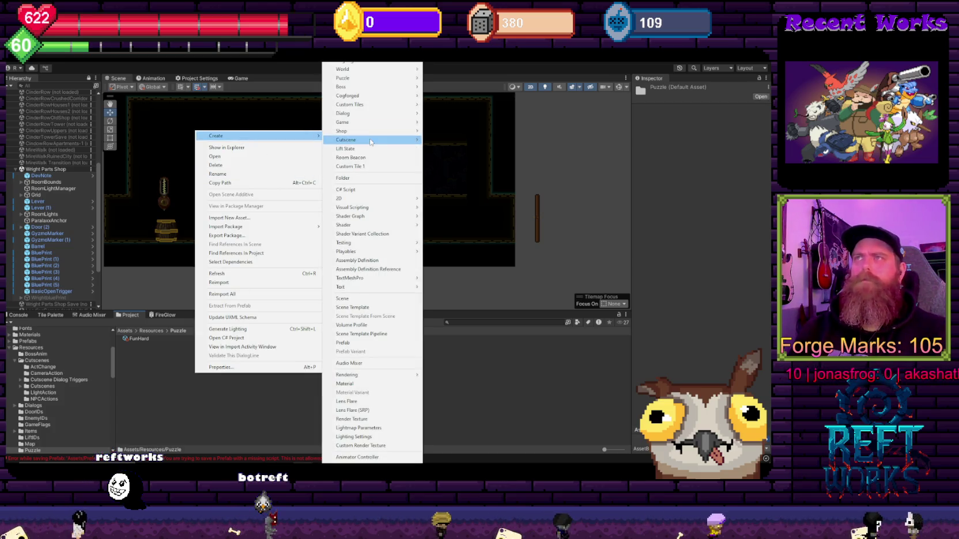
mouse_move(381, 118)
mouse_move(464, 105)
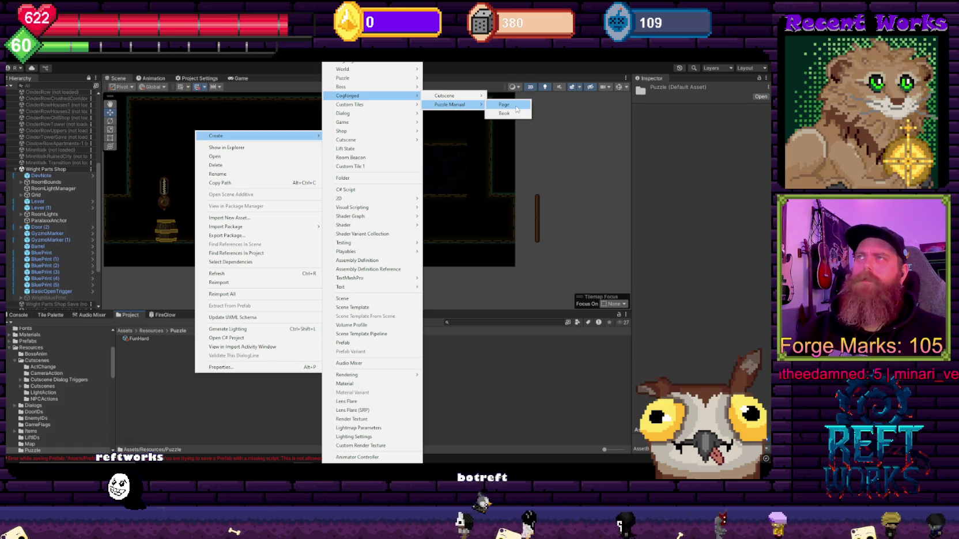
click(515, 114)
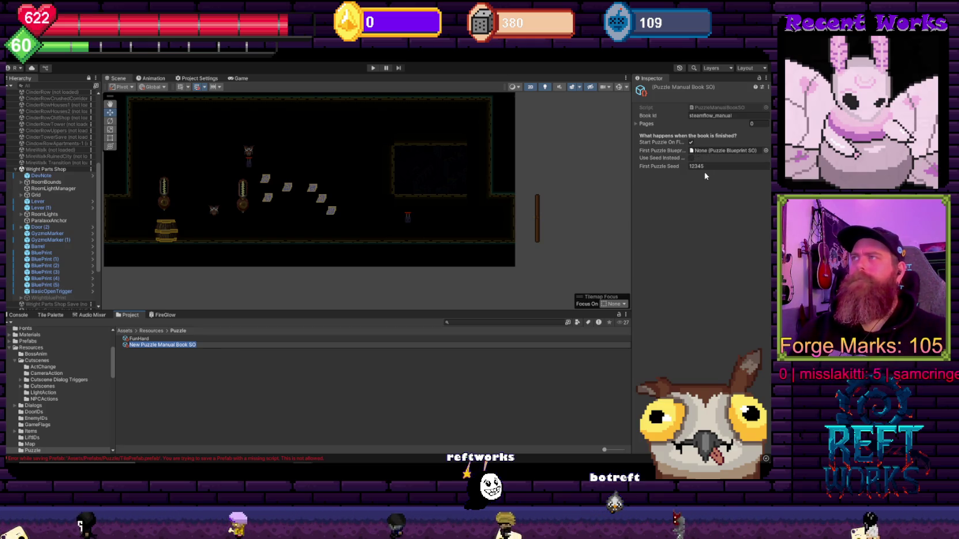
Delete the new Book asset, check FunHard's missing script, then switch to the FlowPuzzle window
key(Return)
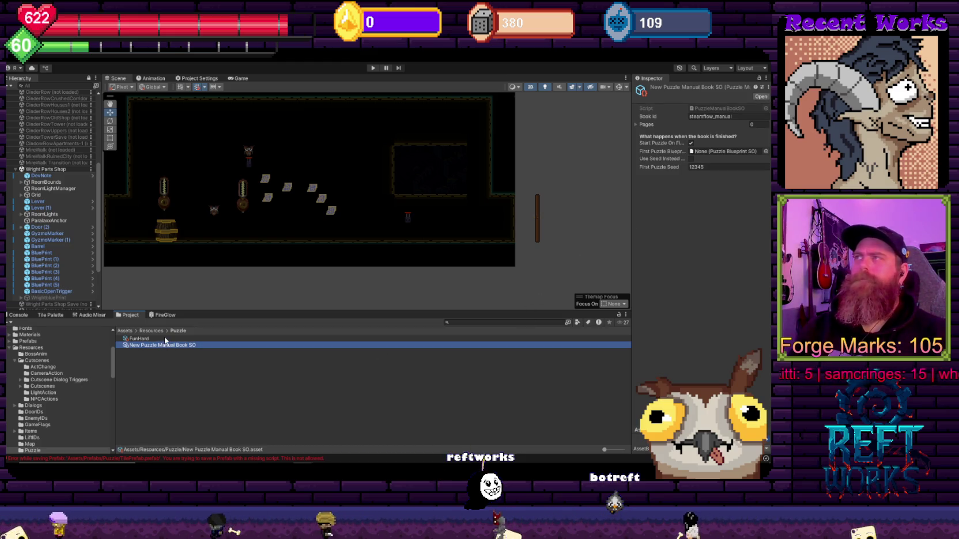
key(Delete)
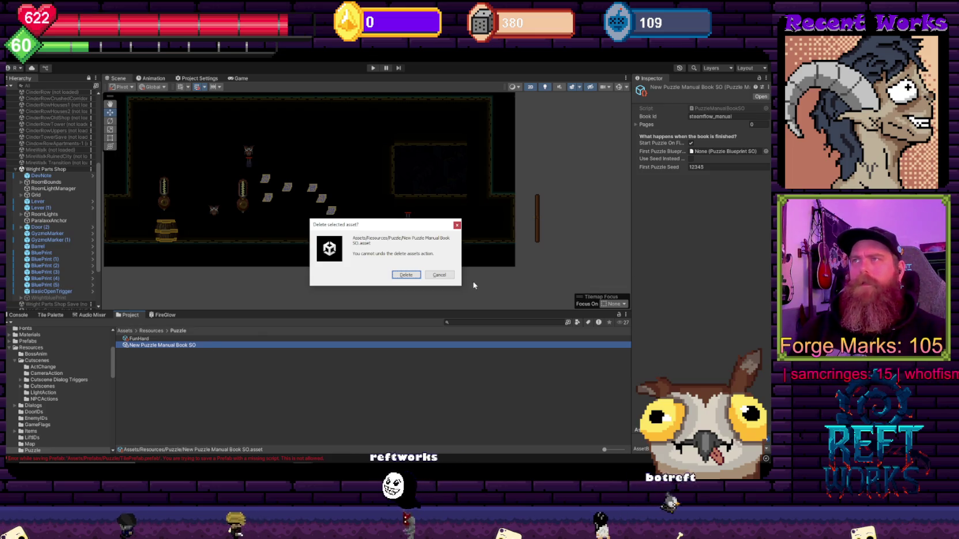
key(Return)
click(135, 339)
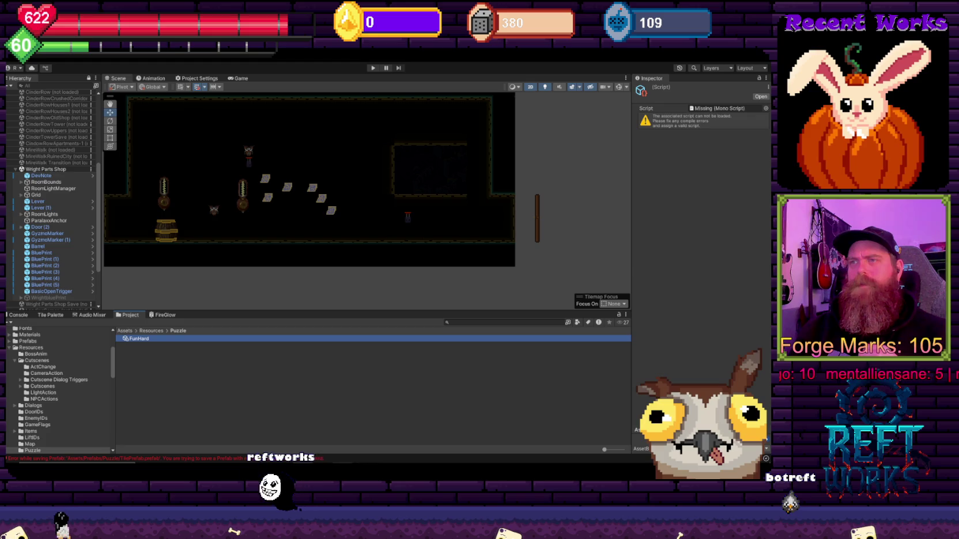
mouse_move(304, 460)
click(310, 444)
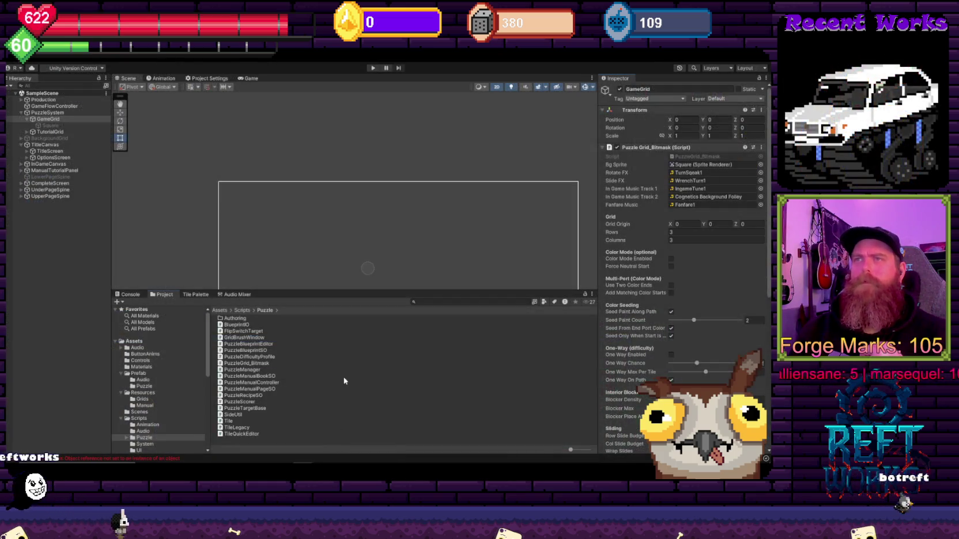
click(348, 376)
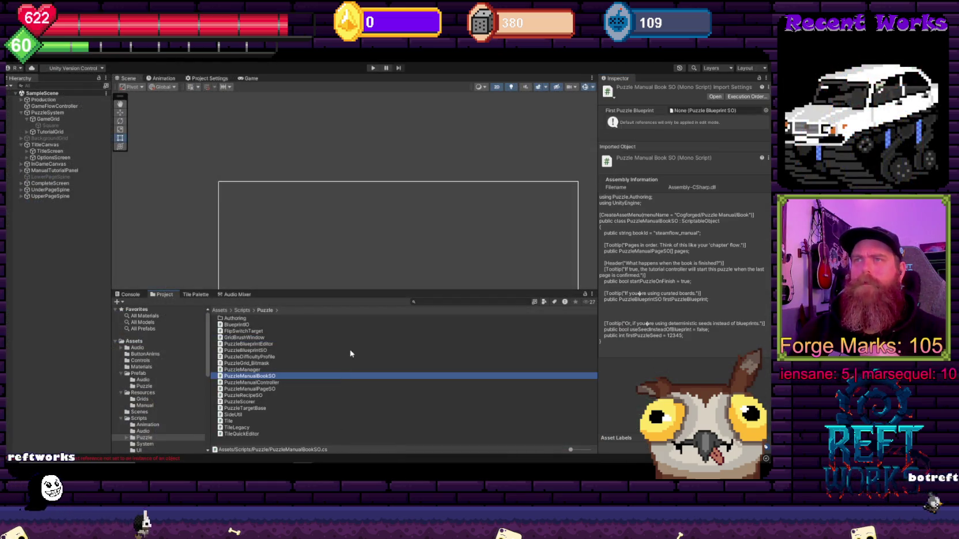
click(148, 342)
scroll(279, 379, down, 4)
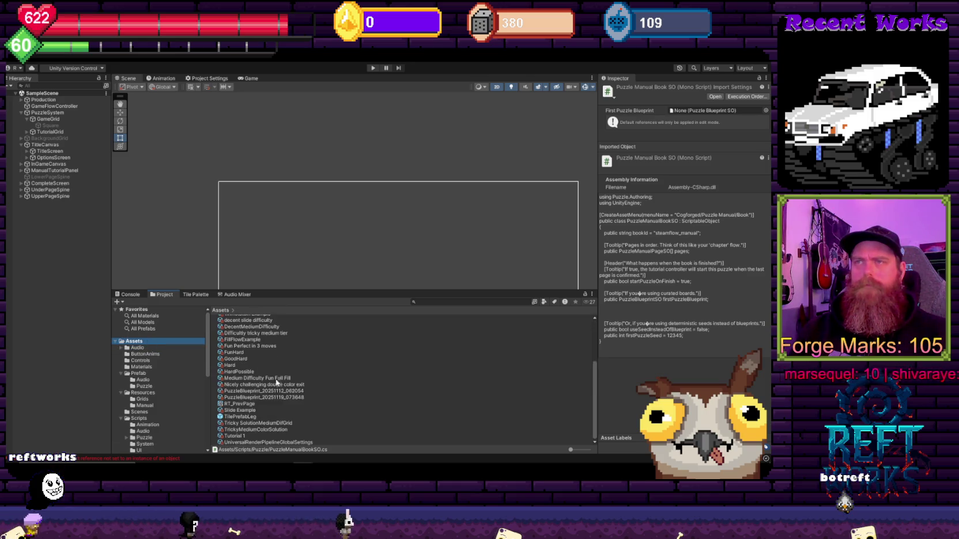
click(242, 353)
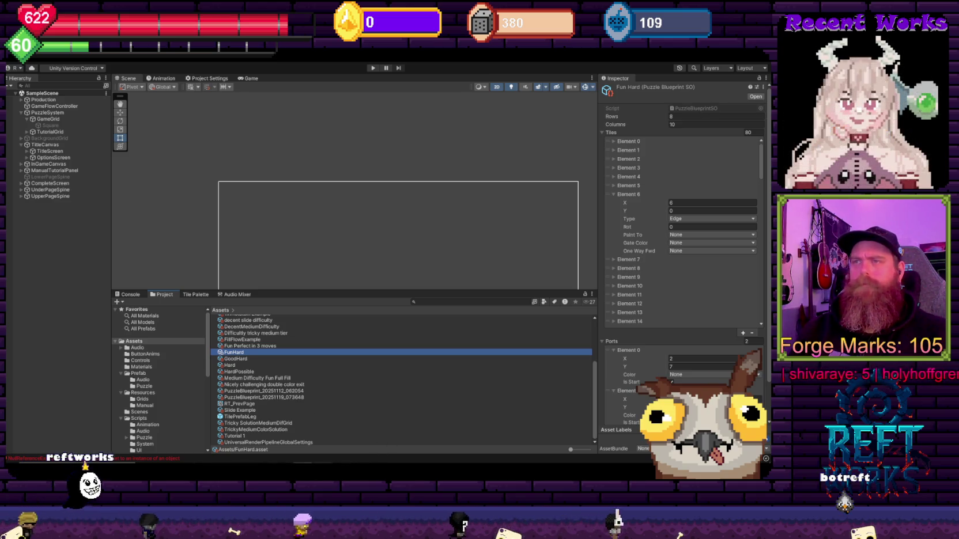
mouse_move(304, 468)
click(280, 444)
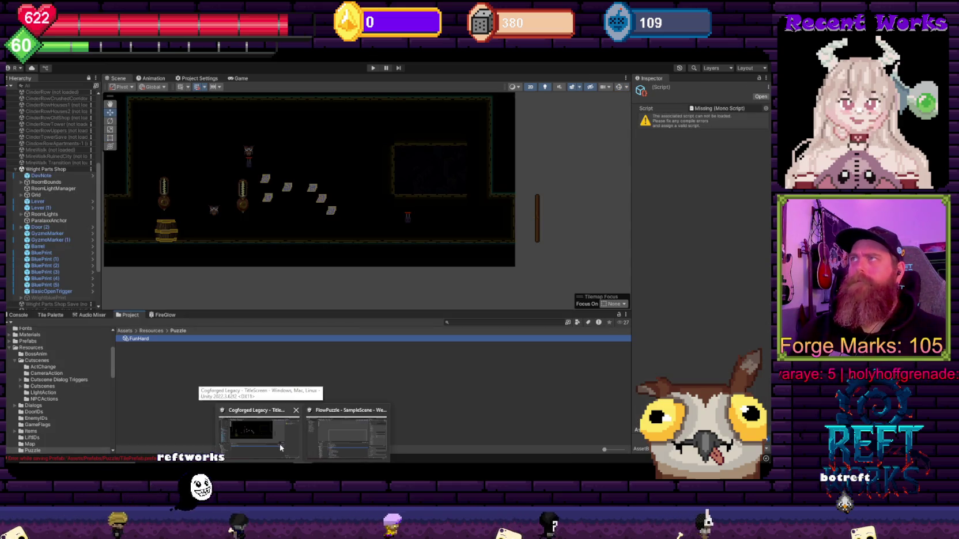
Select PuzzleBlueprintSO in Scripts/Puzzle and open the Console showing the TilePrefab missing-script error
right_click(242, 386)
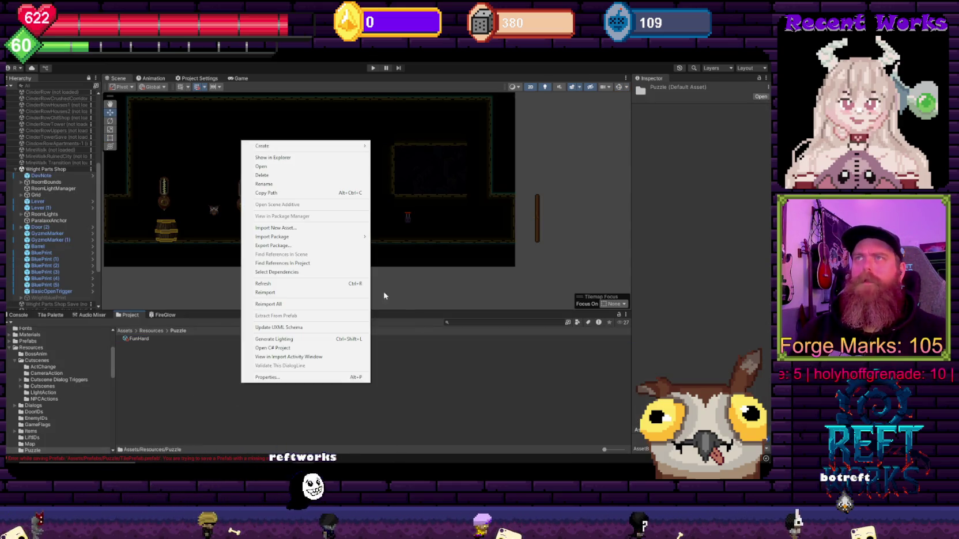
click(420, 380)
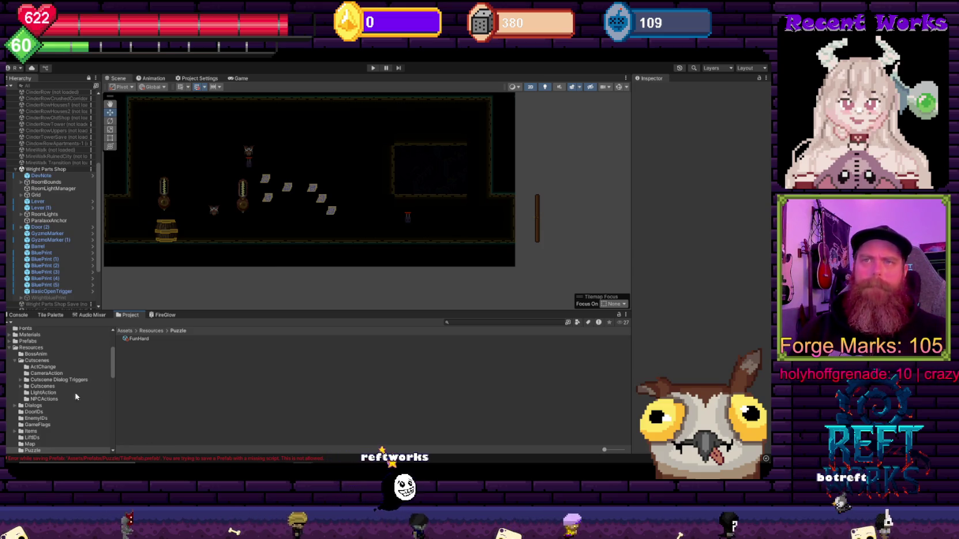
click(8, 348)
click(9, 366)
scroll(21, 383, down, 3)
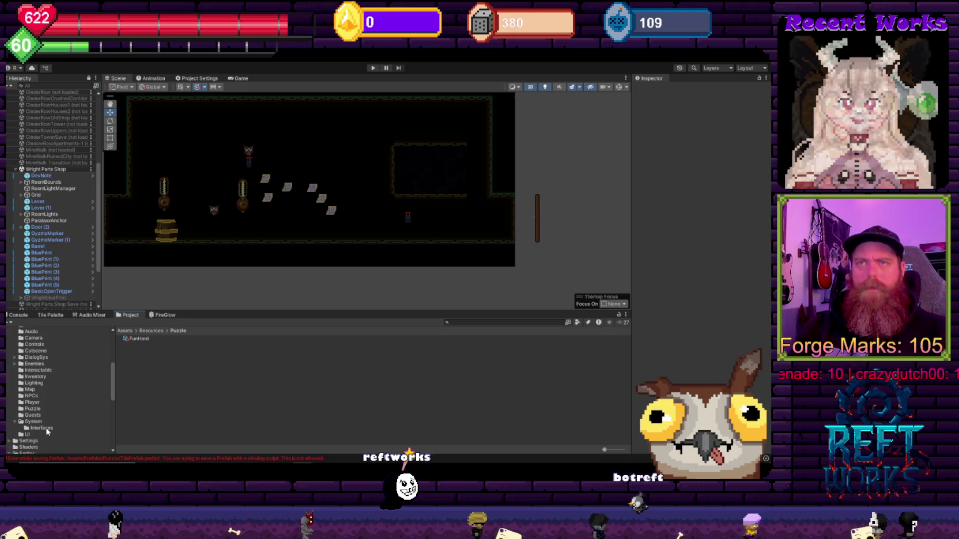
click(32, 409)
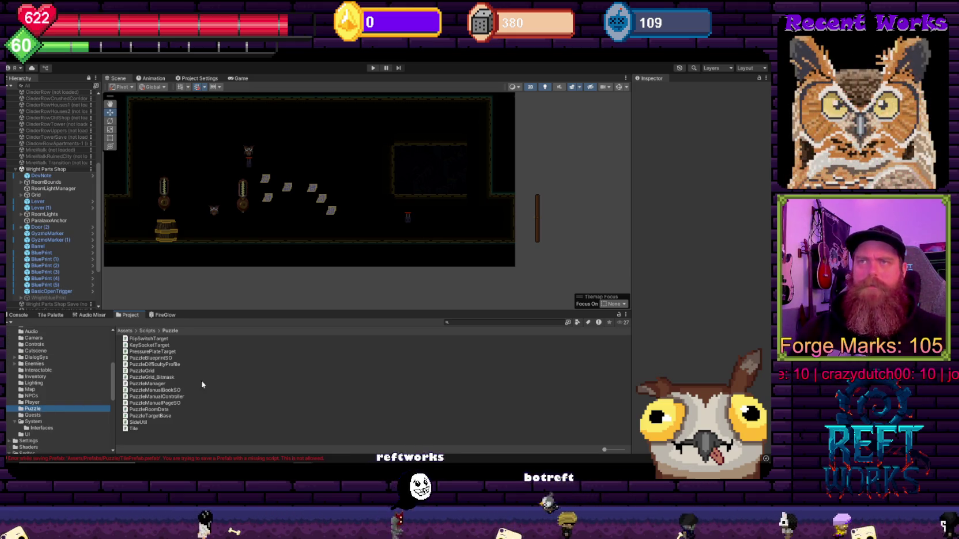
click(159, 358)
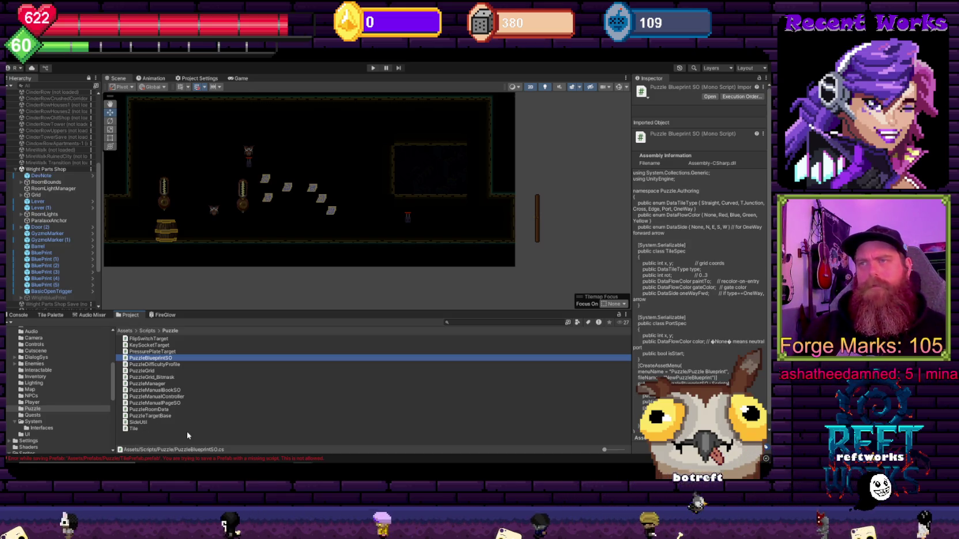
key(ctrl+shift+c)
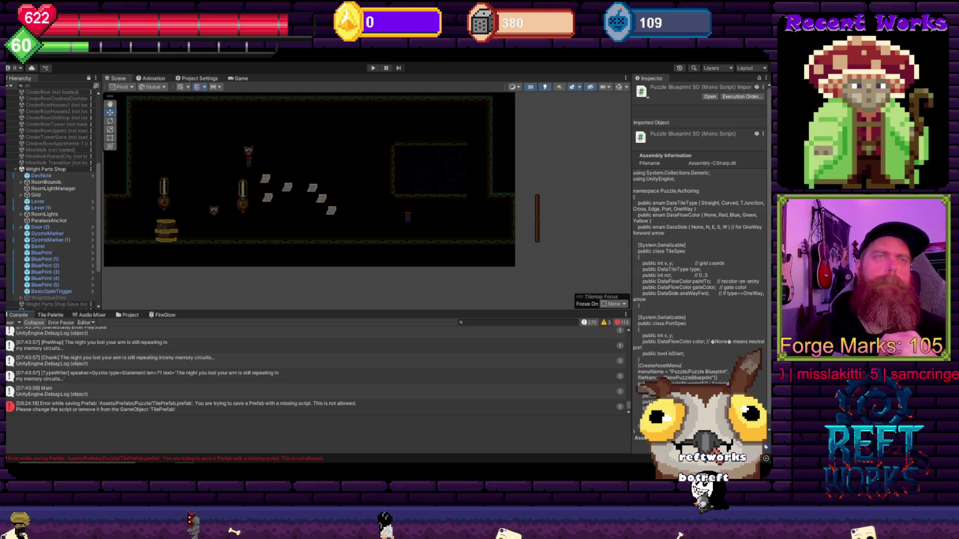
Check the Console's missing-script prefab error, then go back to the Project files
click(124, 316)
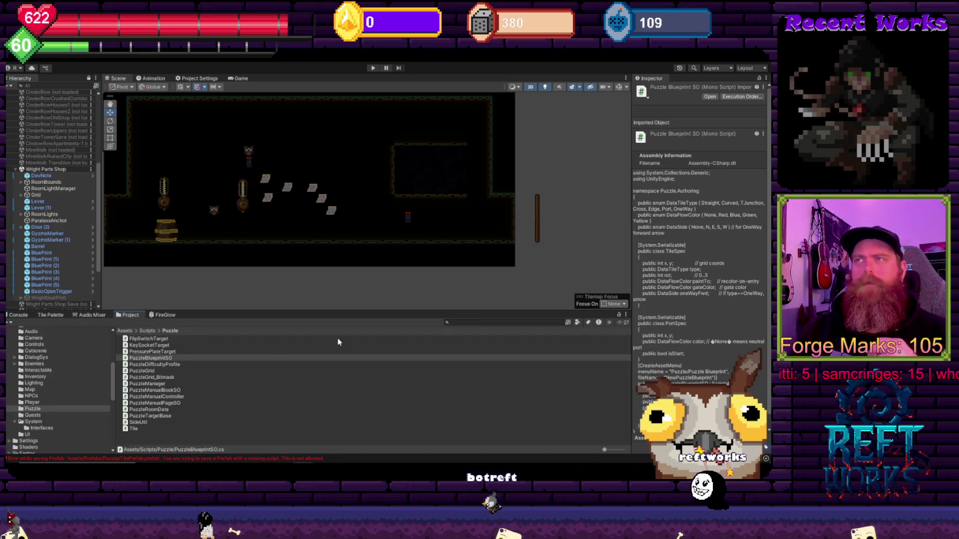
click(182, 458)
click(97, 407)
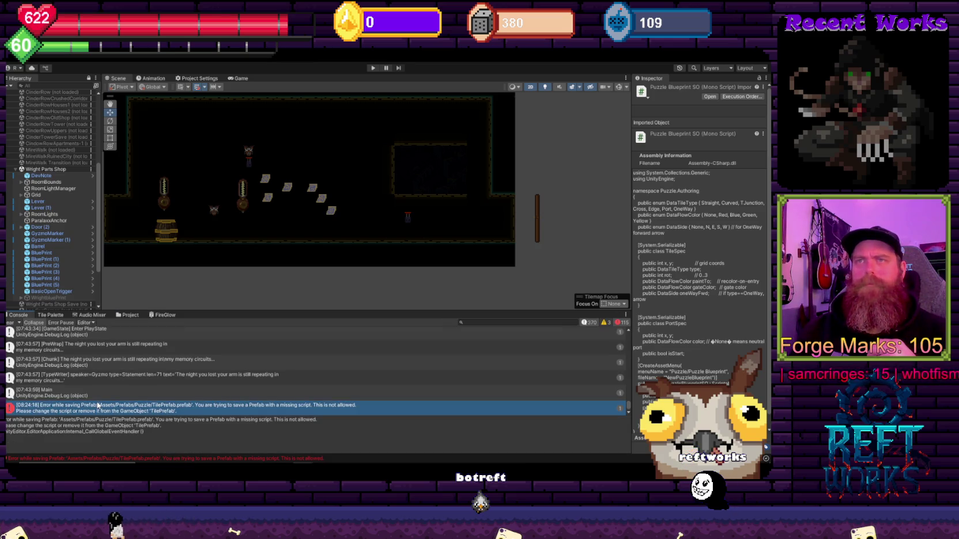
click(130, 315)
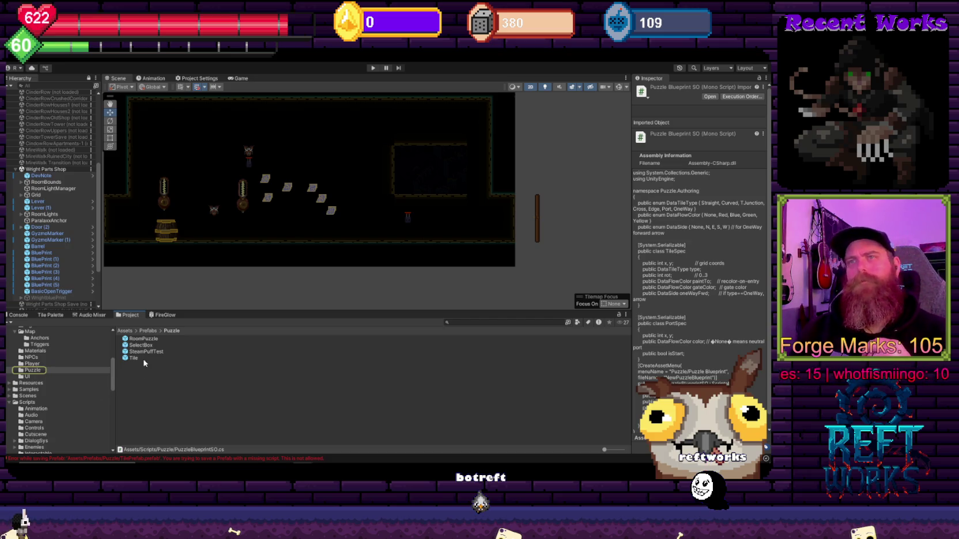
Open Resources/Puzzle and select the FunHard blueprint asset
scroll(49, 377, up, 5)
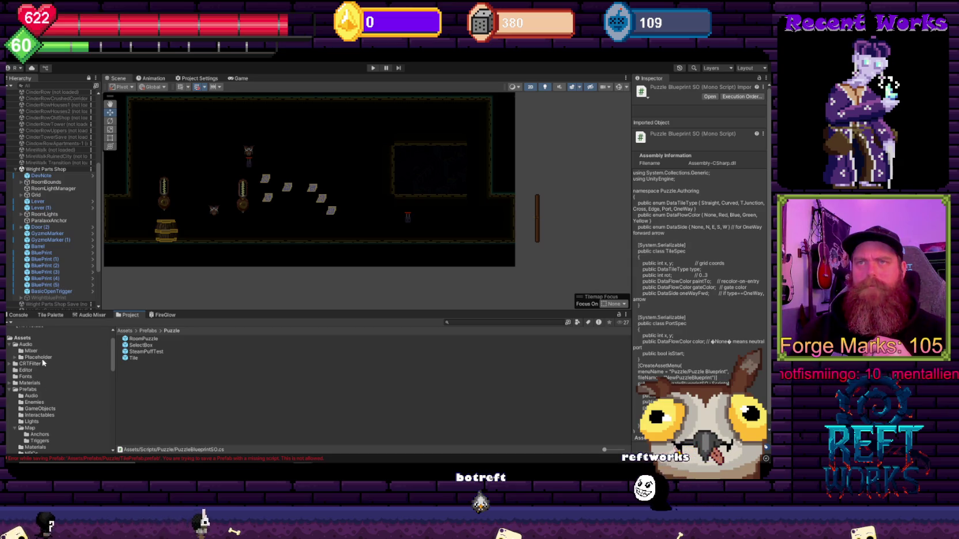
scroll(45, 406, down, 5)
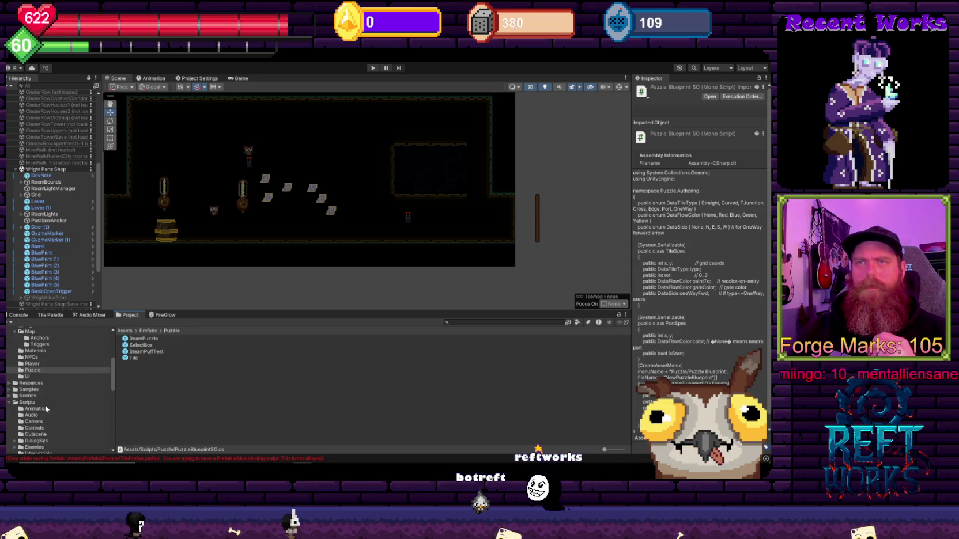
click(38, 383)
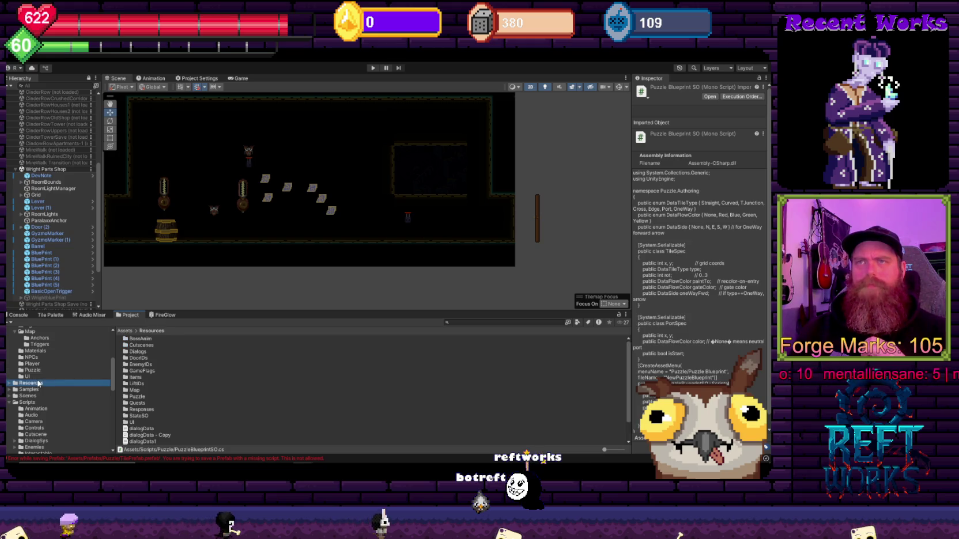
double_click(143, 397)
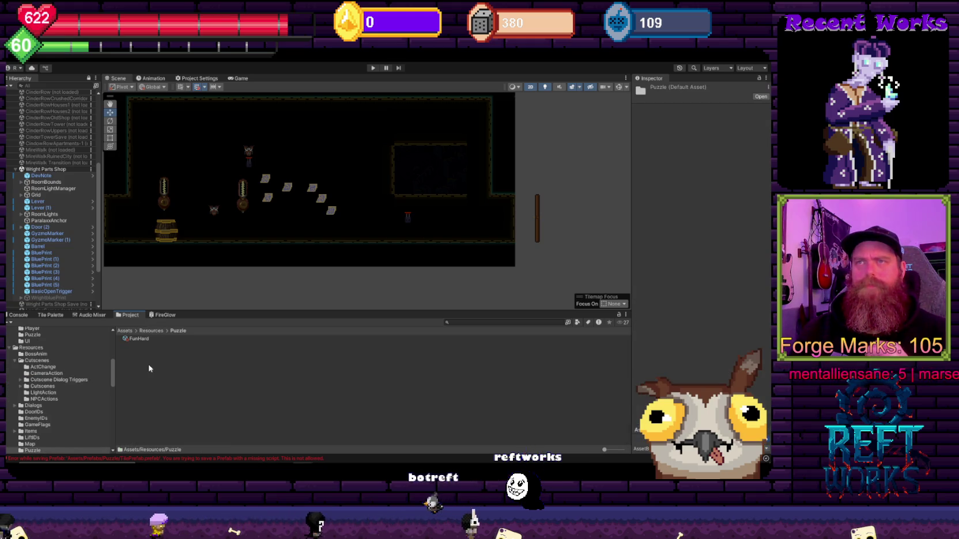
click(149, 340)
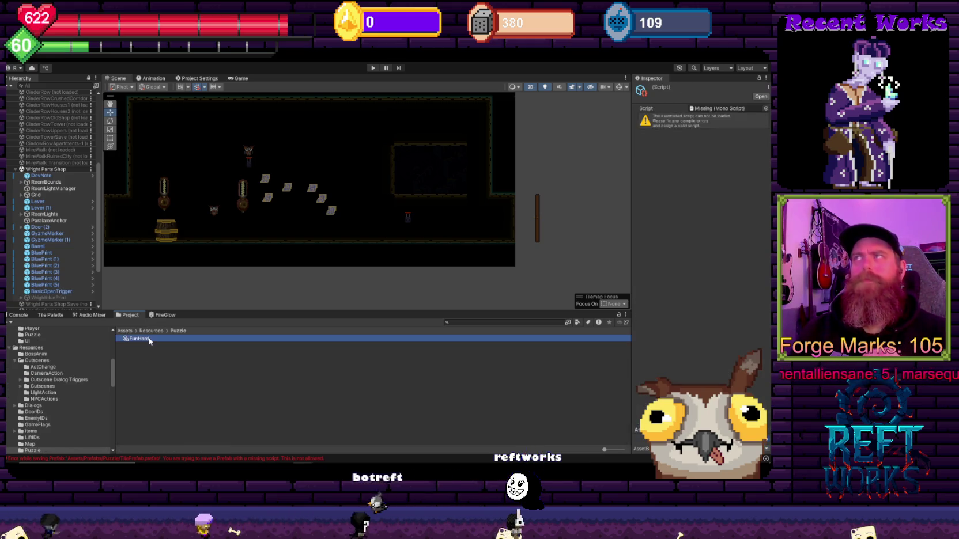
Assign the PuzzleBlueprintSO script to FunHard and reselect the asset
click(765, 108)
text(puzzle)
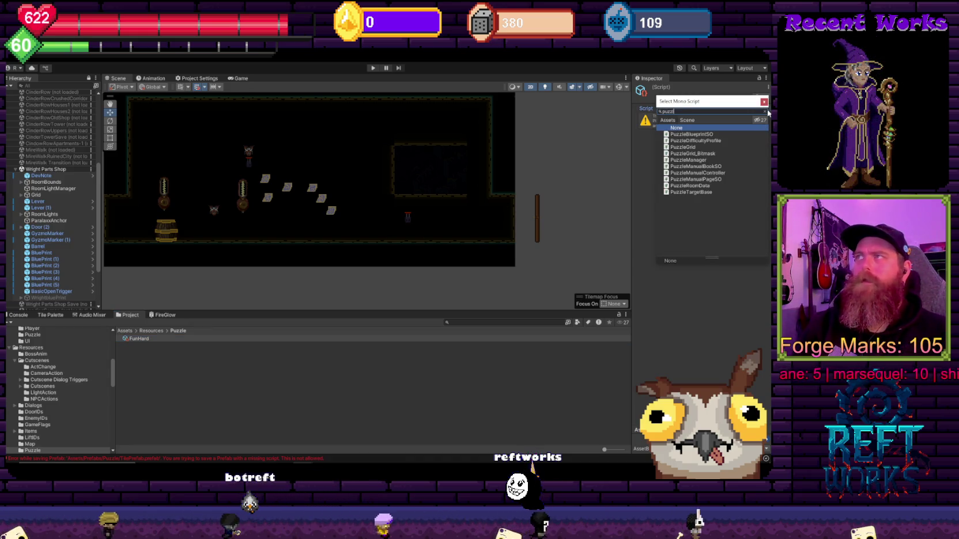
key(Return)
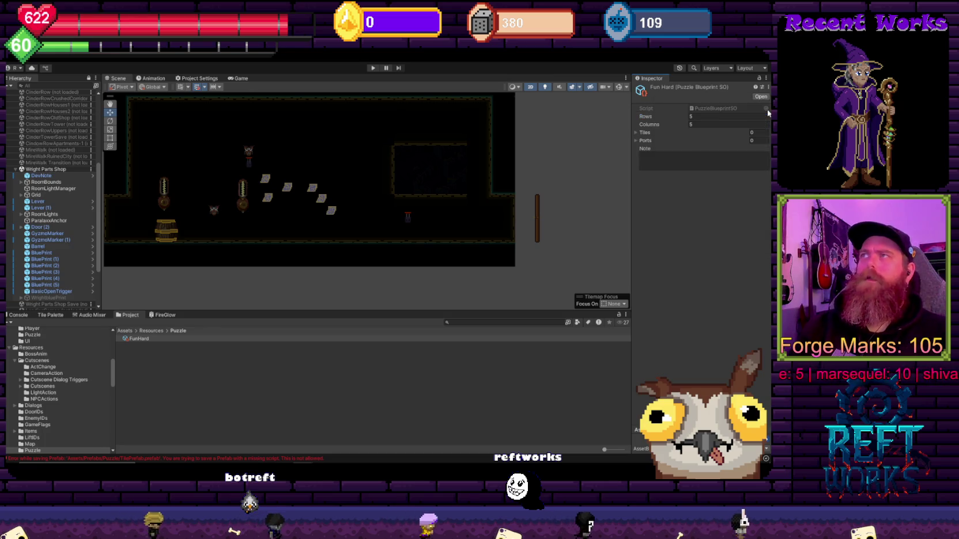
click(281, 406)
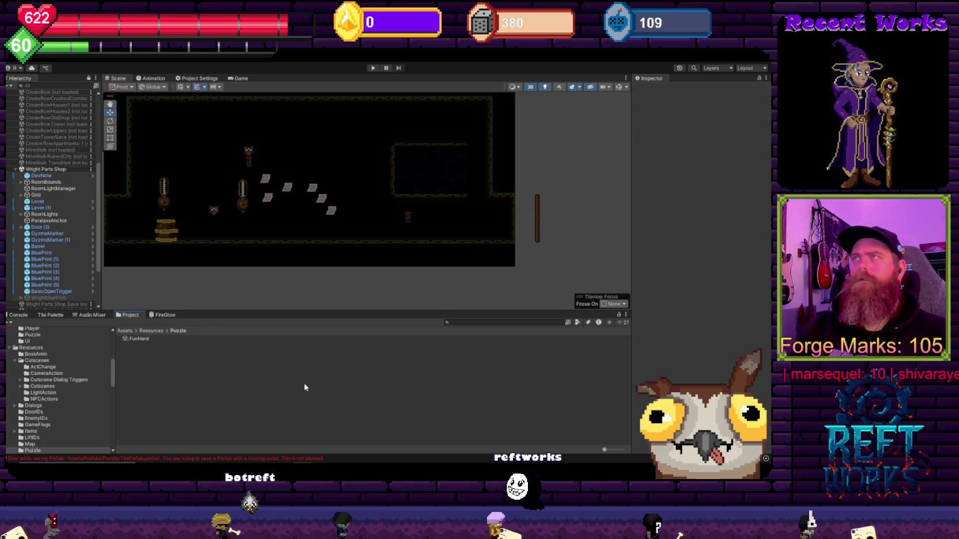
click(142, 339)
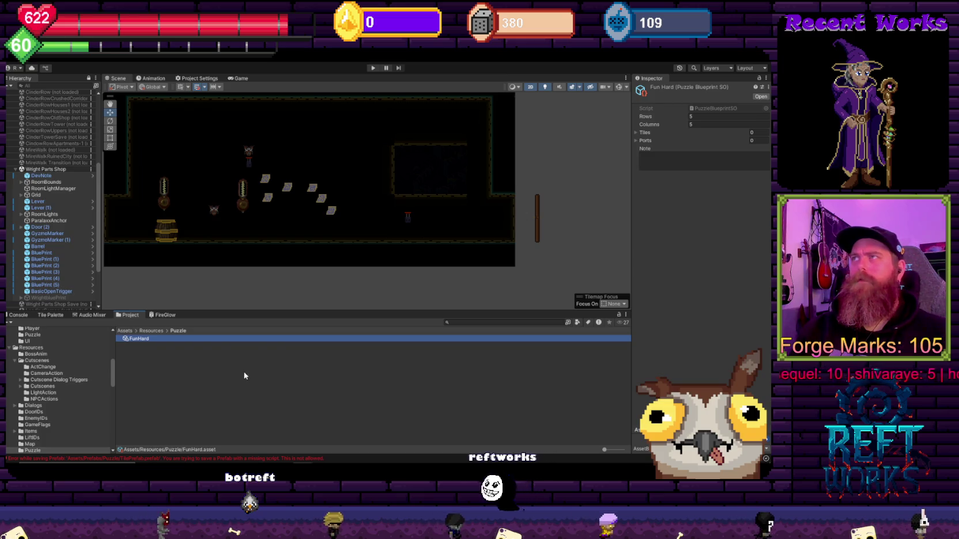
Expand FunHard's empty Tiles and Ports lists, then review the Console's Main log entry
click(644, 133)
click(643, 160)
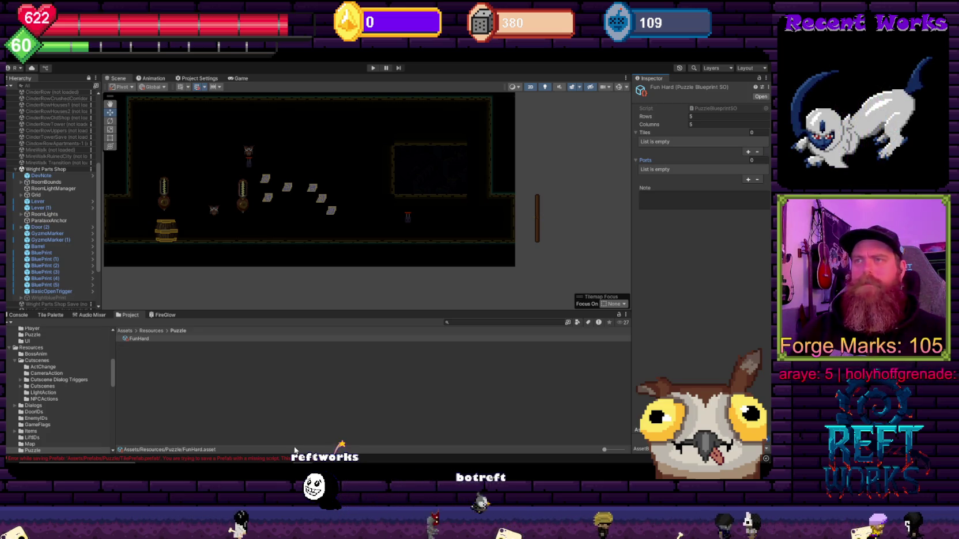
mouse_move(304, 461)
click(214, 393)
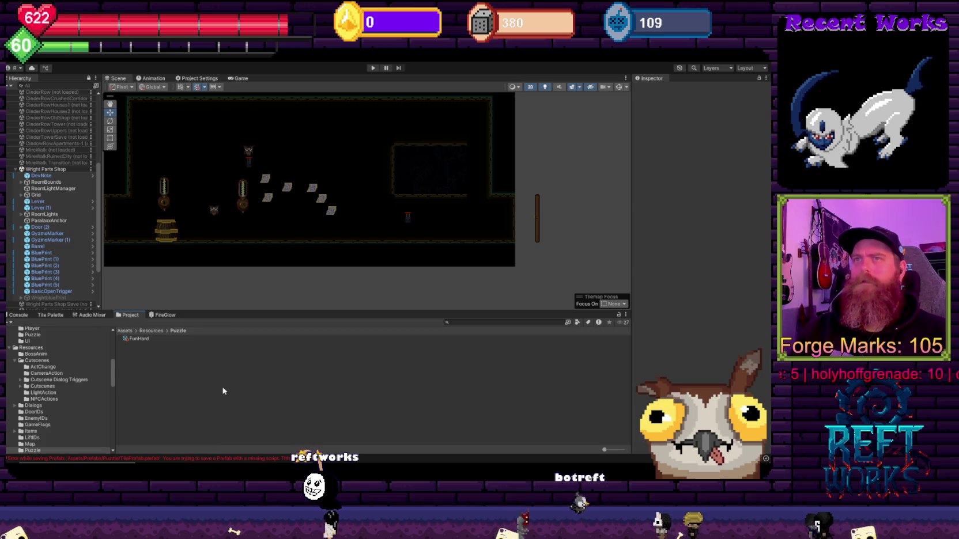
click(25, 317)
click(150, 389)
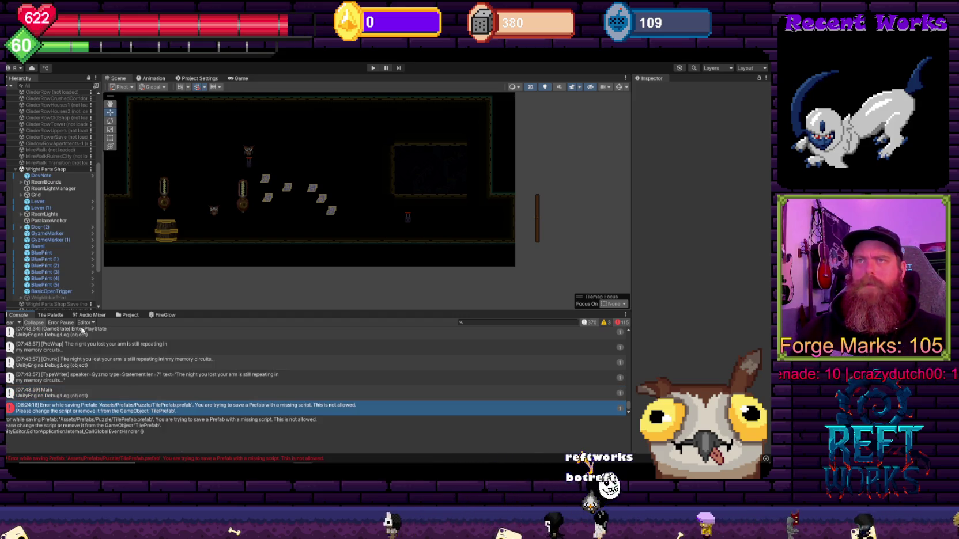
Inspect the Tile prefab in Prefabs/Puzzle and recheck the Console errors
click(50, 316)
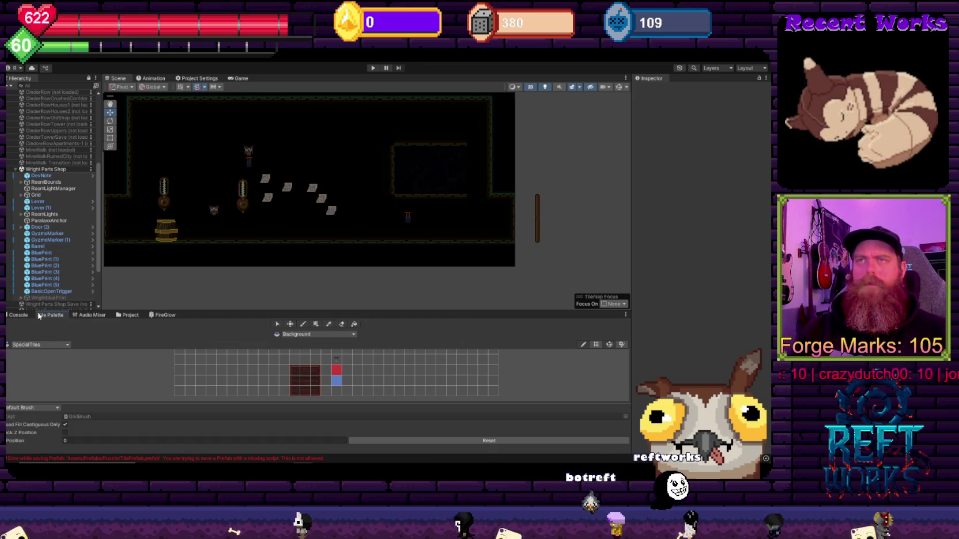
click(137, 316)
click(142, 358)
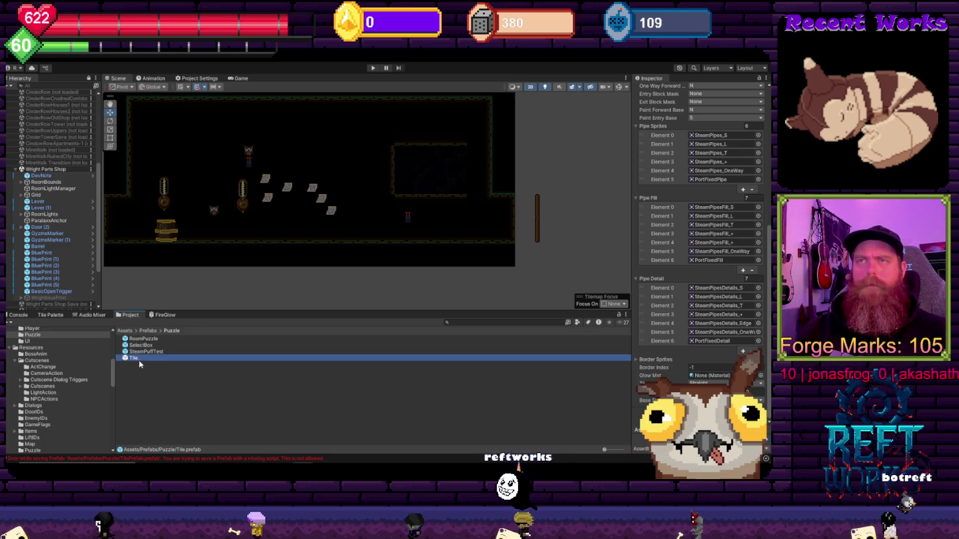
scroll(72, 398, up, 3)
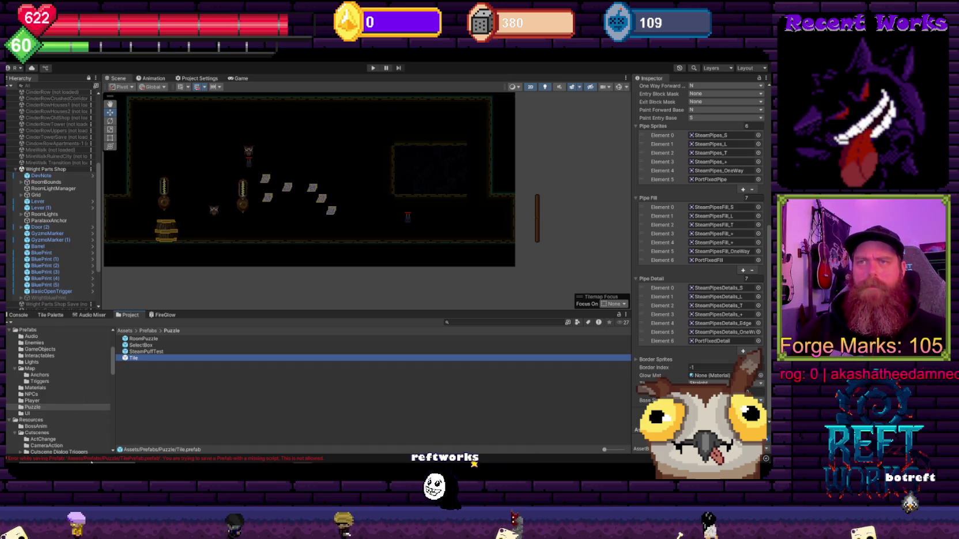
click(229, 461)
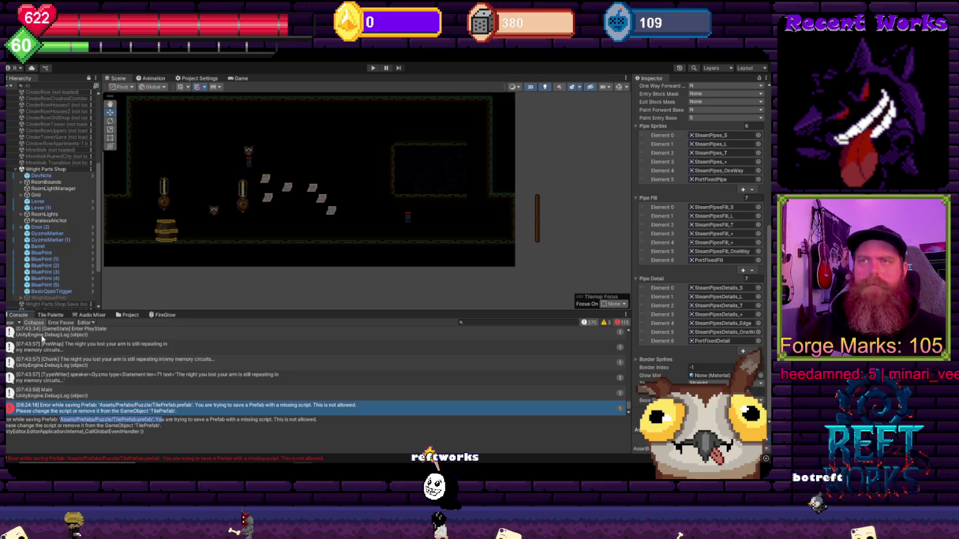
click(126, 315)
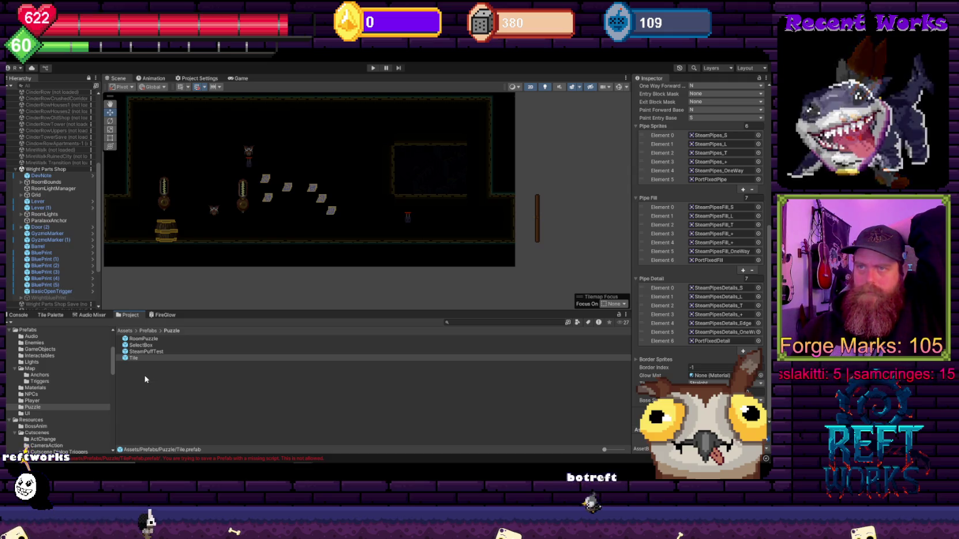
Select and deselect the Tile prefab in the Prefabs/Puzzle folder
click(149, 373)
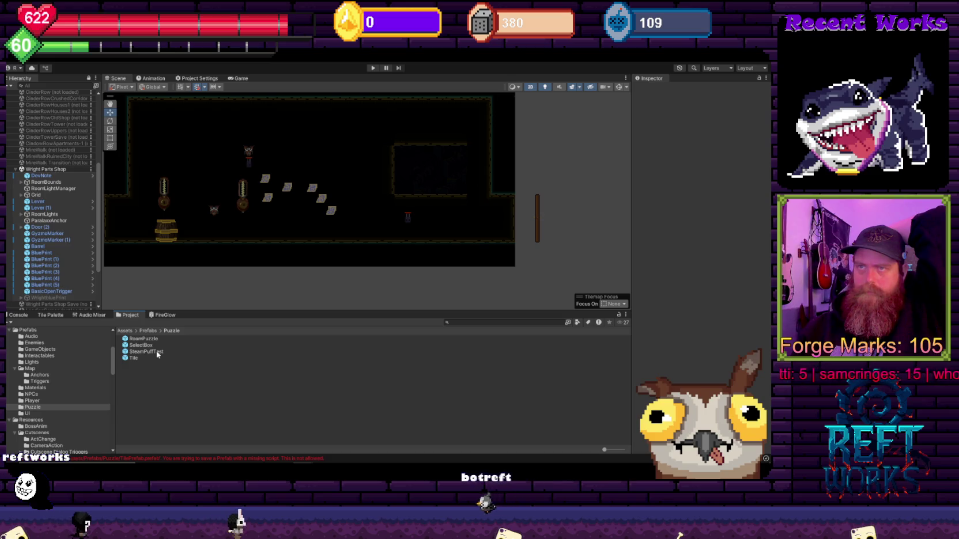
click(157, 352)
click(156, 358)
click(151, 372)
click(144, 352)
click(138, 390)
click(36, 394)
click(37, 407)
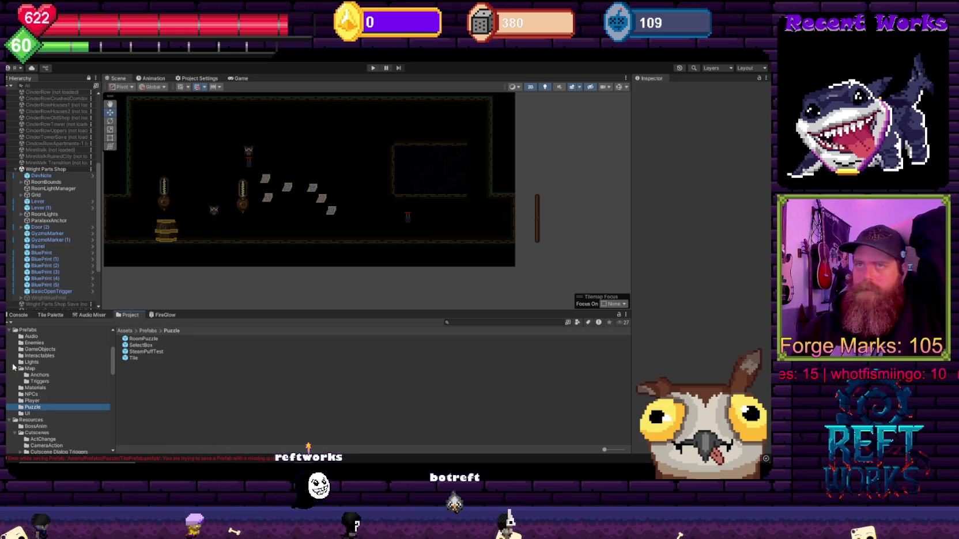
Collapse the Map and Prefabs folders, reopen Prefabs/Puzzle, and inspect SteamPuffTest and Tile
click(16, 368)
click(9, 330)
scroll(66, 410, up, 3)
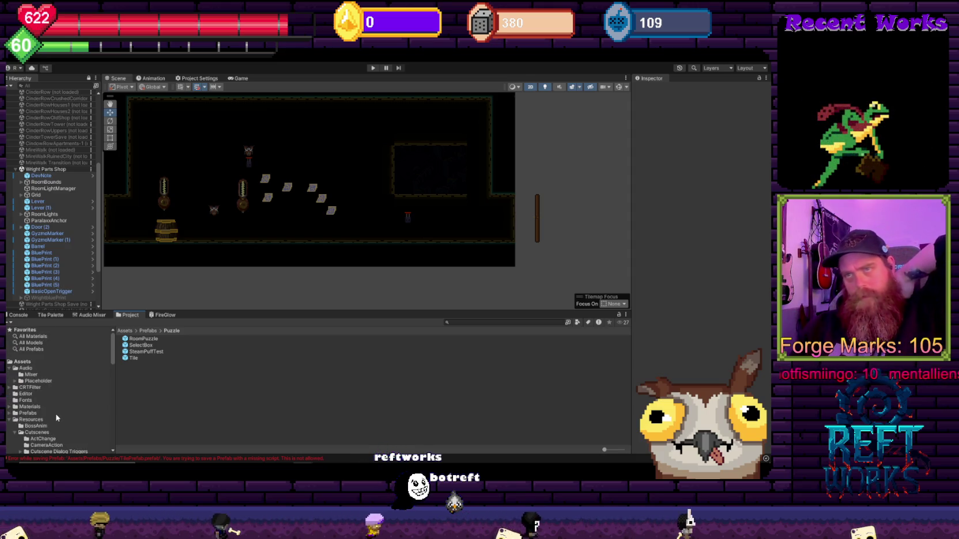
click(29, 413)
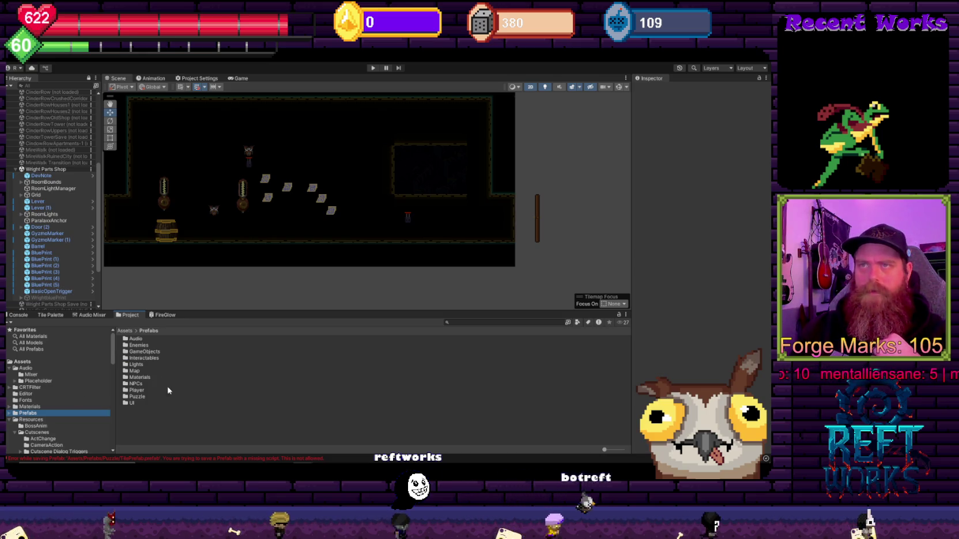
double_click(137, 396)
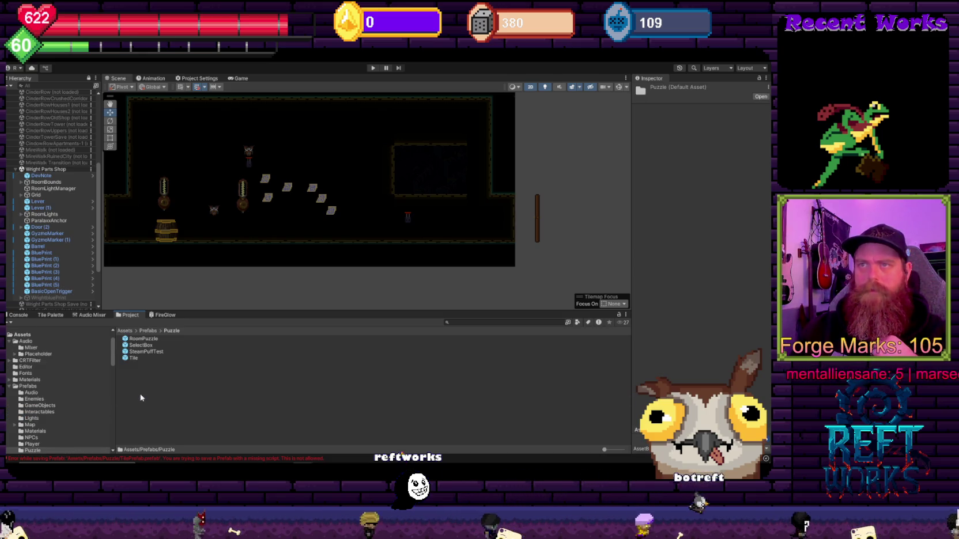
click(141, 352)
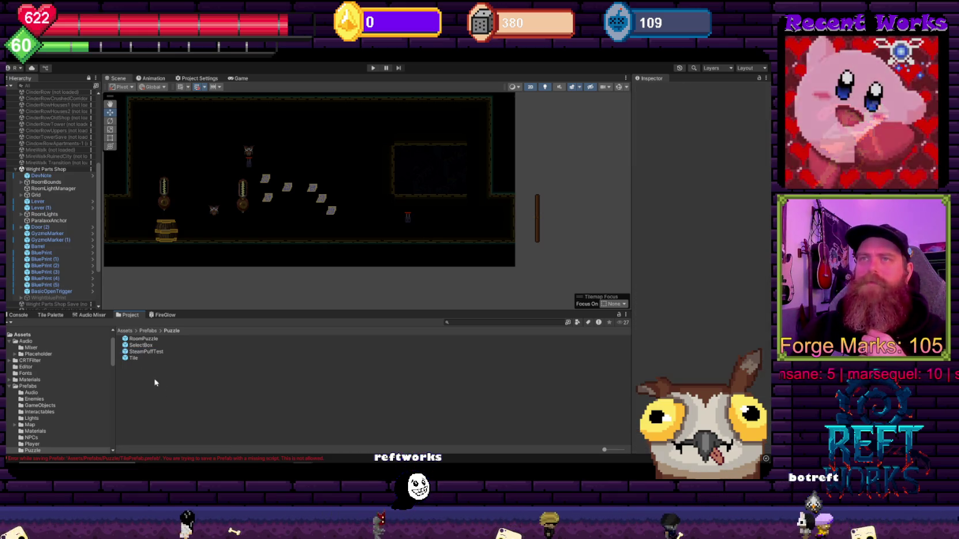
click(140, 360)
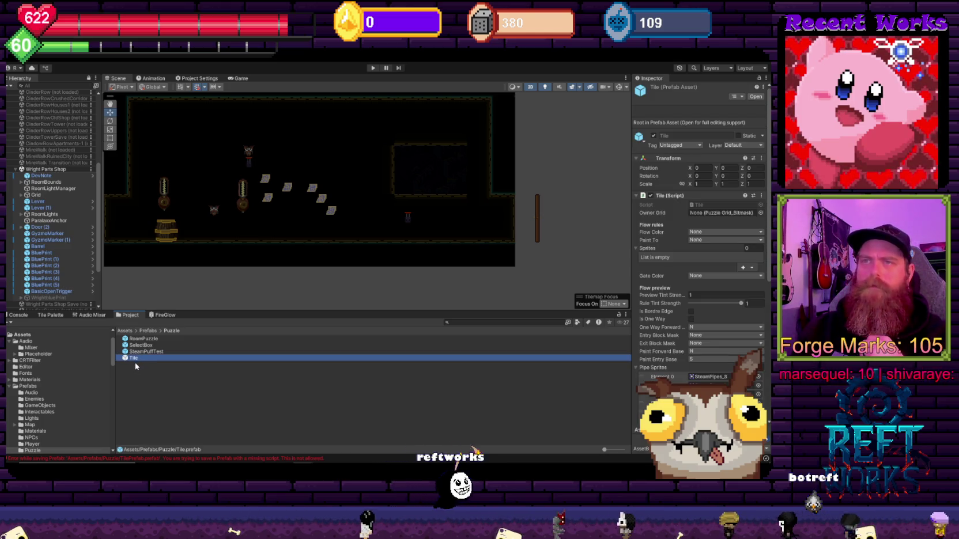
click(150, 379)
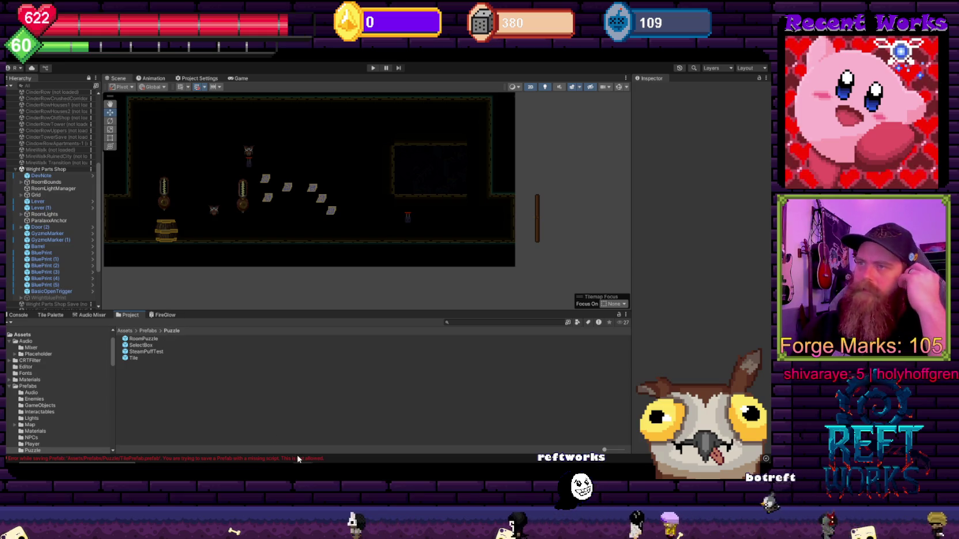
Browse the top-level Assets folders down to Resources/Puzzle and select FunHard
click(26, 335)
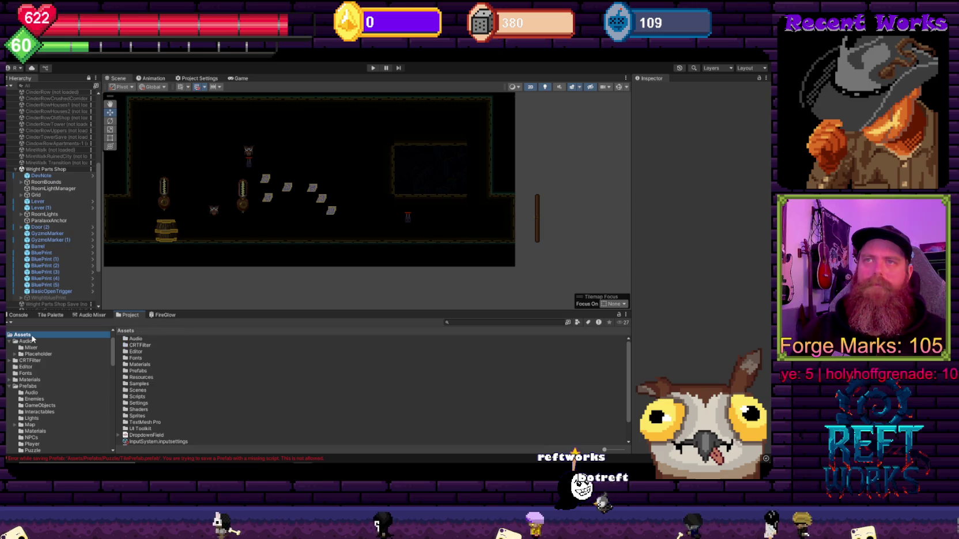
click(264, 351)
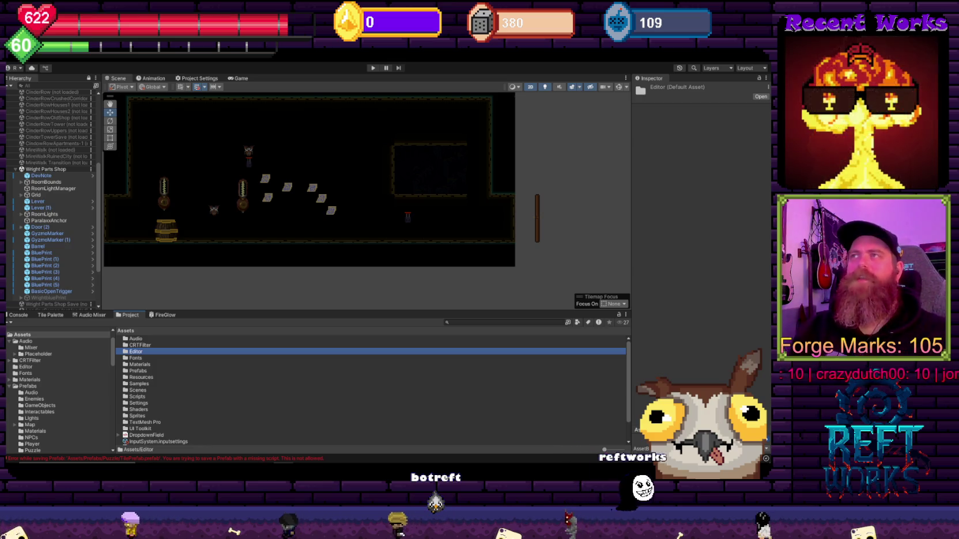
drag(237, 176, 304, 170)
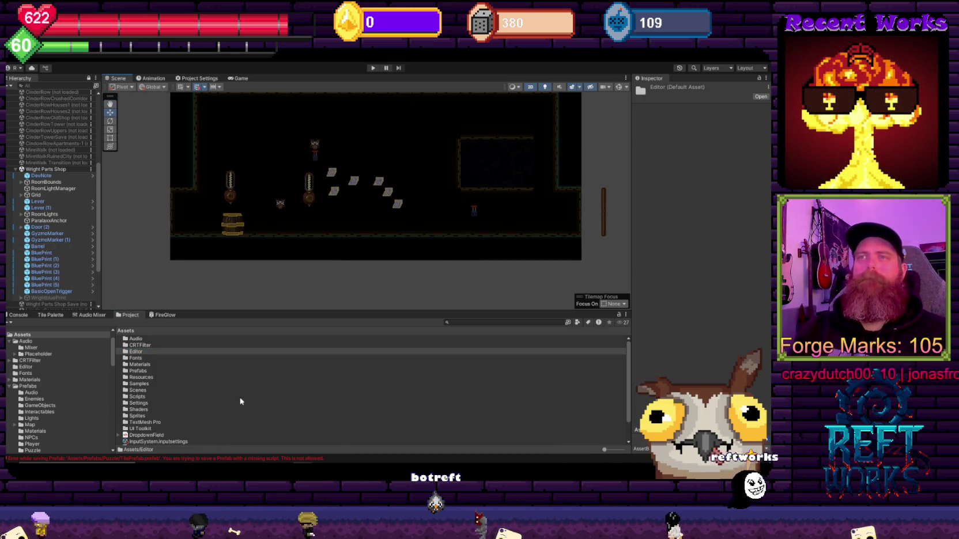
scroll(211, 397, down, 2)
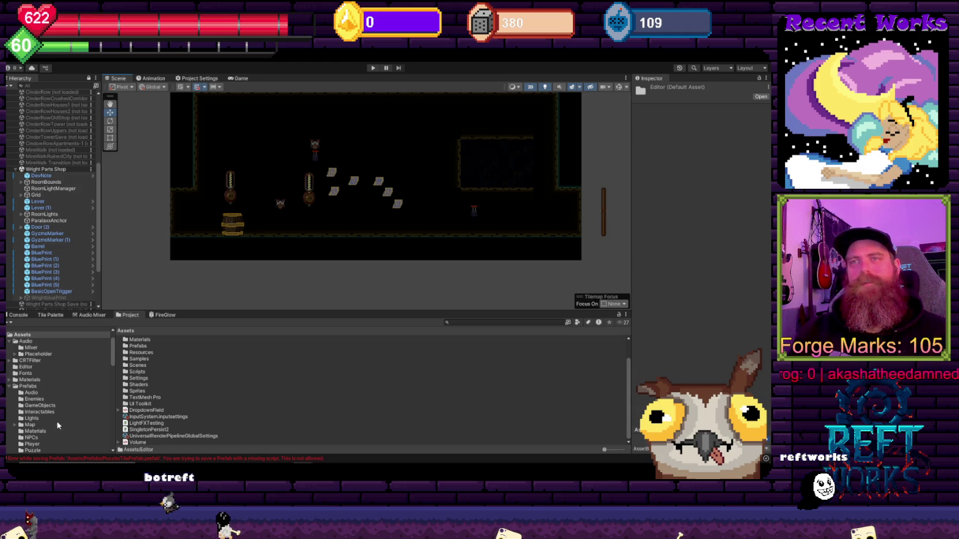
scroll(58, 426, down, 3)
scroll(42, 402, down, 4)
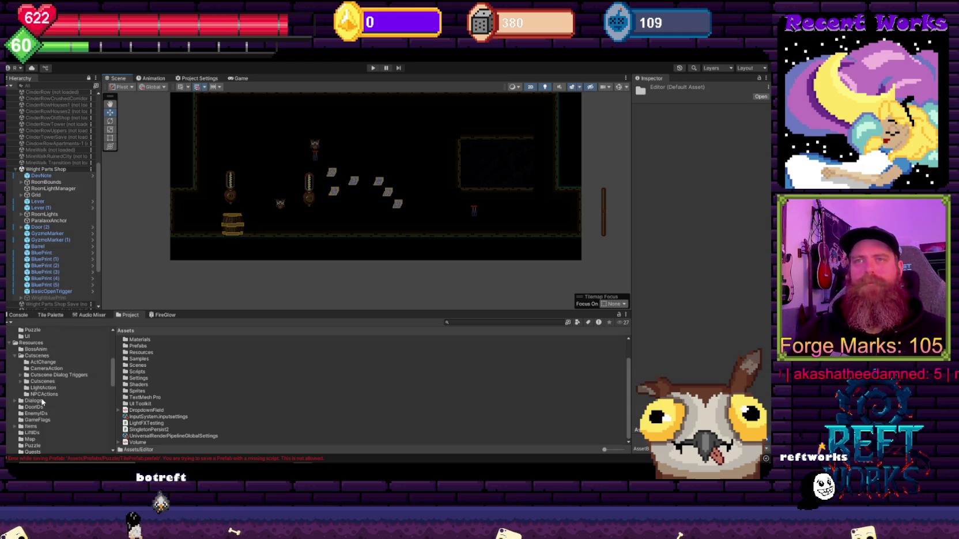
click(43, 357)
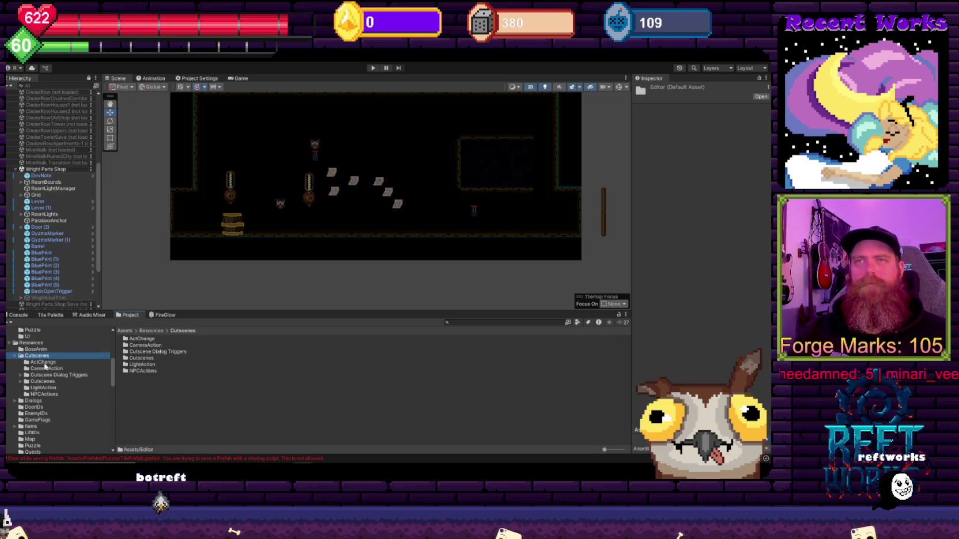
scroll(43, 420, down, 2)
click(43, 423)
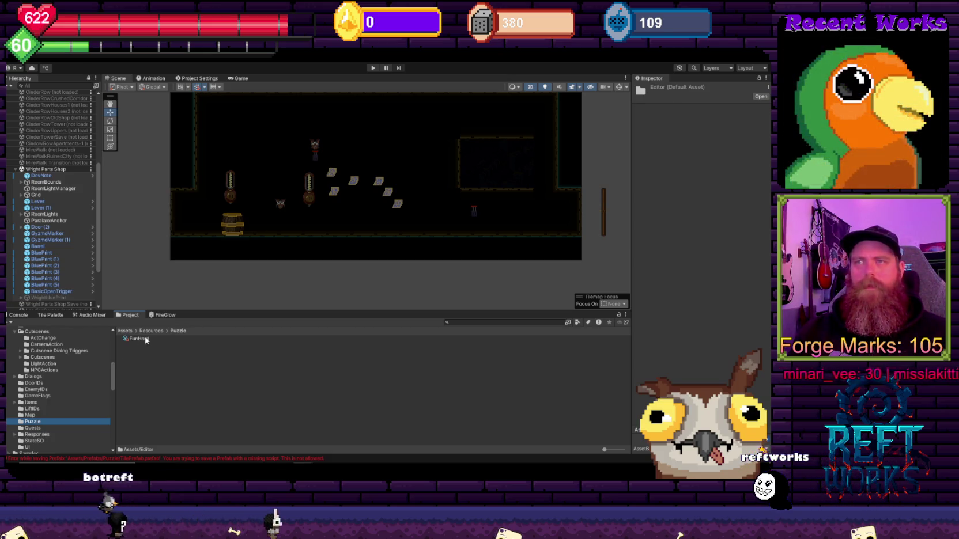
click(141, 339)
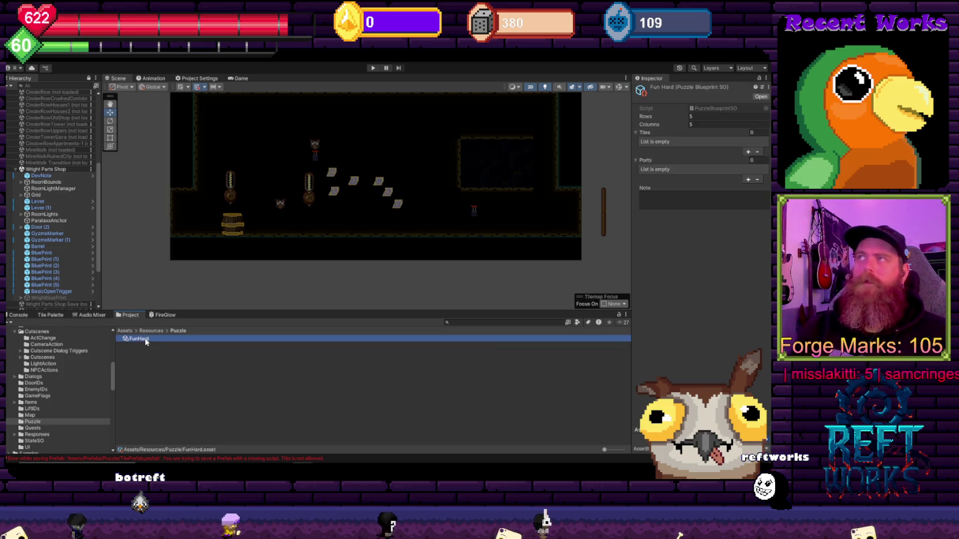
Delete FunHard.asset from Resources/Puzzle, confirming the deletion
key(Delete)
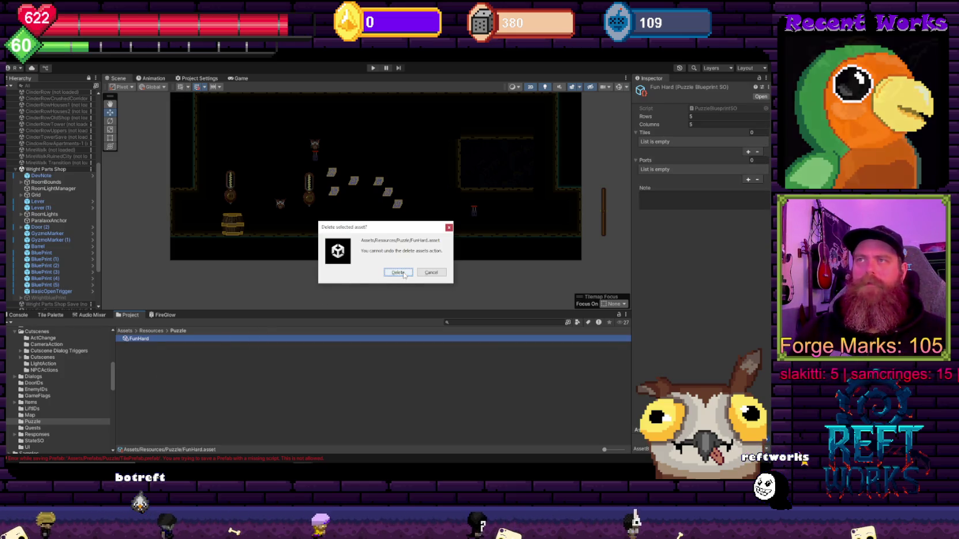
click(398, 273)
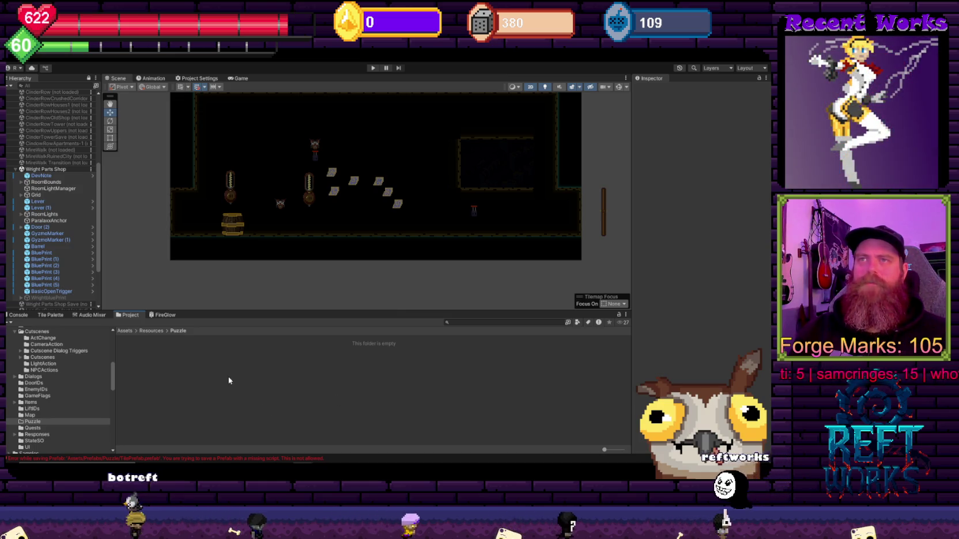
scroll(99, 426, up, 5)
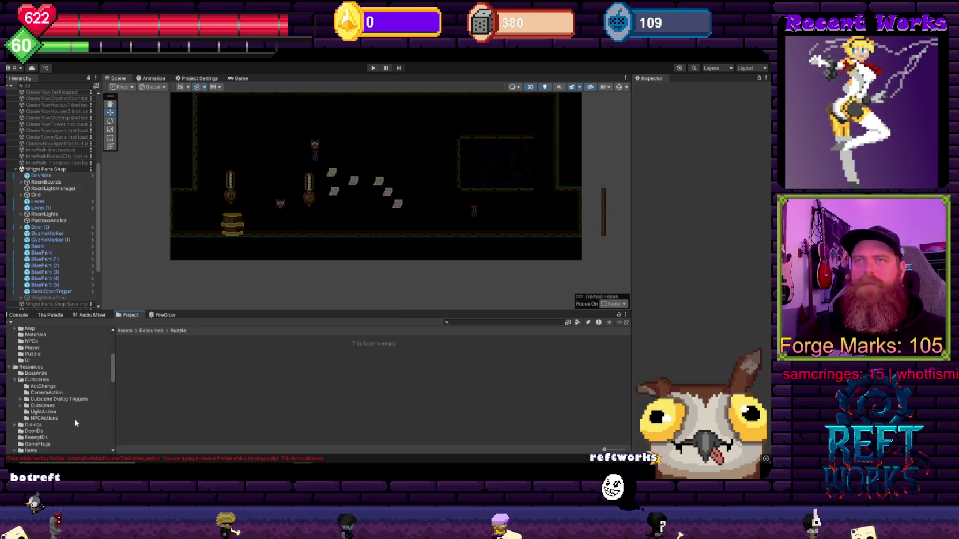
Inspect the Tile and RoomPuzzle prefabs in Prefabs/Puzzle, then clear the selection
click(34, 402)
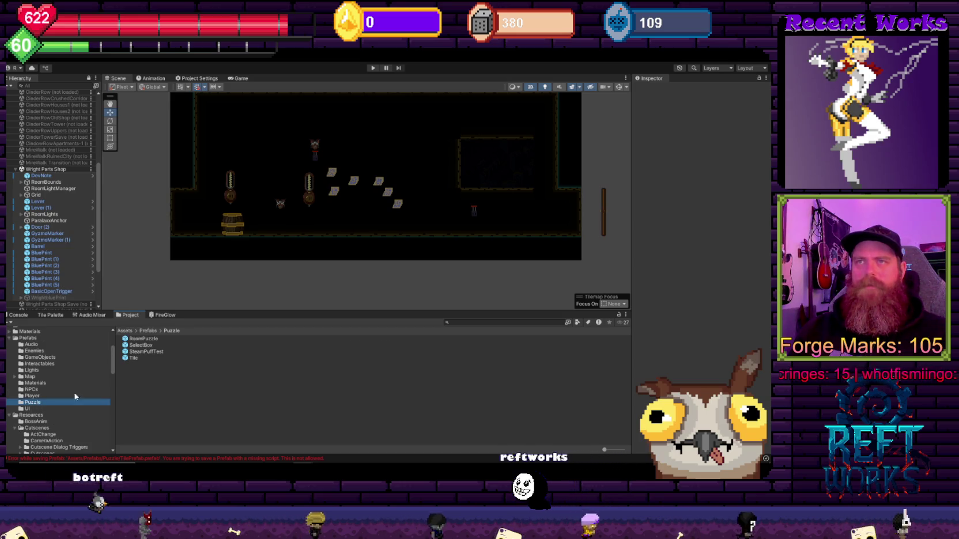
click(151, 359)
click(162, 341)
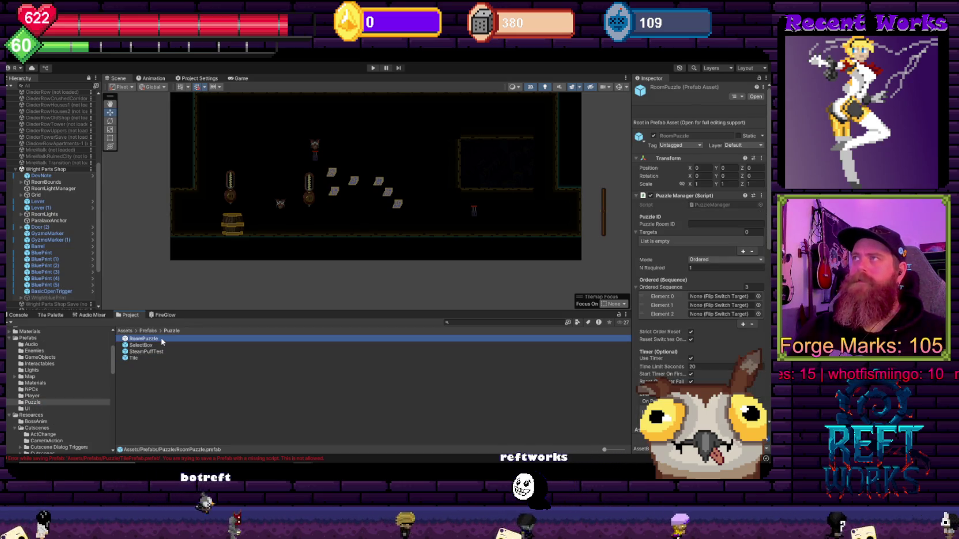
key(Down)
key(Down)
key(Down)
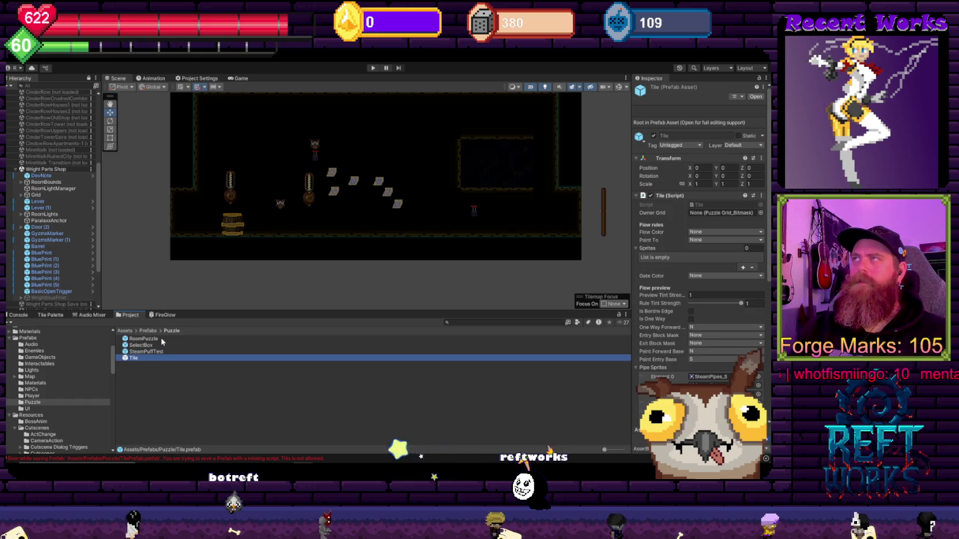
scroll(49, 301, down, 4)
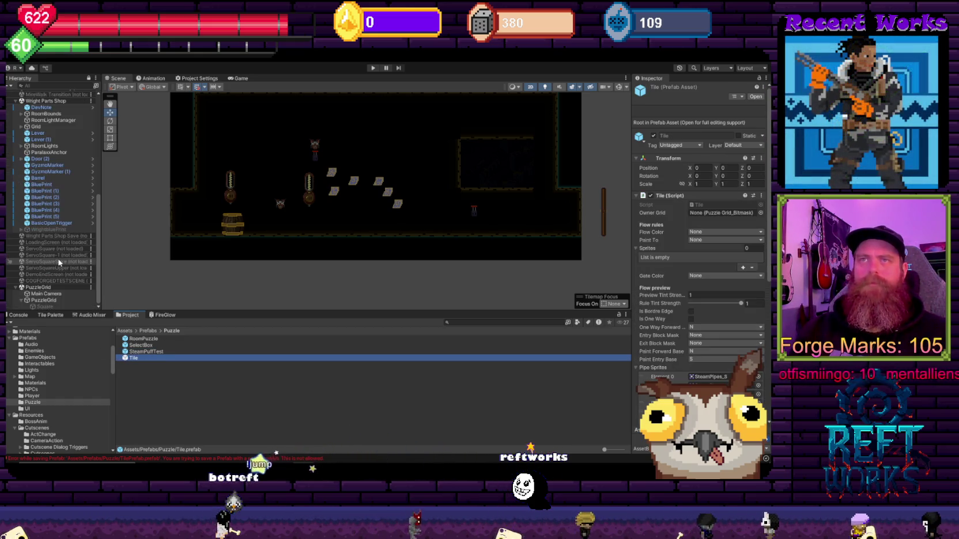
click(102, 455)
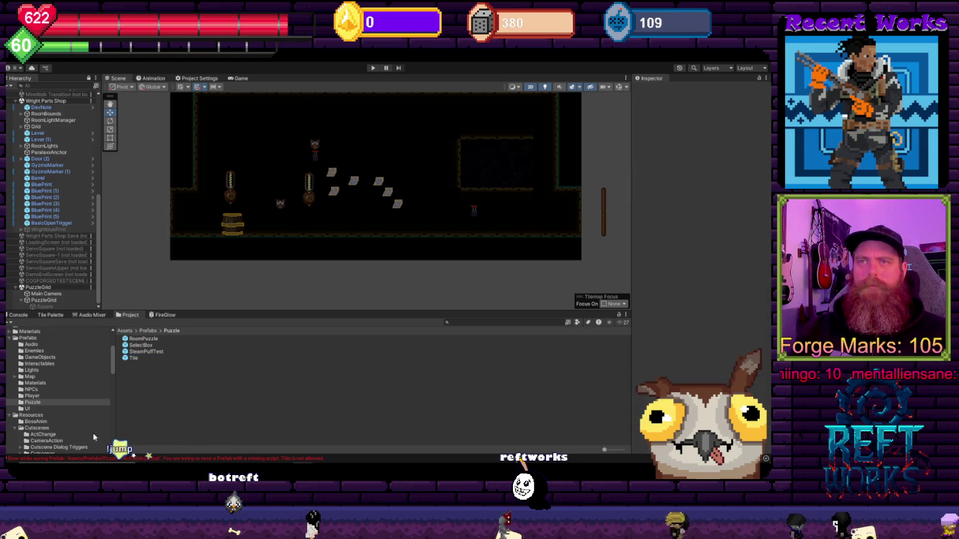
Clear the Console's error messages and open the empty Resources/Puzzle folder
click(101, 453)
click(12, 322)
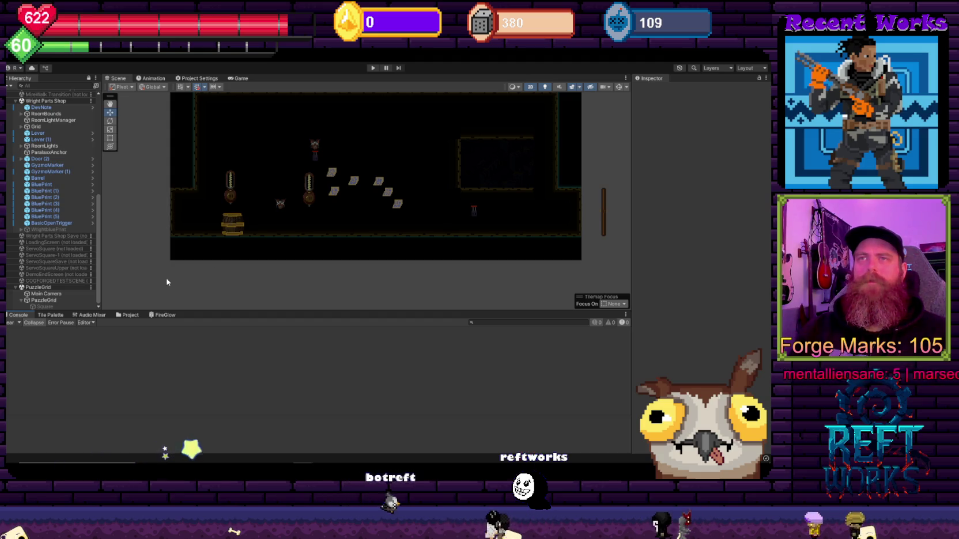
click(128, 315)
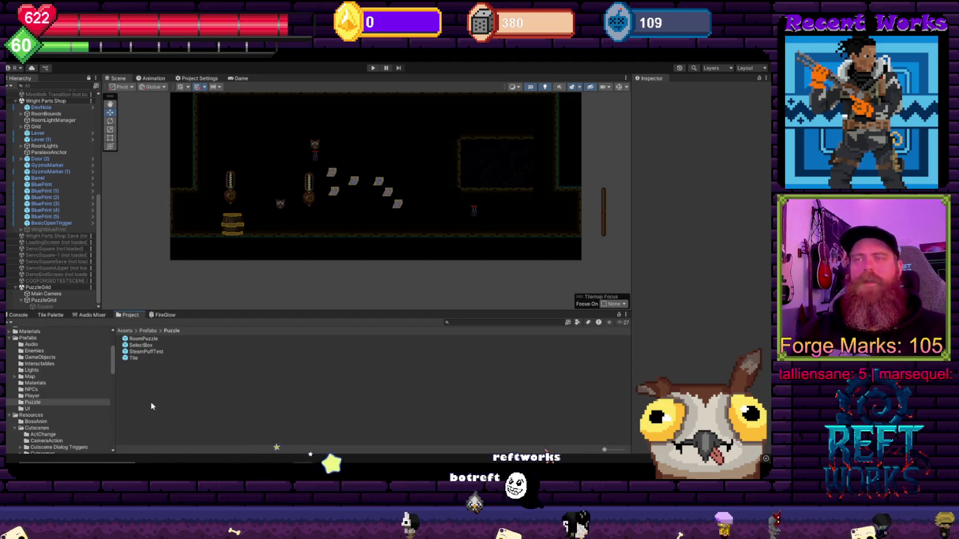
scroll(35, 438, down, 5)
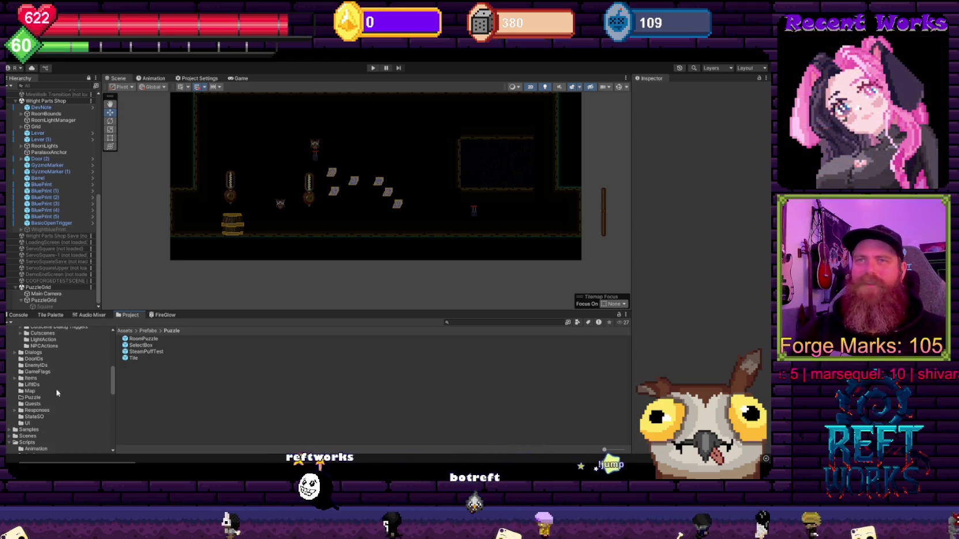
scroll(43, 395, up, 5)
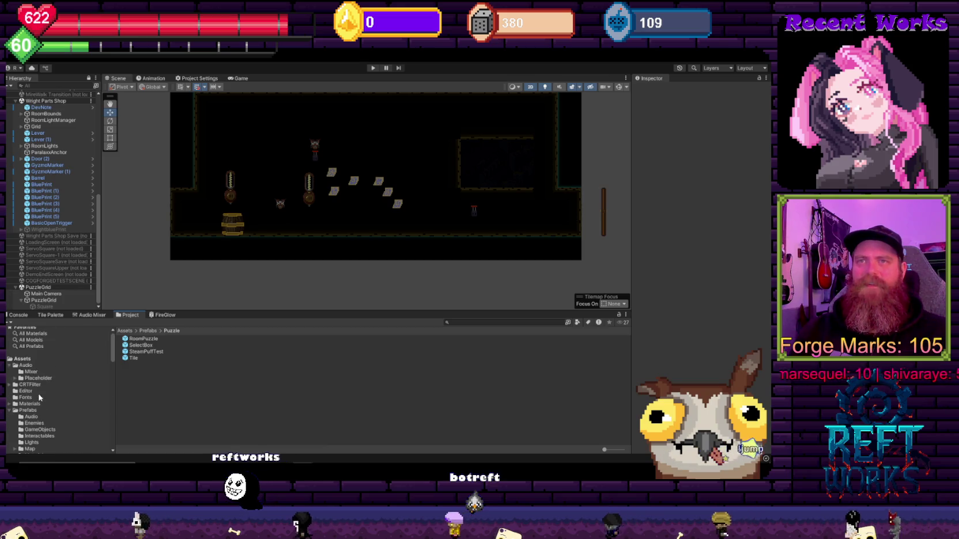
scroll(40, 398, down, 5)
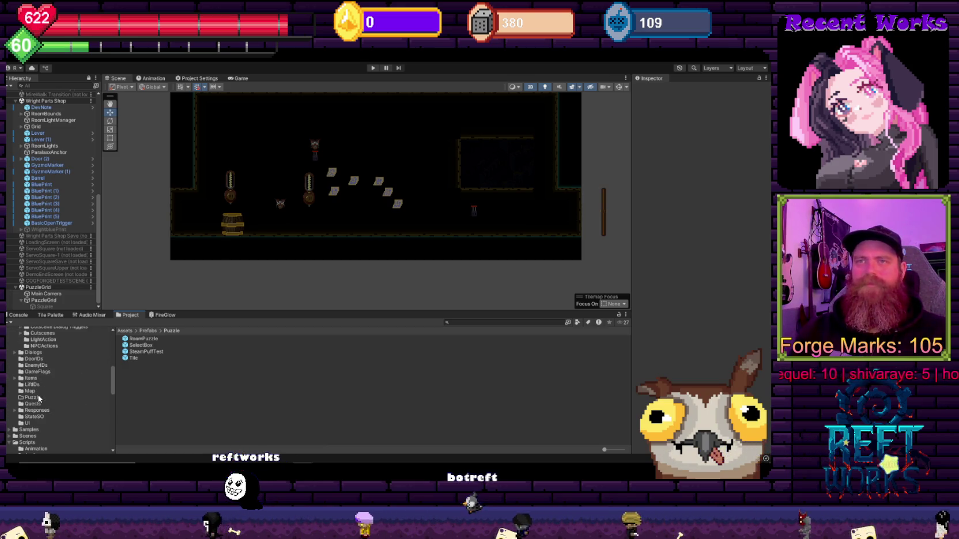
click(38, 398)
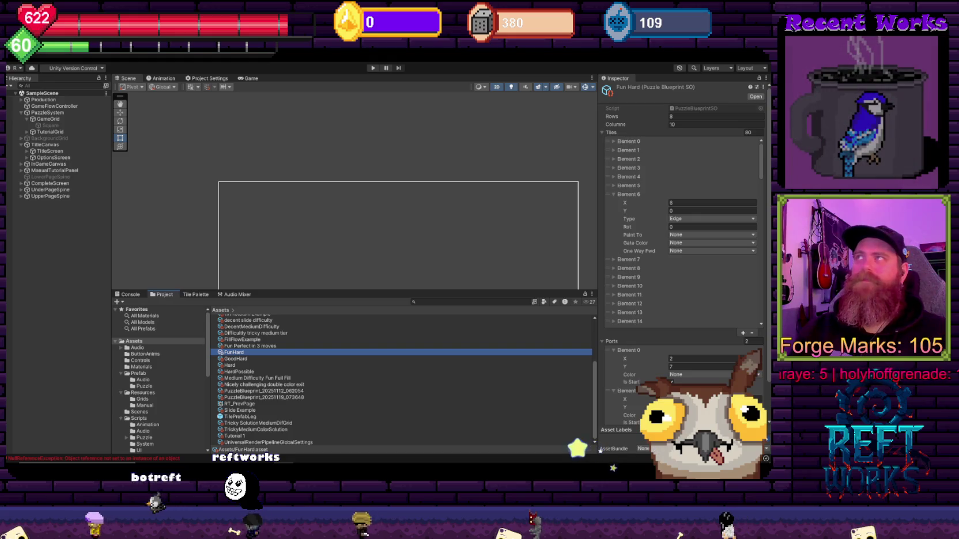
key(alt+Tab)
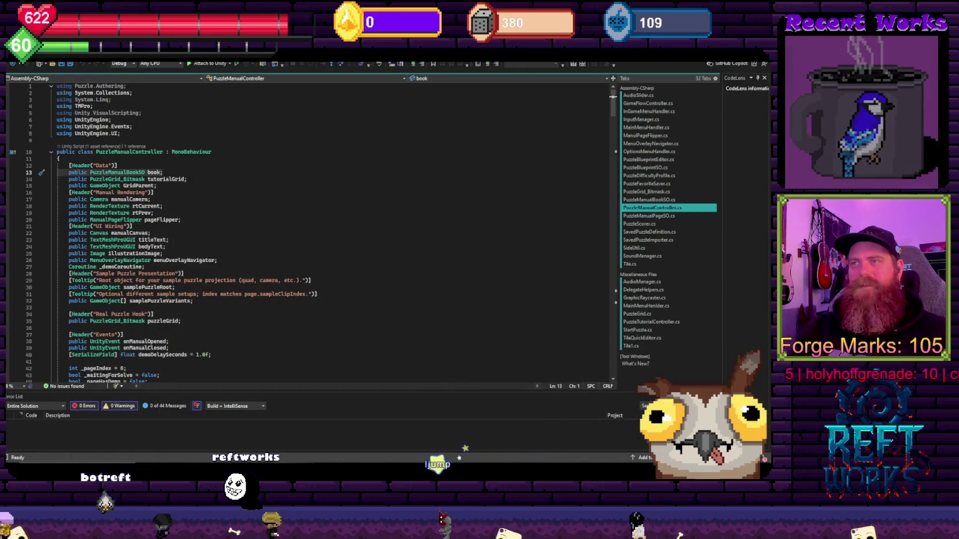
mouse_move(300, 455)
click(259, 432)
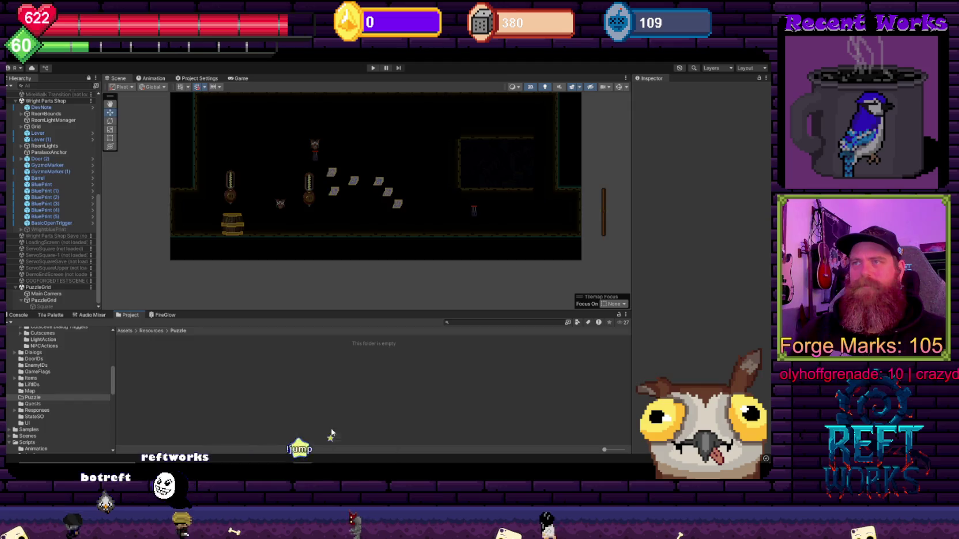
click(331, 432)
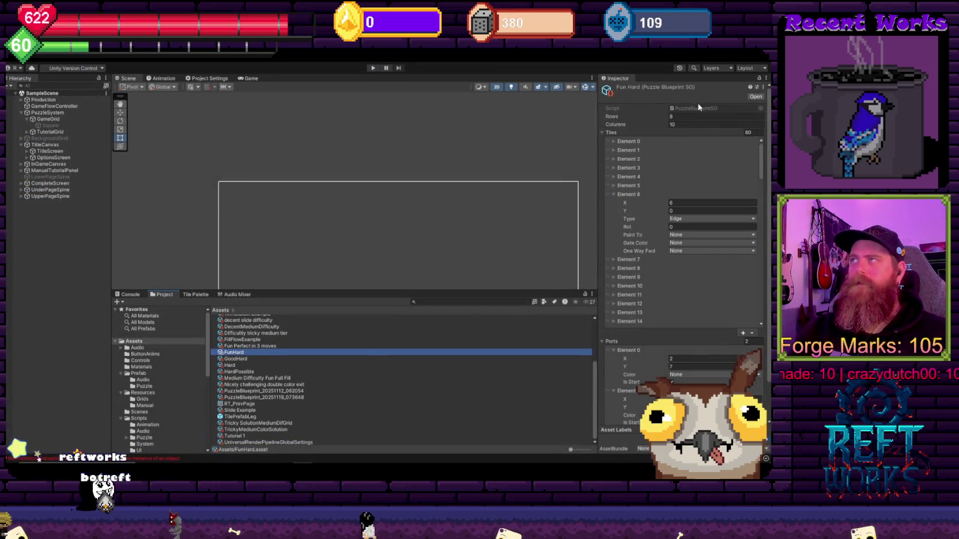
click(230, 353)
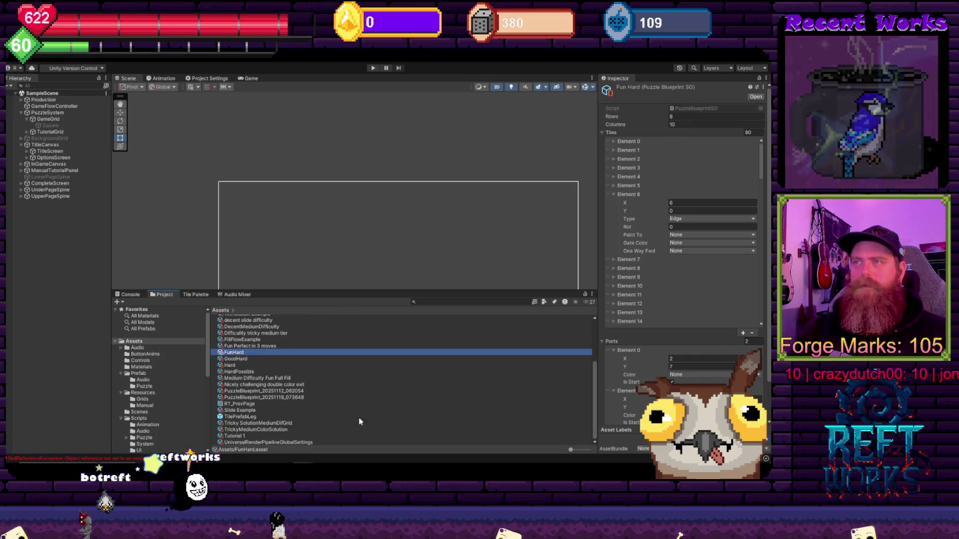
scroll(262, 361, up, 2)
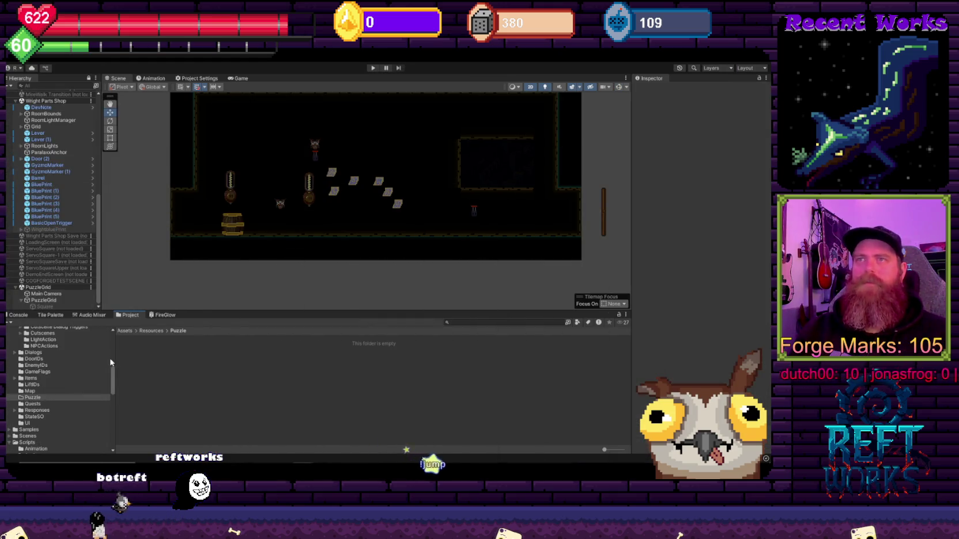
right_click(169, 360)
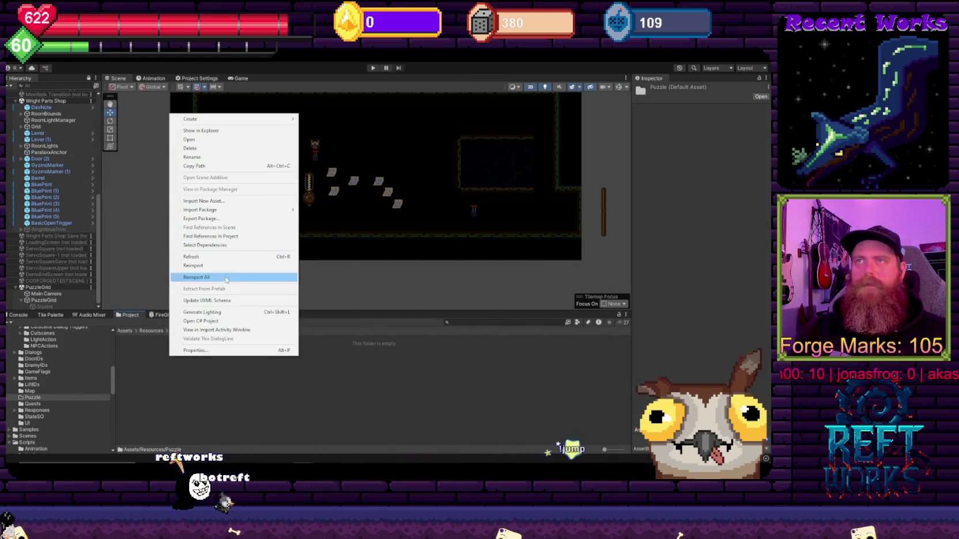
Import FunHard.asset from the FlowPuzzle project's Assets folder via Import New Asset
click(221, 201)
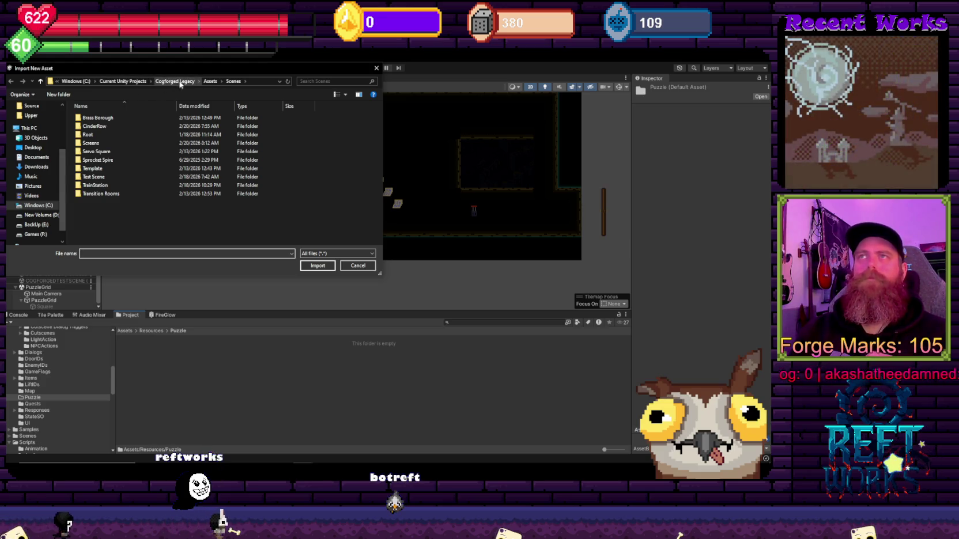
click(137, 83)
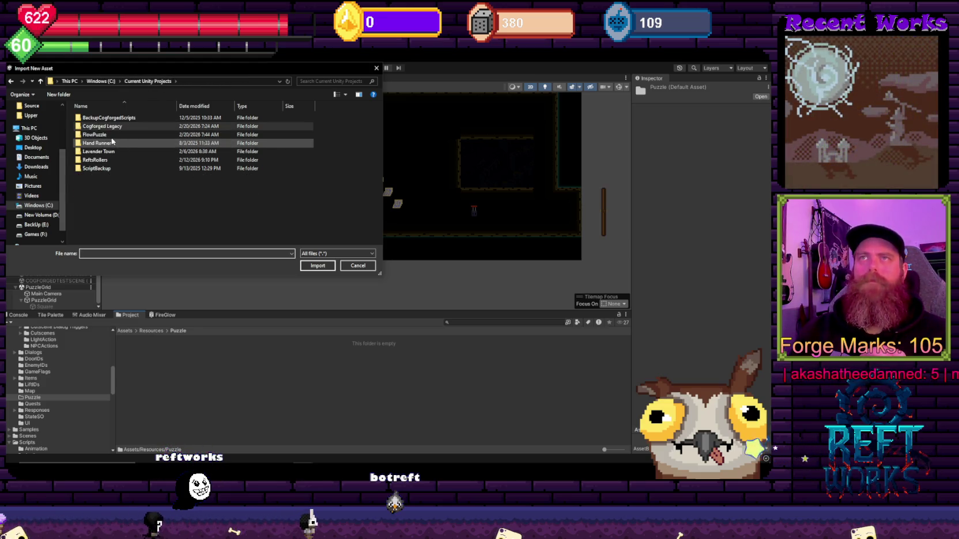
double_click(110, 138)
double_click(106, 126)
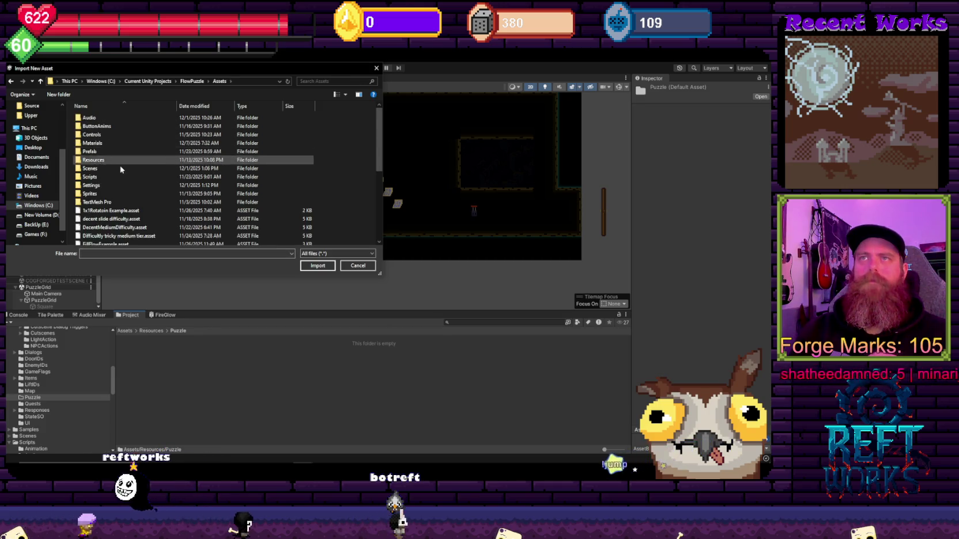
scroll(121, 217, down, 4)
click(112, 158)
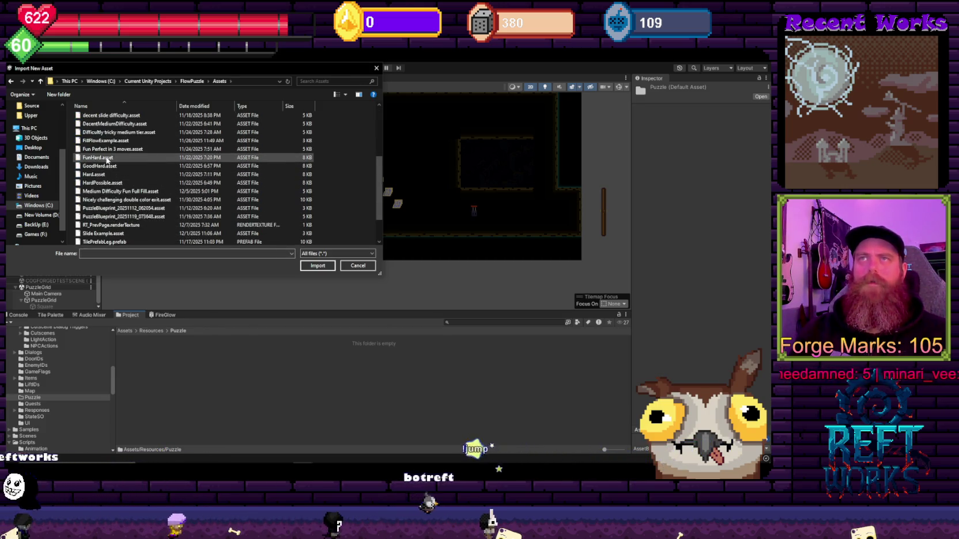
click(318, 266)
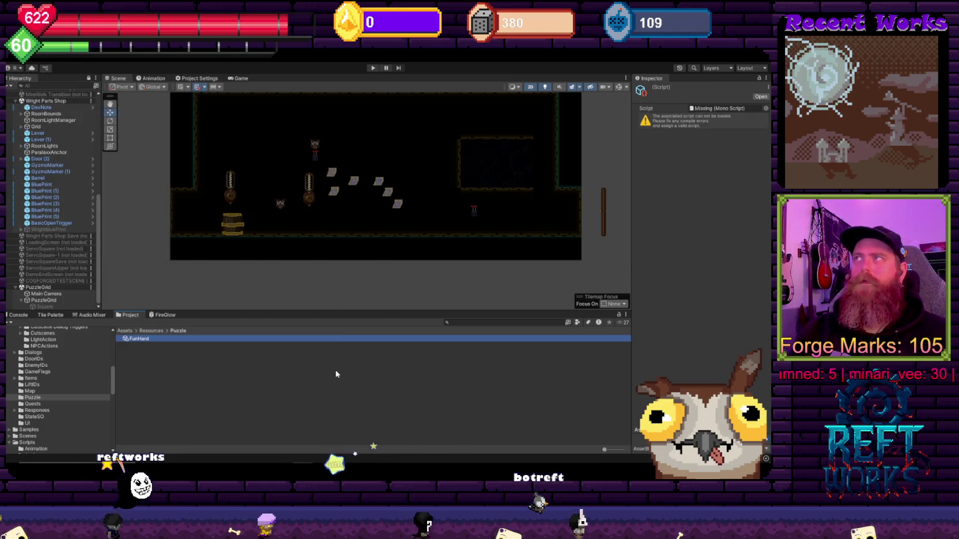
Search 'blueprint' to assign PuzzleBlueprintSO to FunHard, then test the Tiles add/remove buttons
click(766, 108)
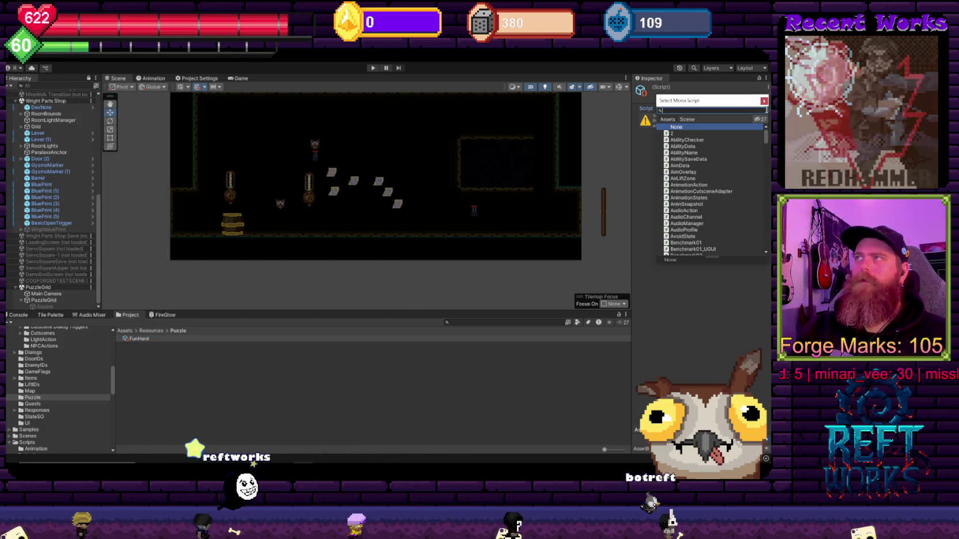
text(cuepri)
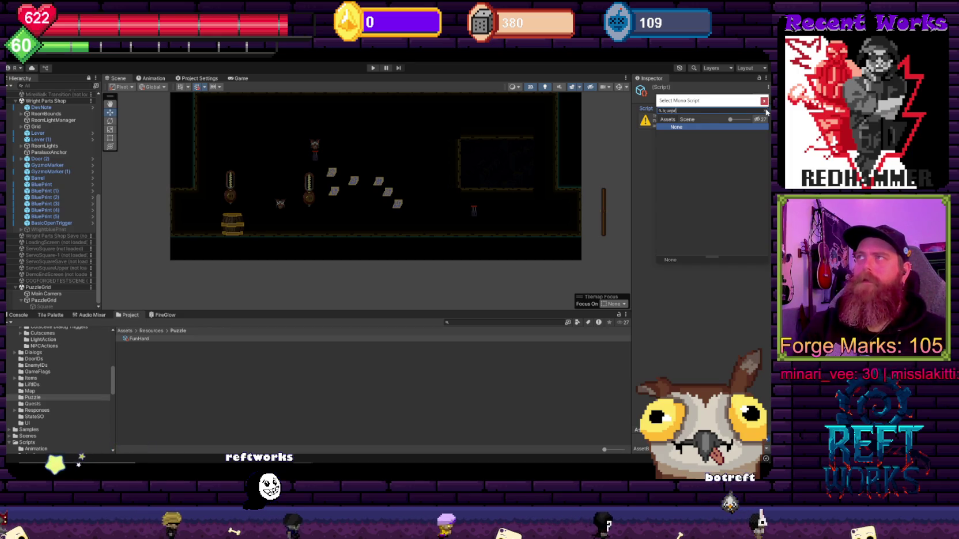
text(eprint)
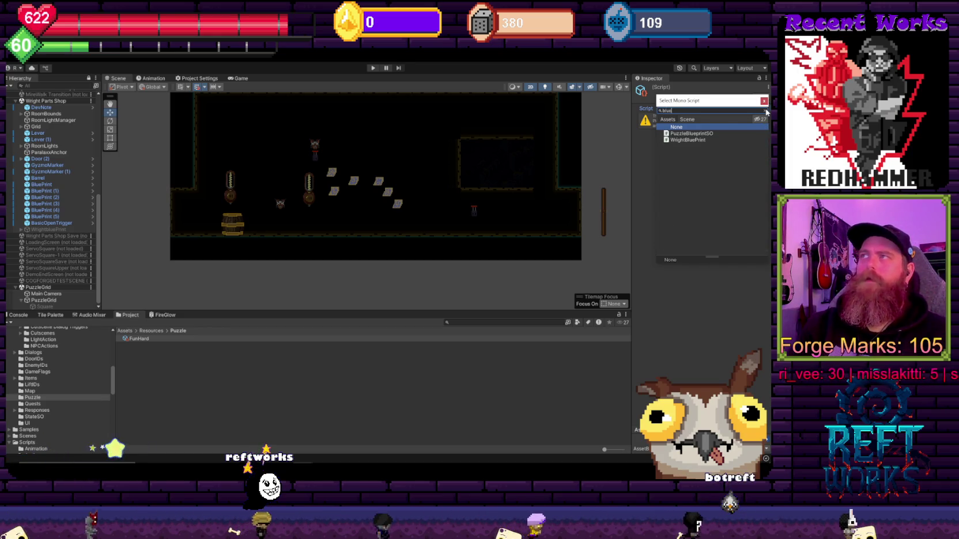
key(Down)
key(Return)
click(748, 152)
click(757, 152)
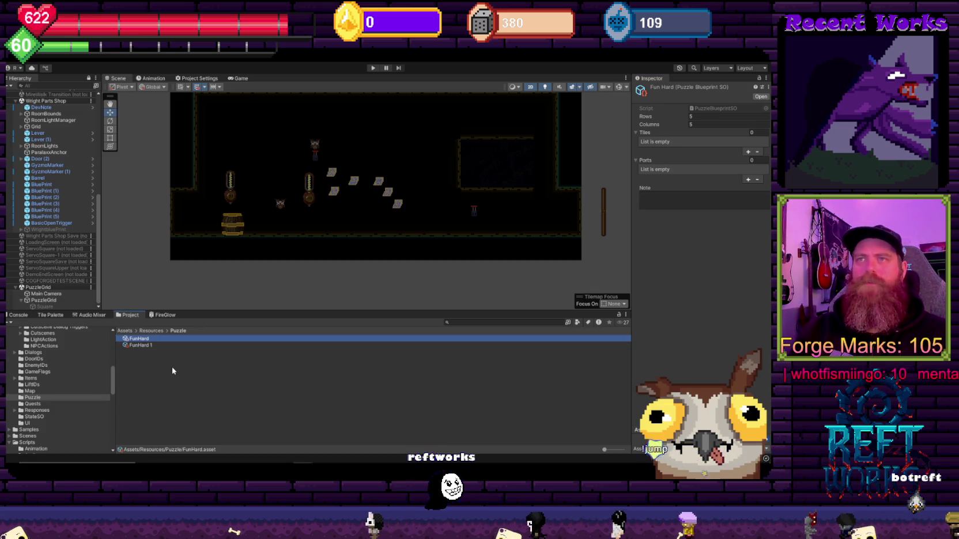
Delete the duplicate FunHard 1 asset and reselect FunHard
click(148, 346)
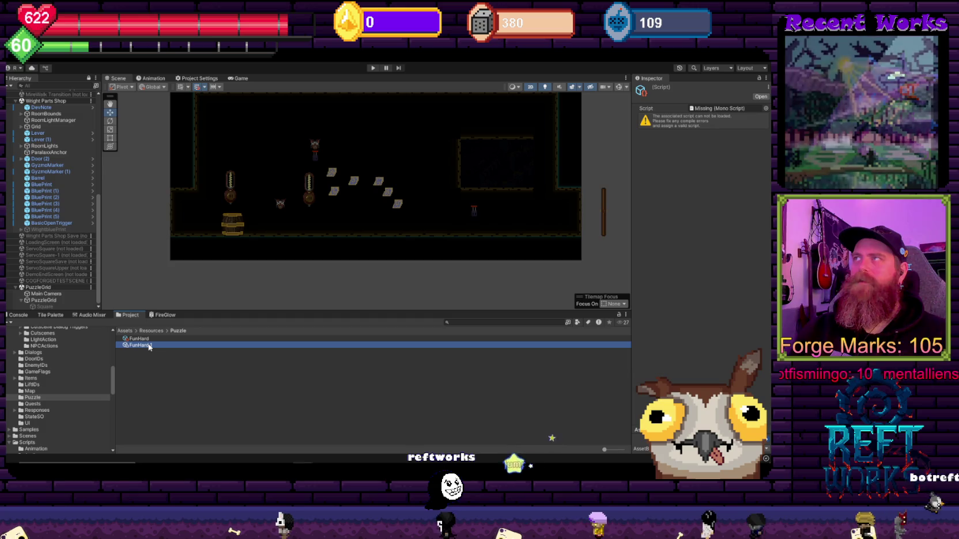
key(Delete)
click(398, 272)
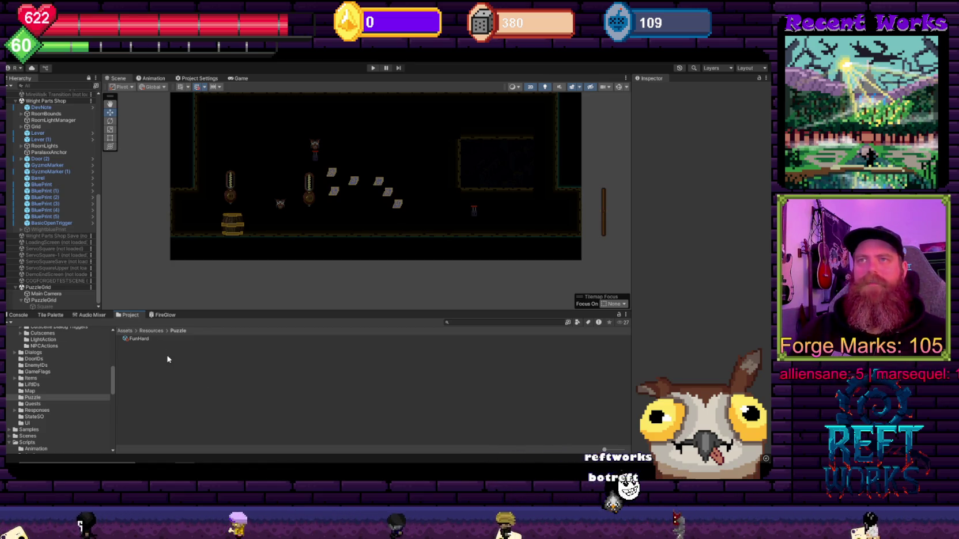
click(140, 339)
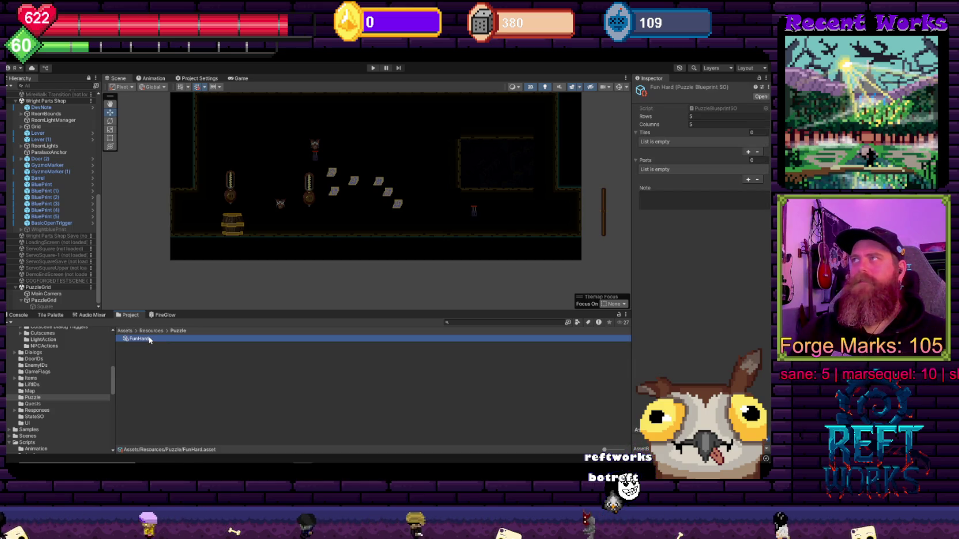
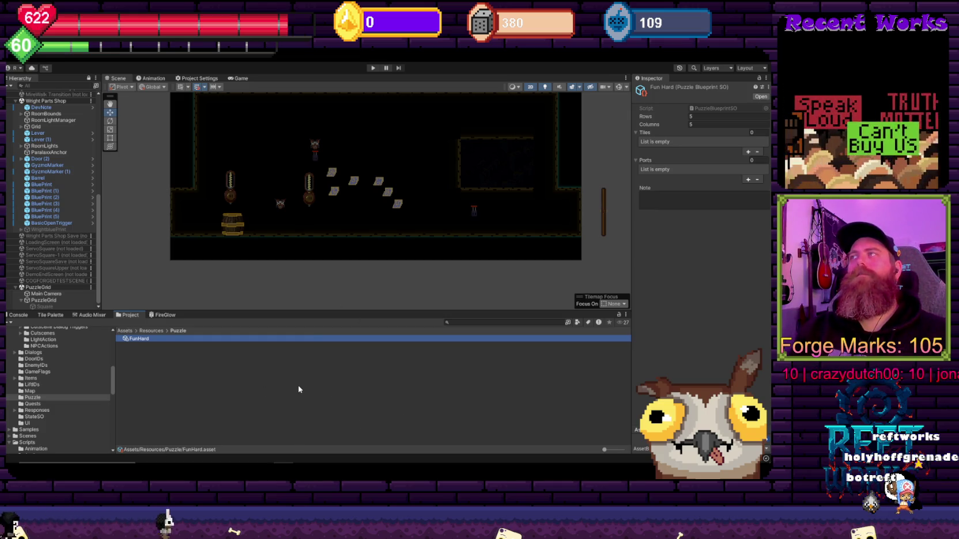
Delete the FunHard blueprint from Assets/Resources/Puzzle and confirm the deletion
click(194, 390)
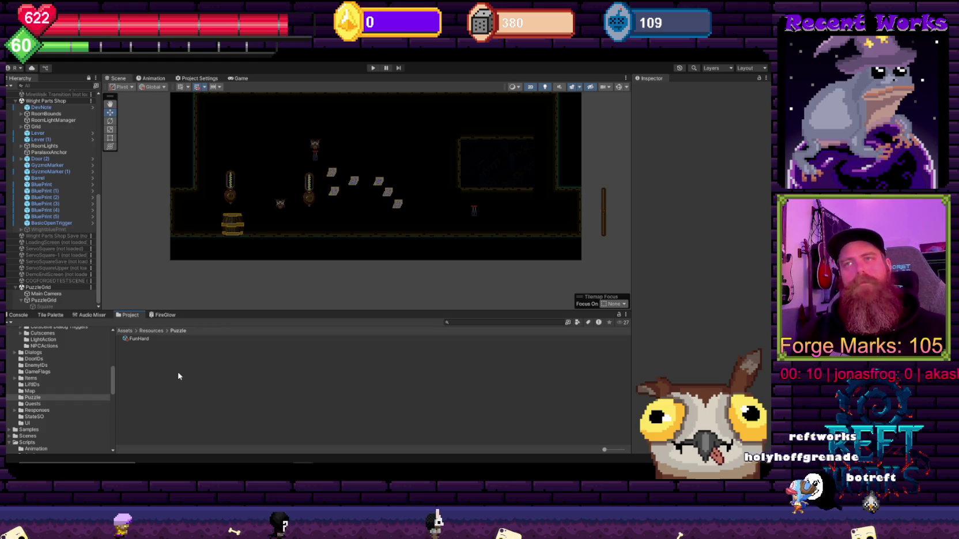
click(158, 344)
key(Delete)
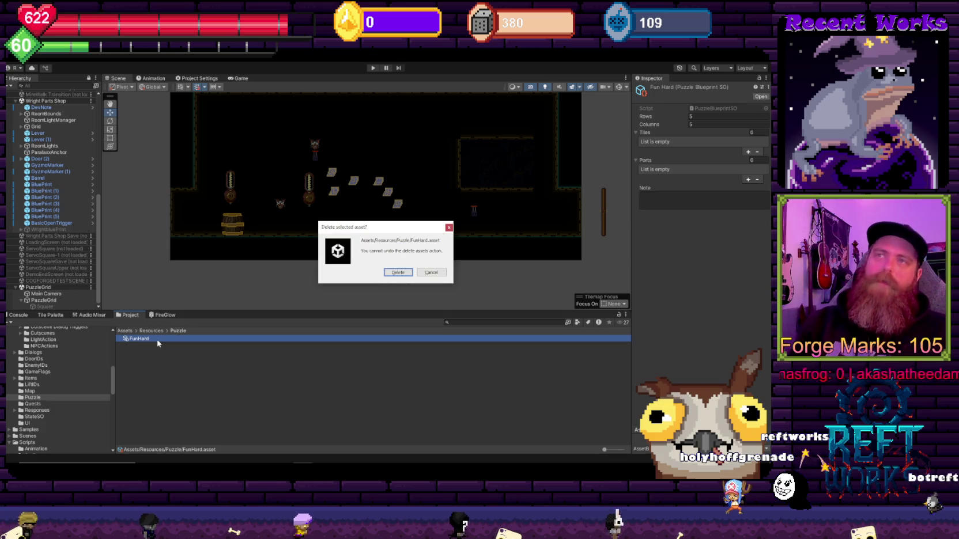
key(Return)
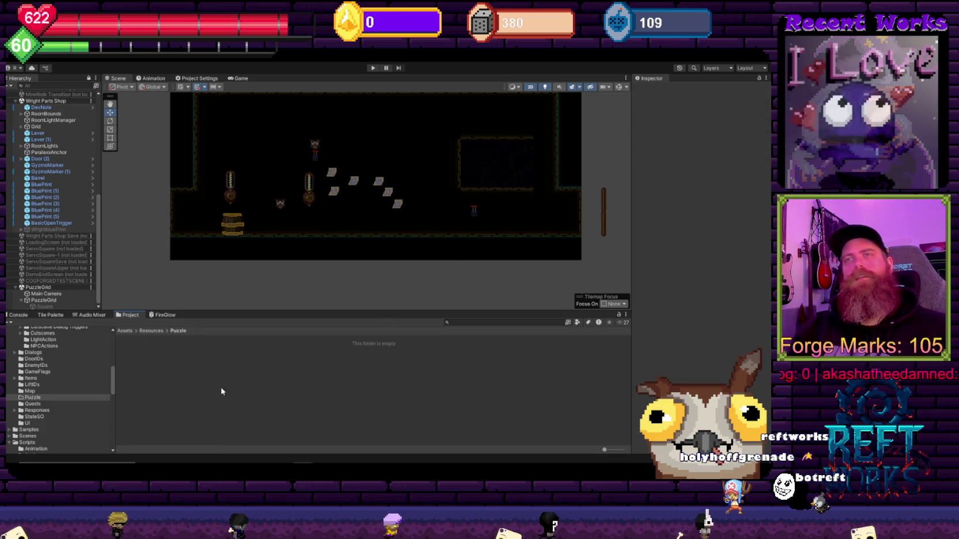
click(52, 392)
click(52, 396)
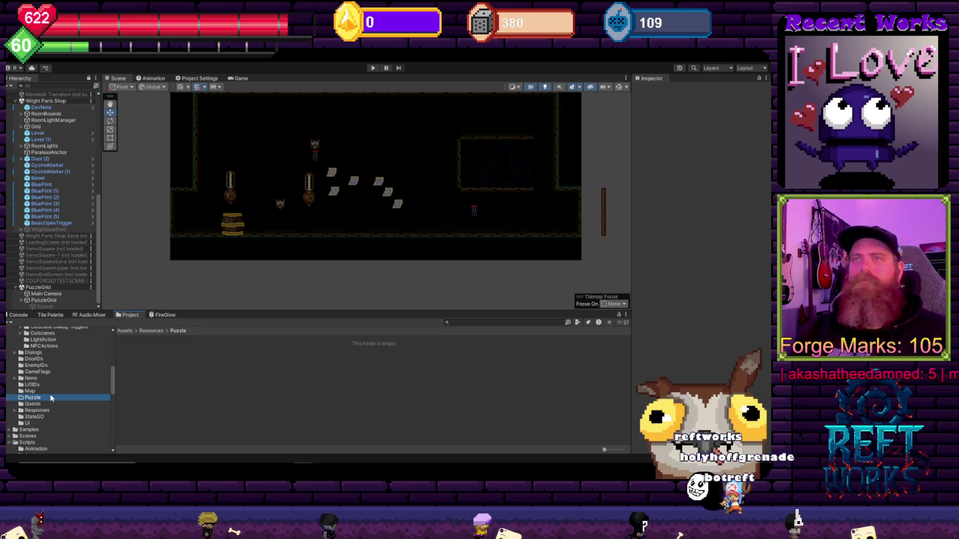
Inspect the PuzzleGrid object's components, then select the Lever (1) object in the scene
scroll(56, 388, up, 5)
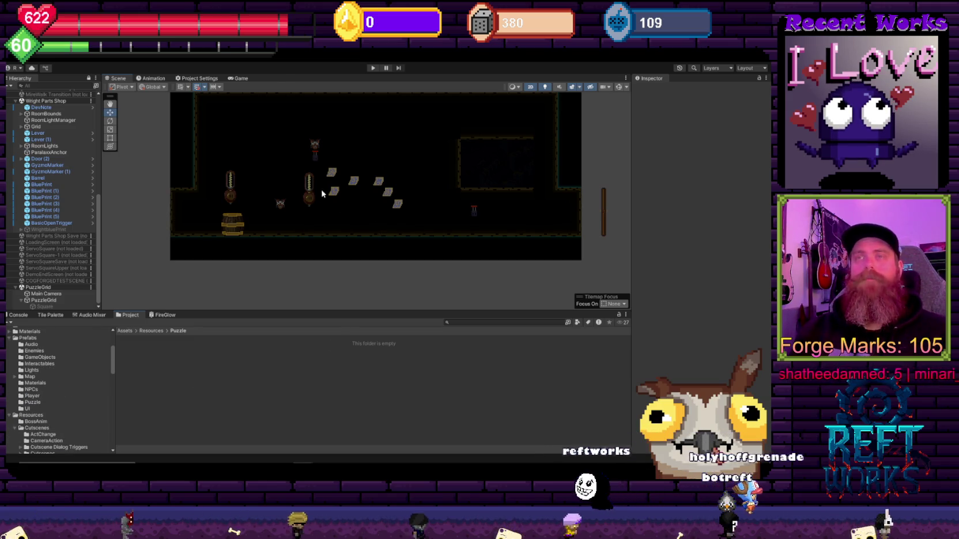
drag(320, 189, 354, 197)
click(42, 300)
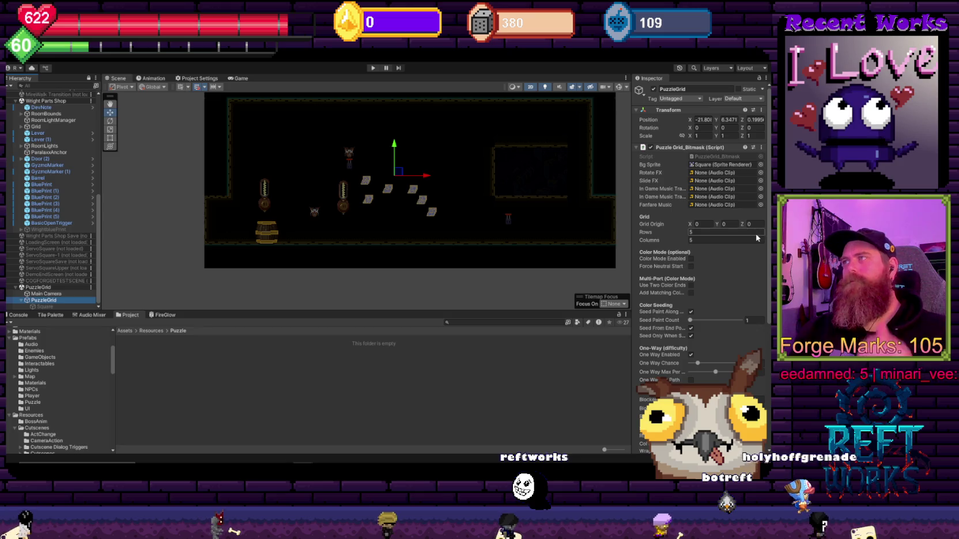
scroll(756, 239, down, 5)
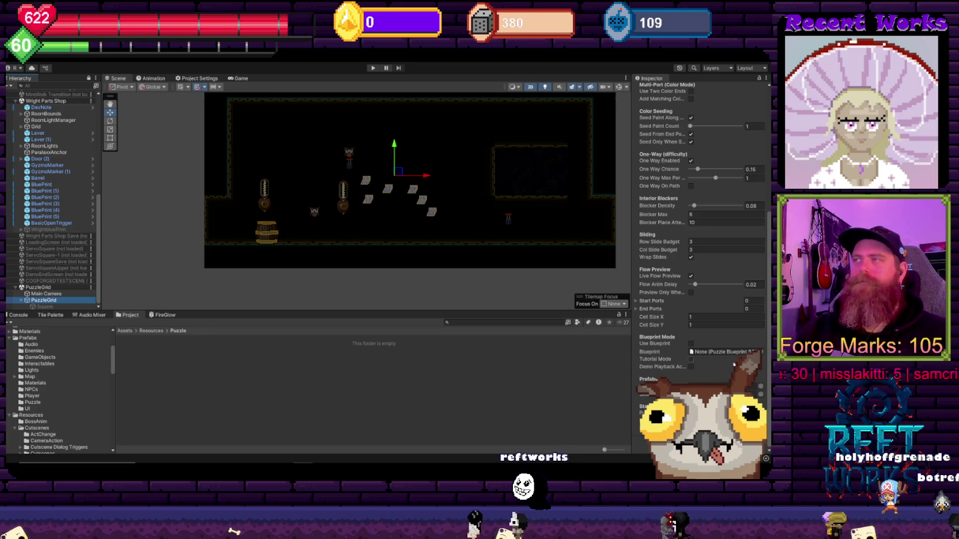
click(343, 363)
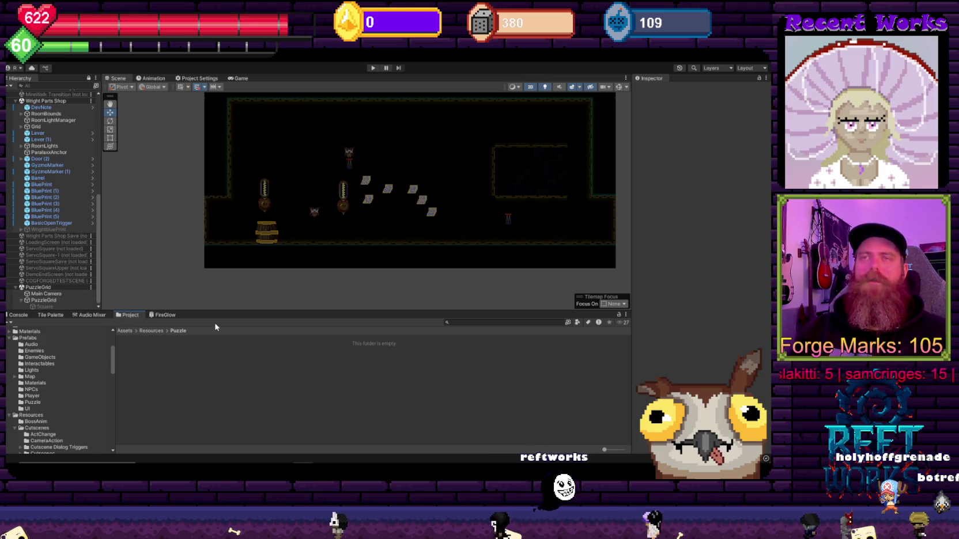
click(506, 218)
click(506, 218)
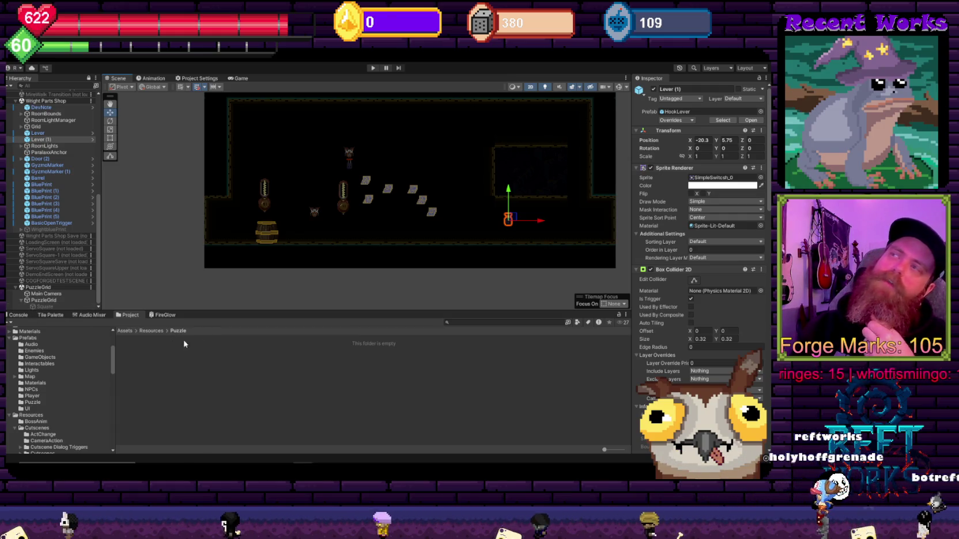
Reselect PuzzleGrid and open its PuzzleGrid_Bitmask script from the Script field
click(42, 302)
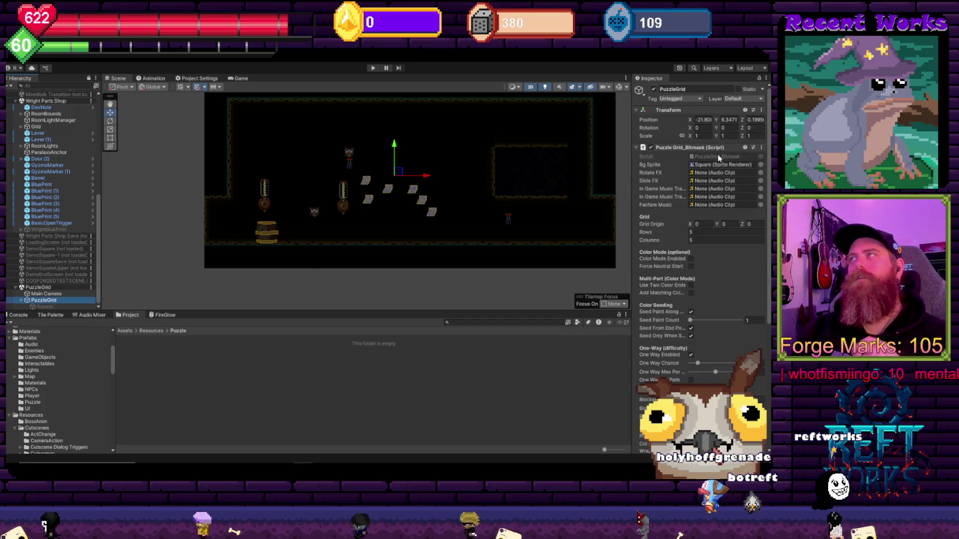
scroll(727, 338, down, 5)
scroll(727, 338, up, 3)
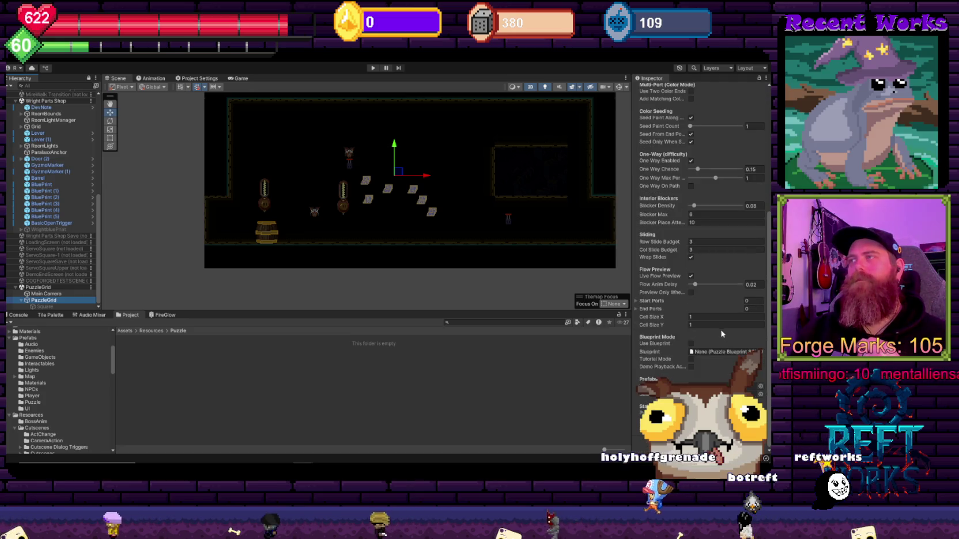
scroll(720, 326, up, 2)
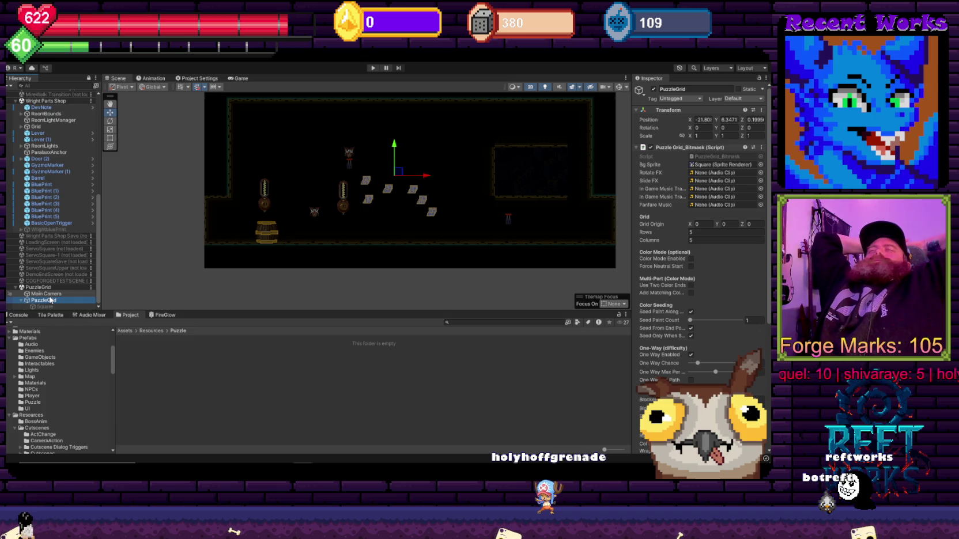
click(508, 219)
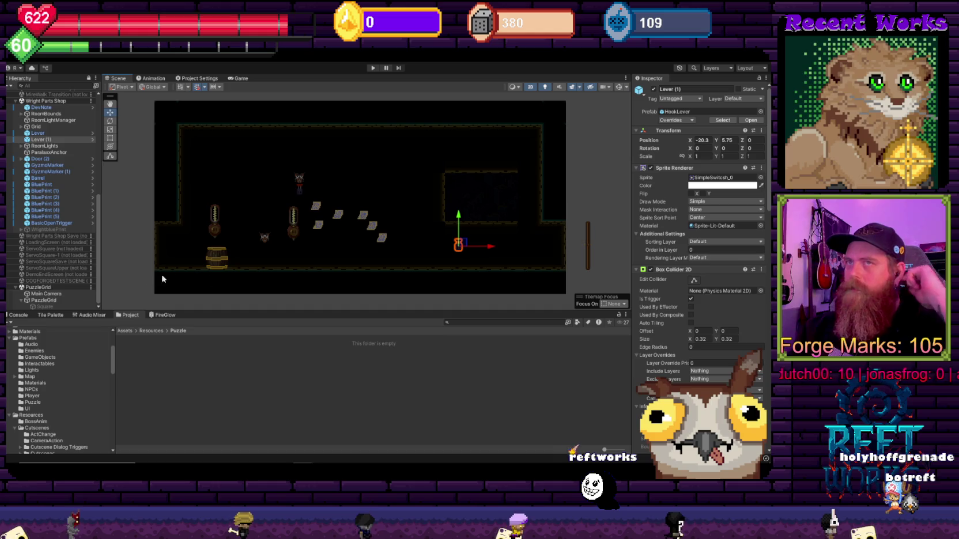
click(38, 301)
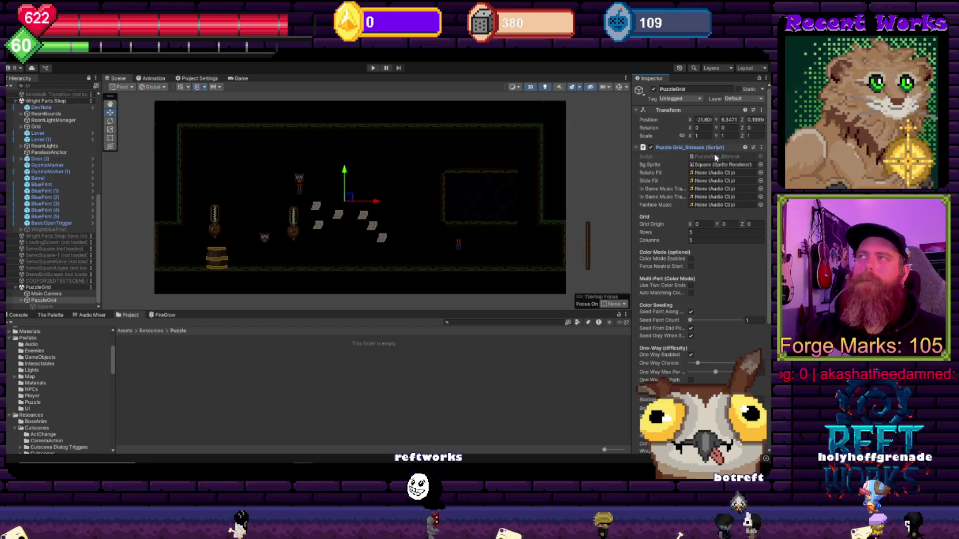
click(714, 156)
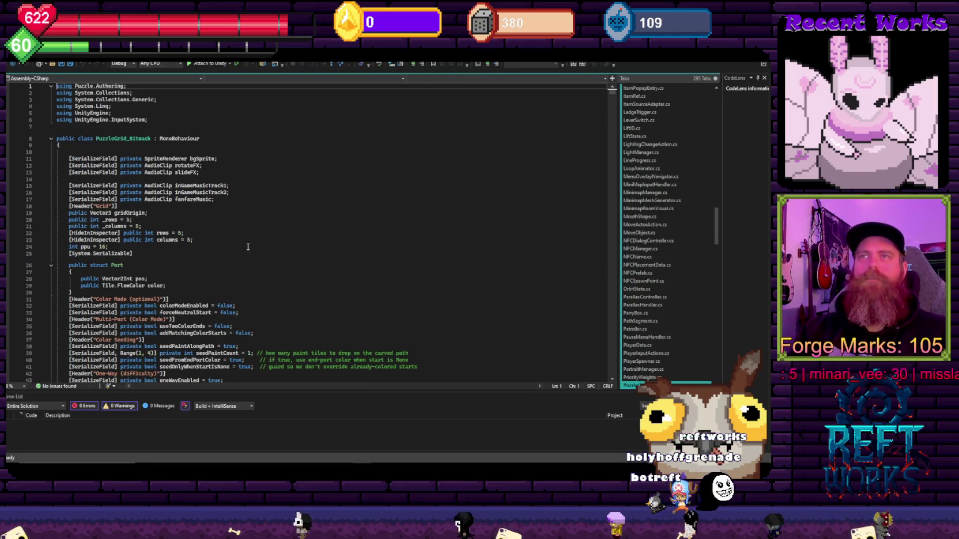
Search the script for 'event' and cut the solve-animation comment above PuzzleSolved
scroll(248, 247, down, 15)
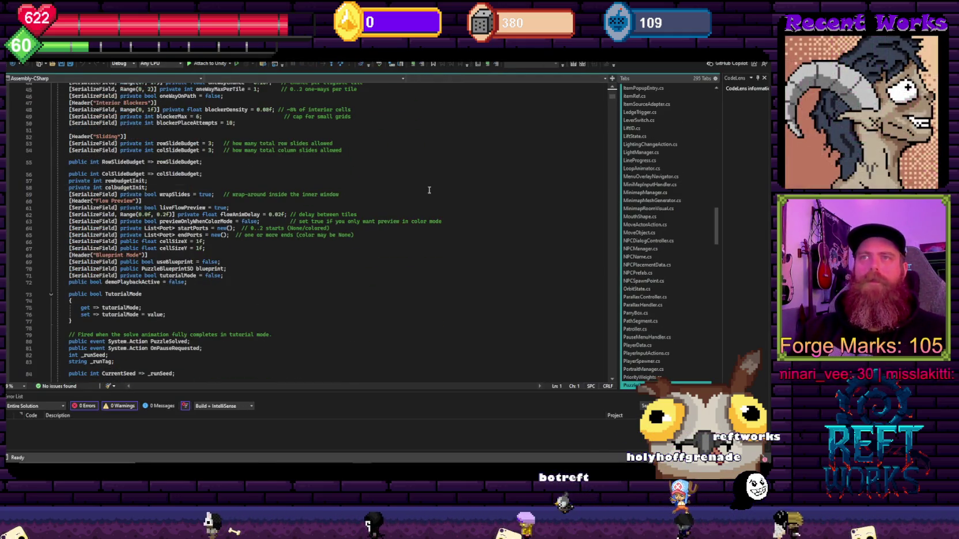
key(ctrl+f)
text(event)
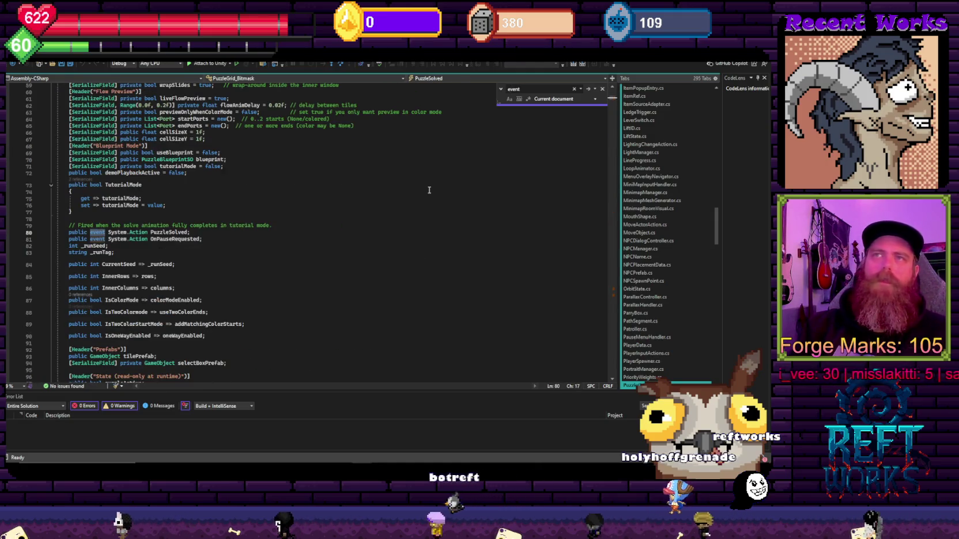
click(251, 265)
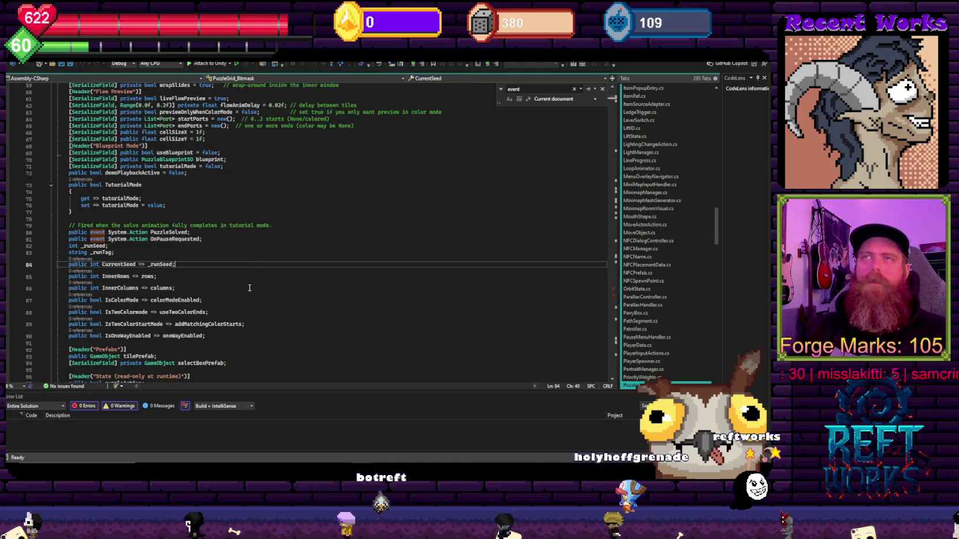
click(222, 240)
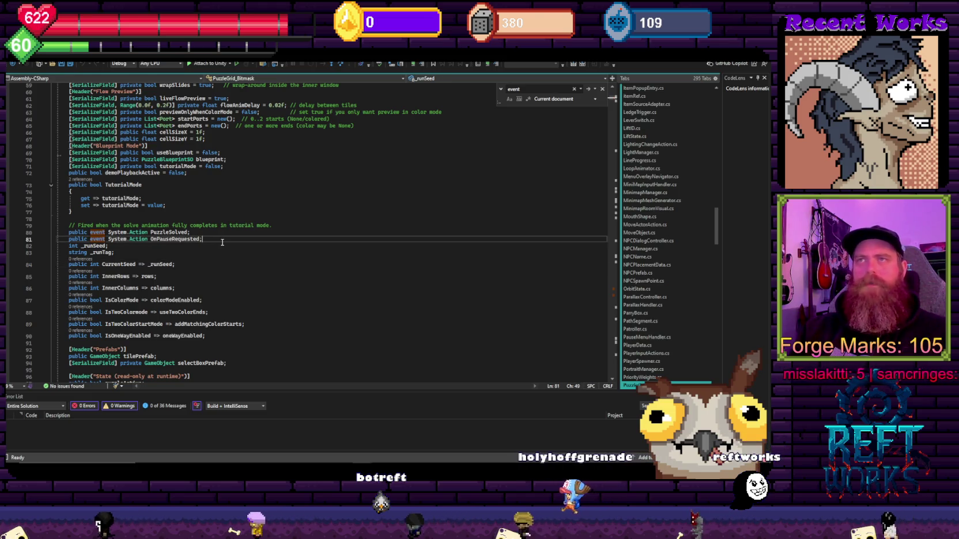
click(298, 224)
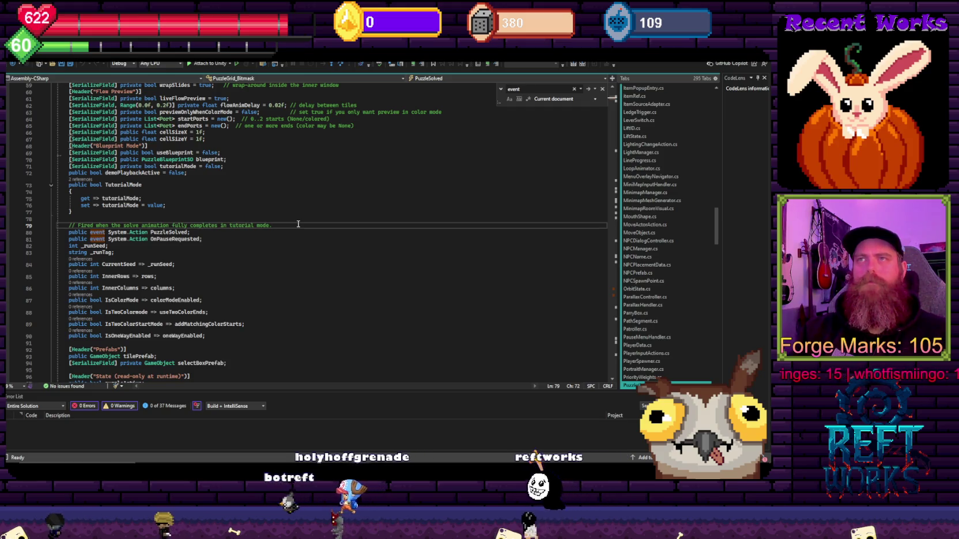
key(ctrl+x)
Write 'public event System.Action OnPuzzleSceneLoaded;' on a new line above PuzzleSolved
key(Up)
key(Return)
key(Return)
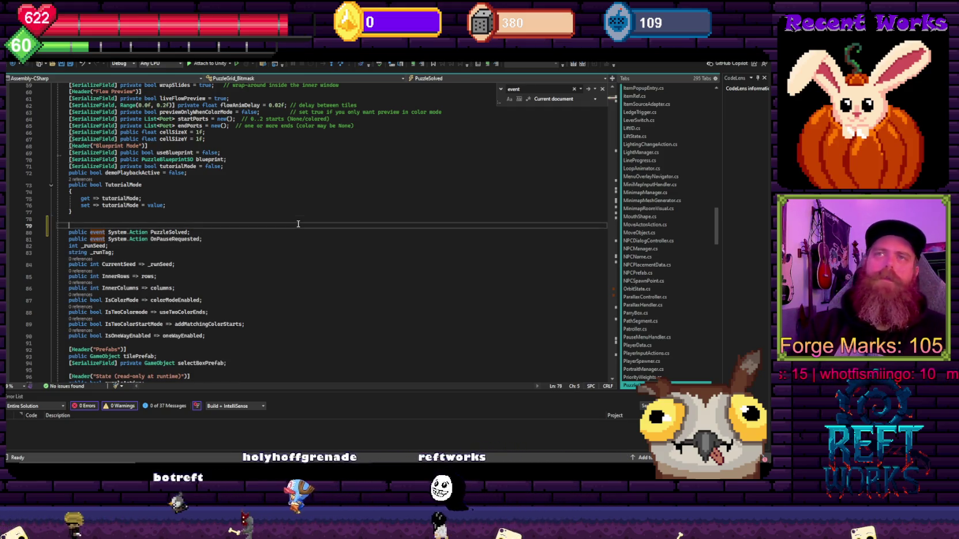
key(Up)
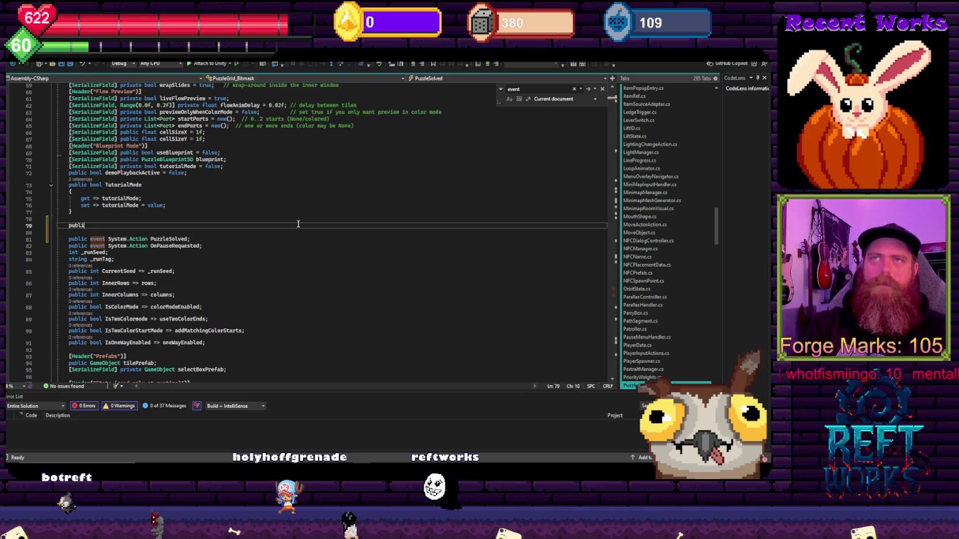
text(c event Sysste)
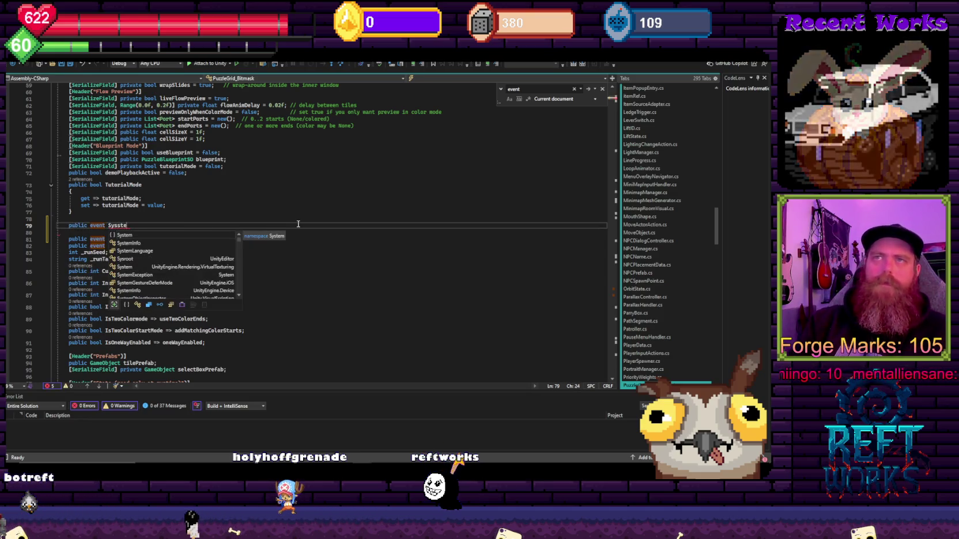
key(Escape)
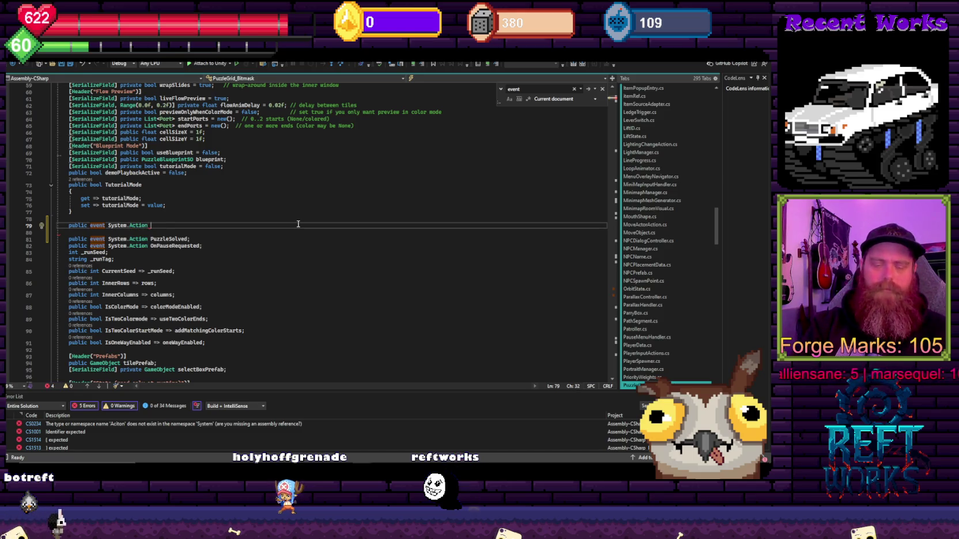
text(o)
key(BackSpace)
key(BackSpace)
text(OnPuzzleSceneLoaded;)
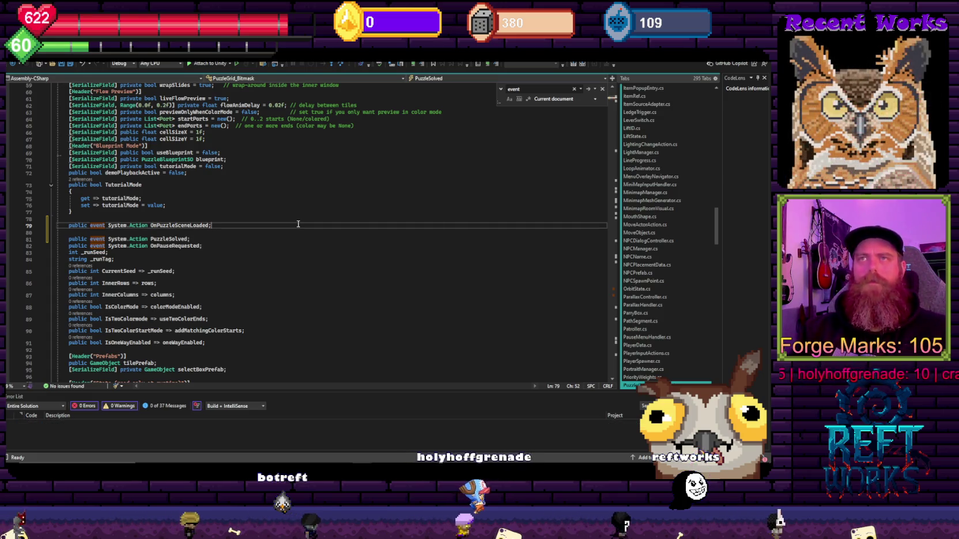
Search the script for 'sta', then 'awake', to locate the Awake method
scroll(242, 279, up, 4)
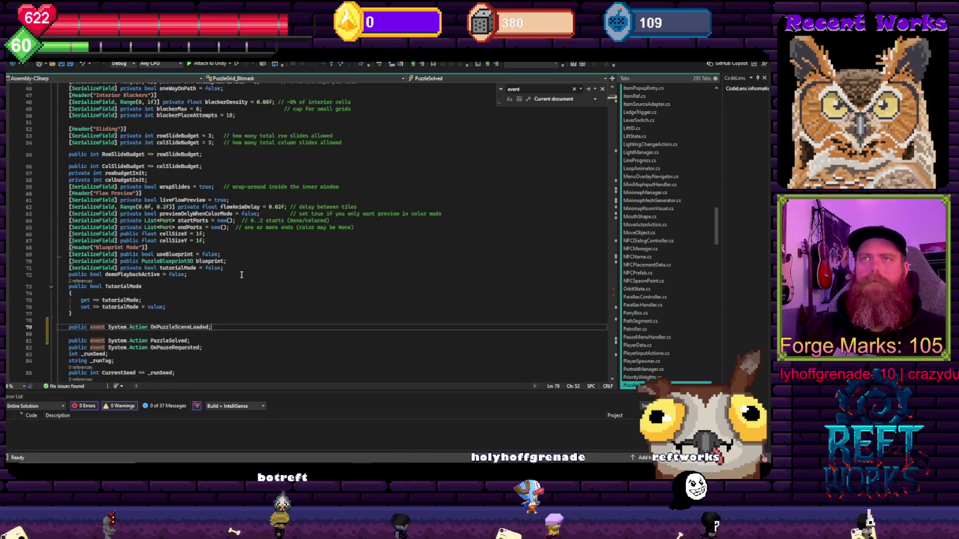
scroll(241, 279, down, 4)
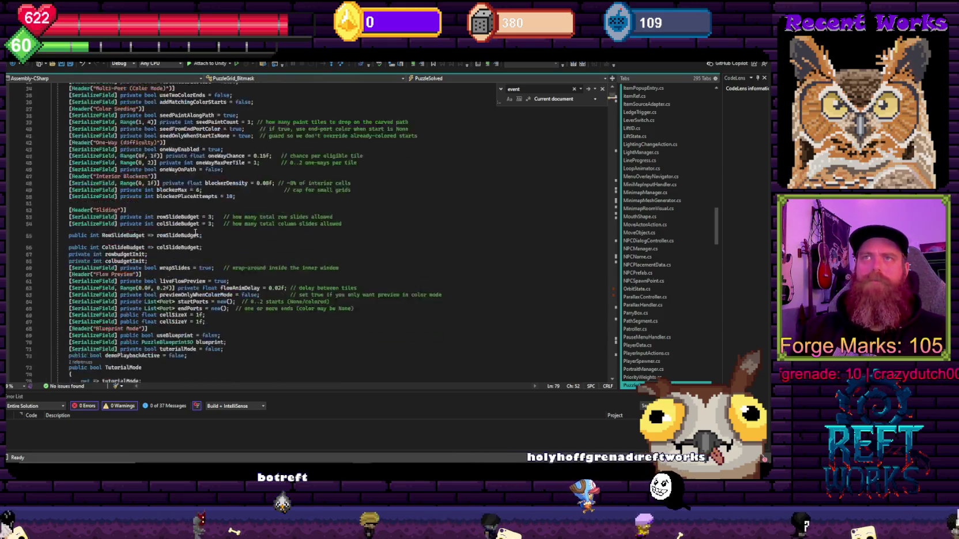
scroll(143, 222, down, 14)
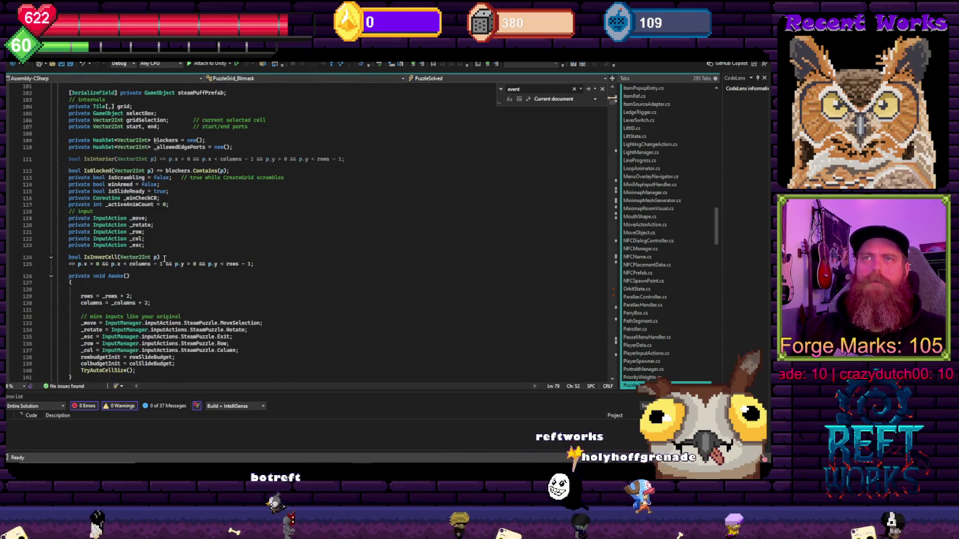
scroll(179, 260, down, 4)
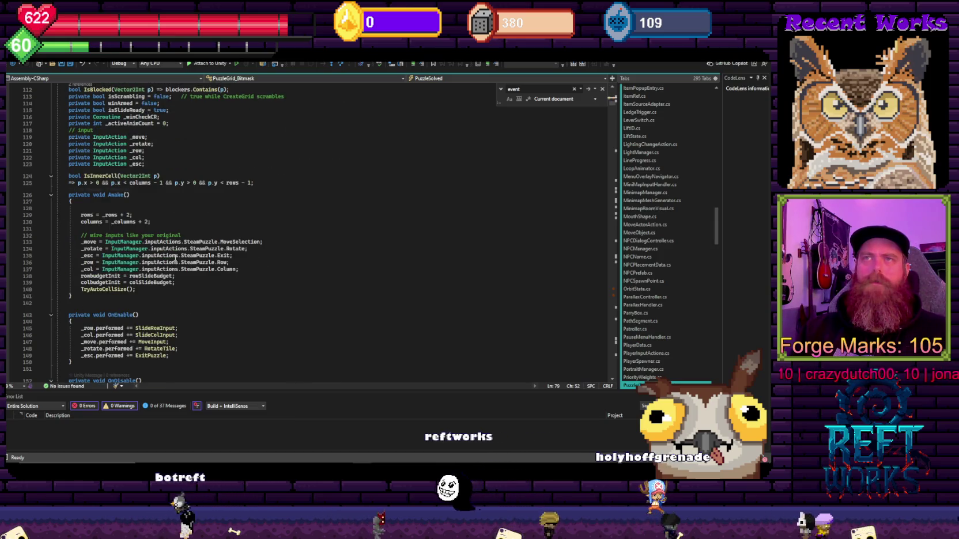
scroll(193, 226, down, 5)
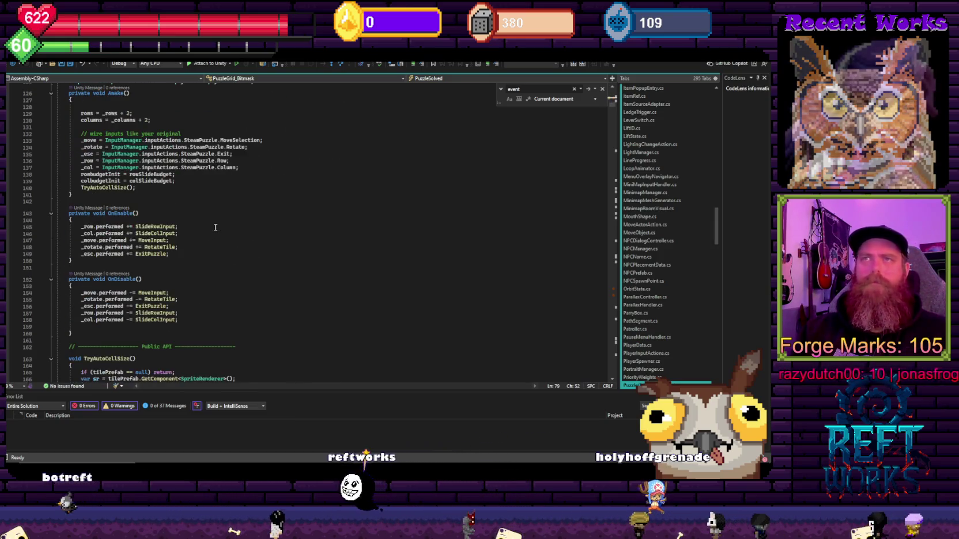
click(256, 219)
key(ctrl+f)
text(start)
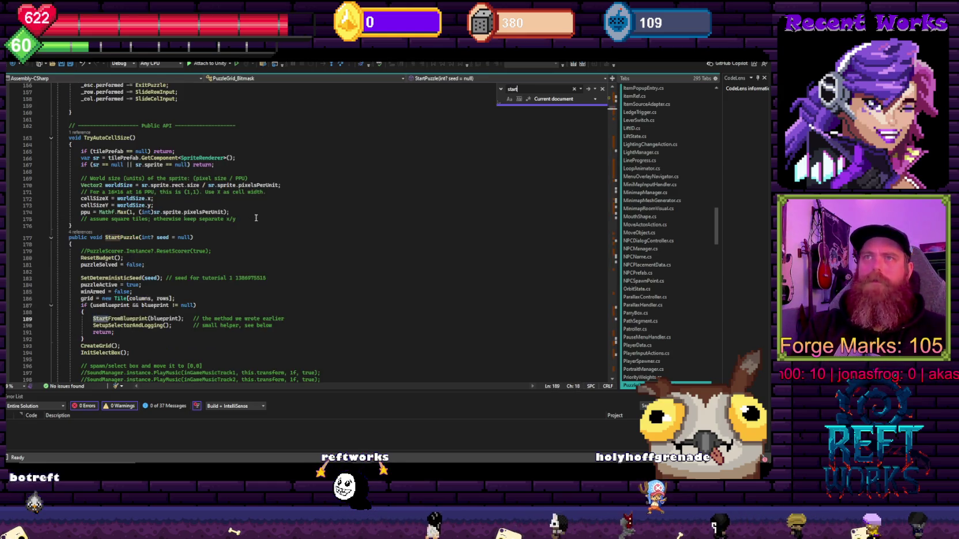
key(Return)
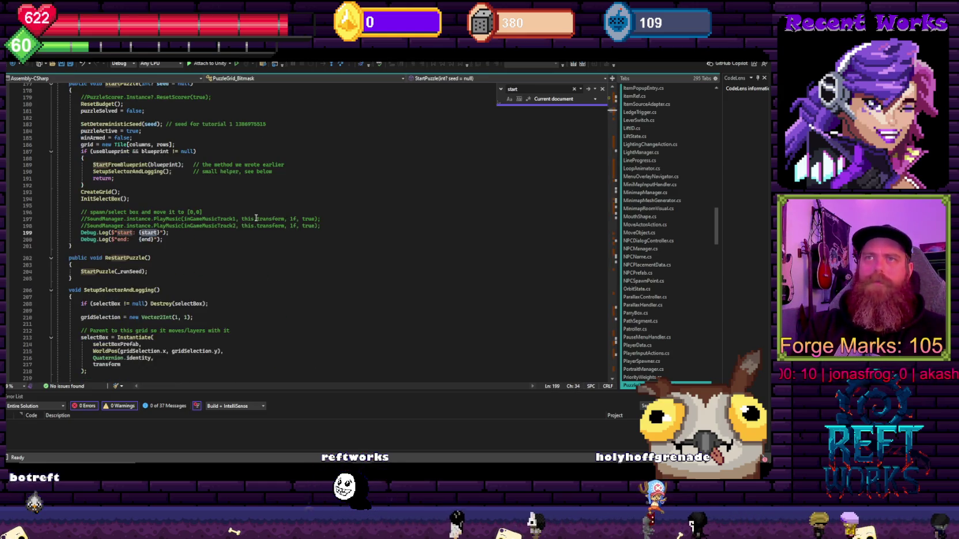
key(Return)
key(Return)
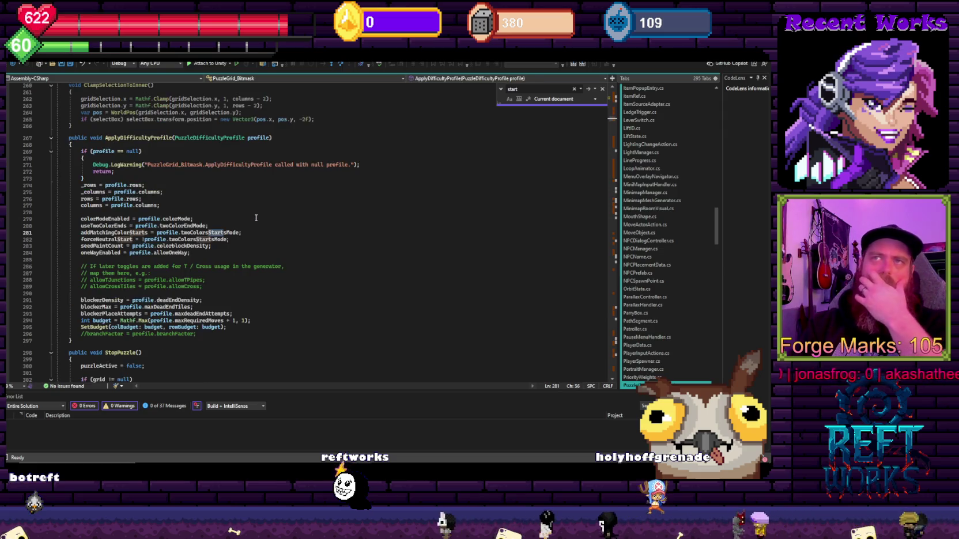
key(Return)
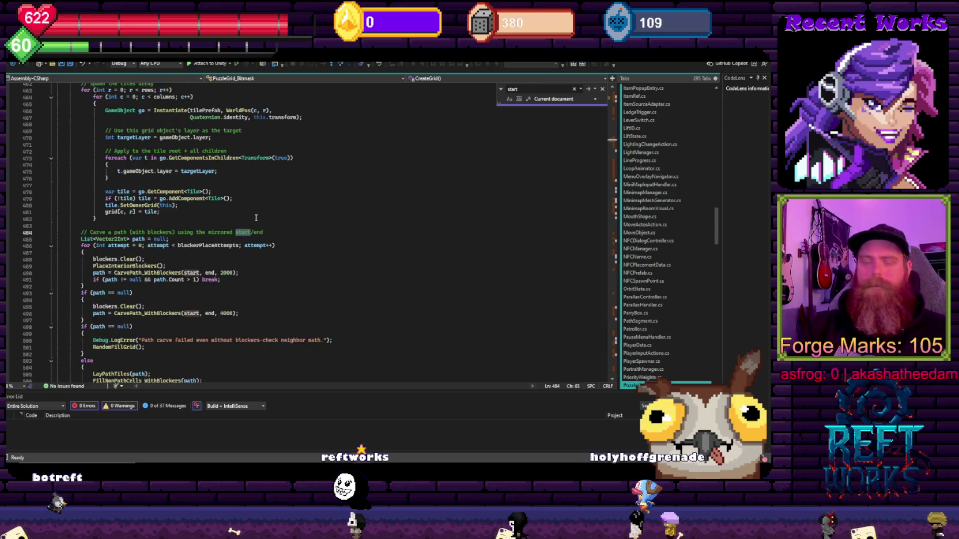
key(ctrl+a)
text(awake)
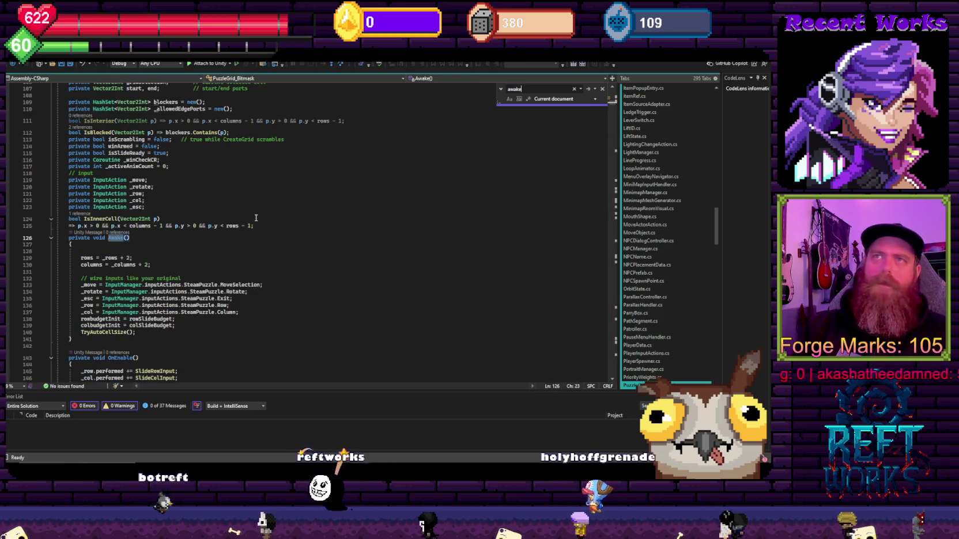
scroll(256, 218, down, 3)
Add 'OnPuzzleSceneLoaded?.Invoke();' after TryAutoCellSize() in Awake and save the script
click(161, 264)
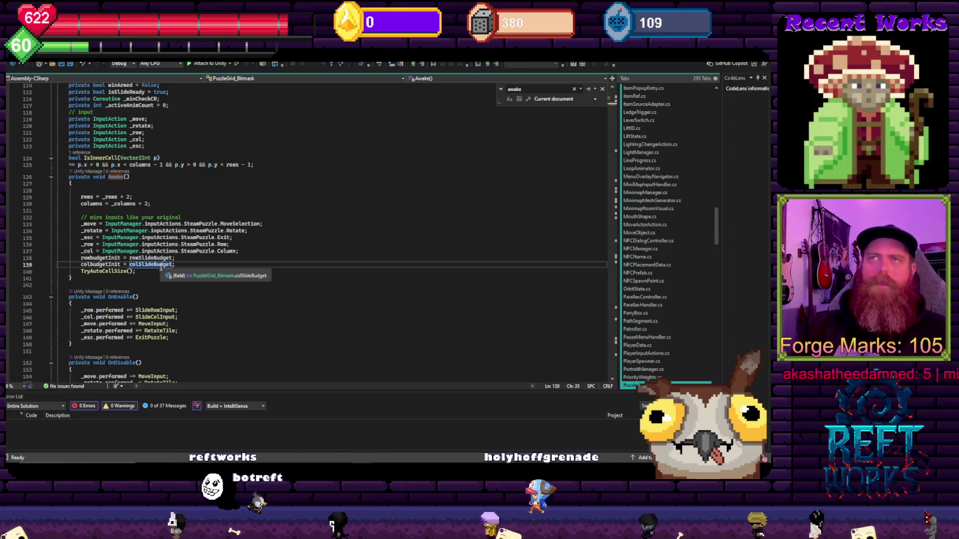
key(Down)
key(Return)
text(on)
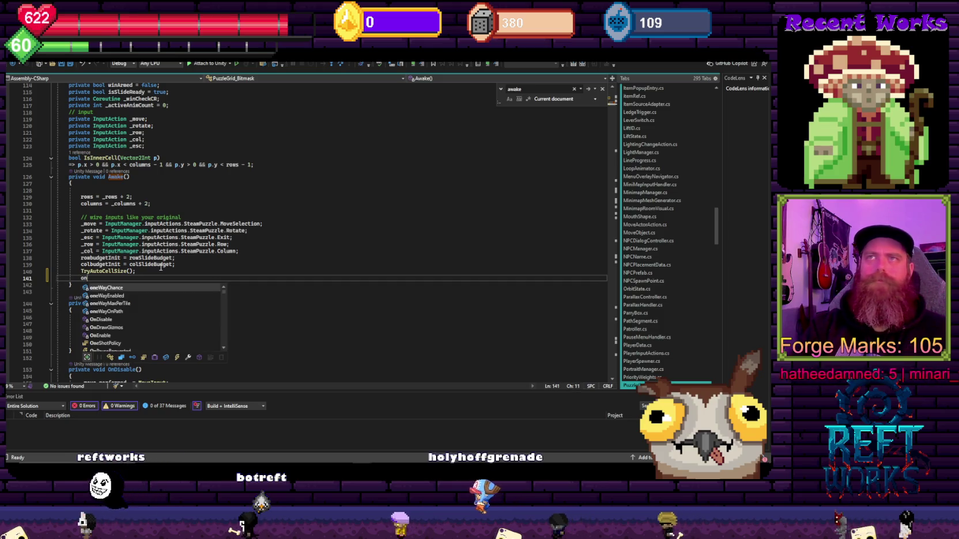
text(scen)
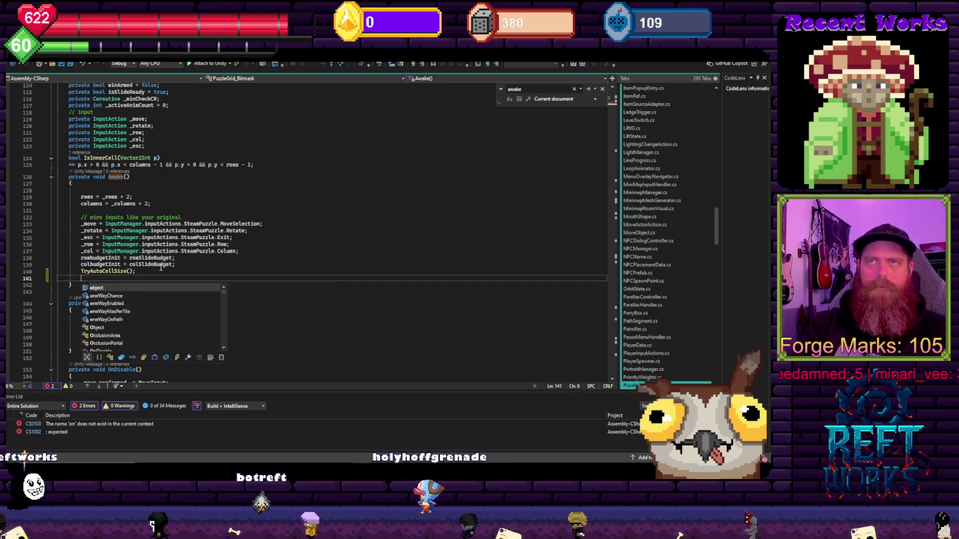
key(BackSpace)
key(BackSpace)
key(BackSpace)
text(puzzle)
key(Tab)
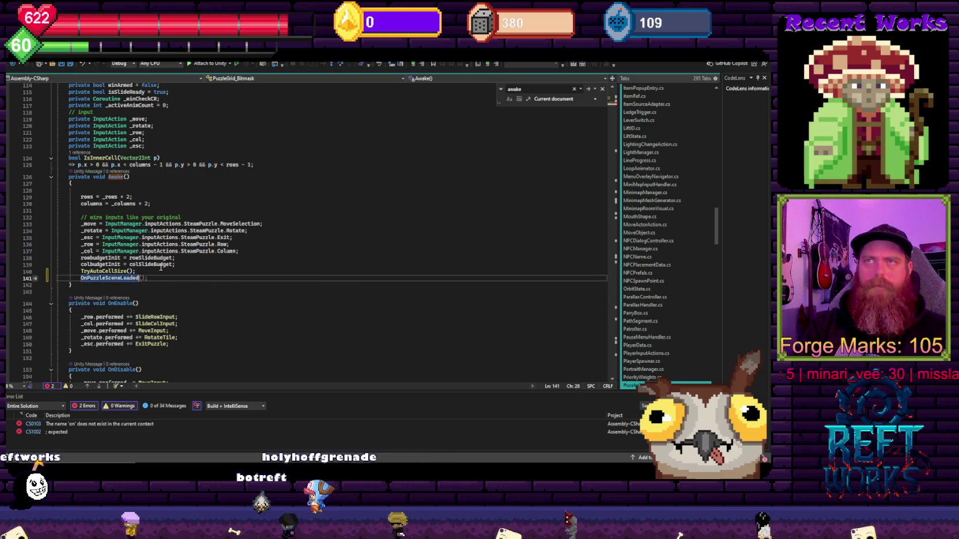
text(Invoke();)
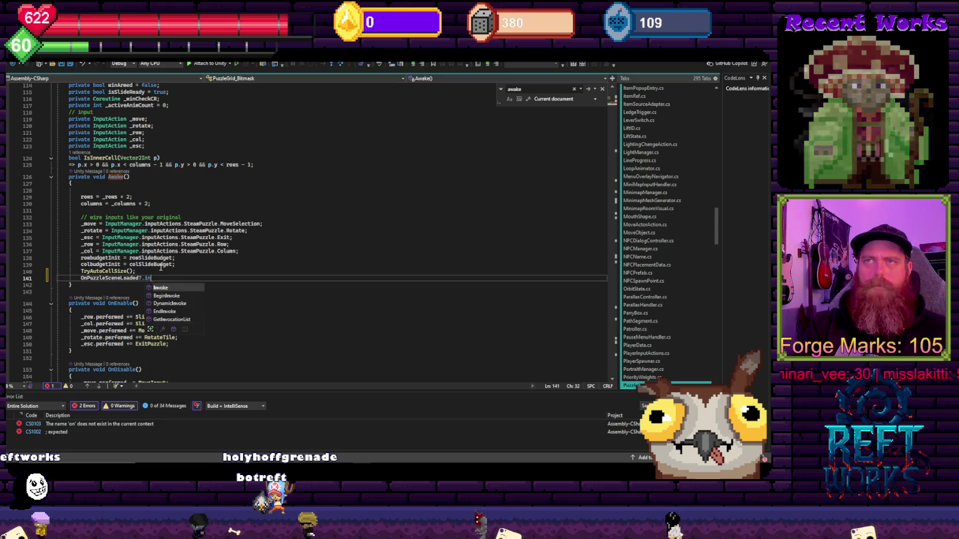
key(ctrl+s)
click(276, 237)
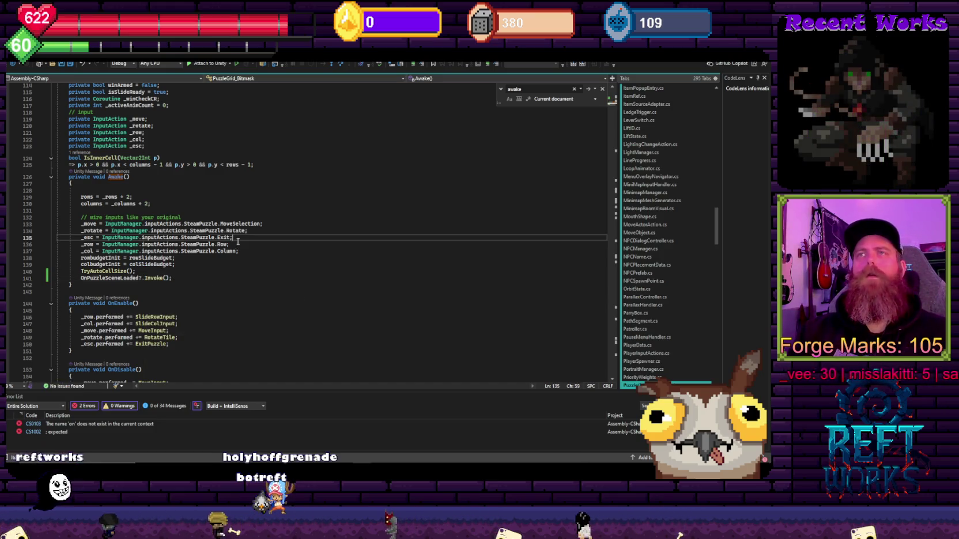
Scroll up to review the field declarations on lines 12 to 29
scroll(289, 332, up, 7)
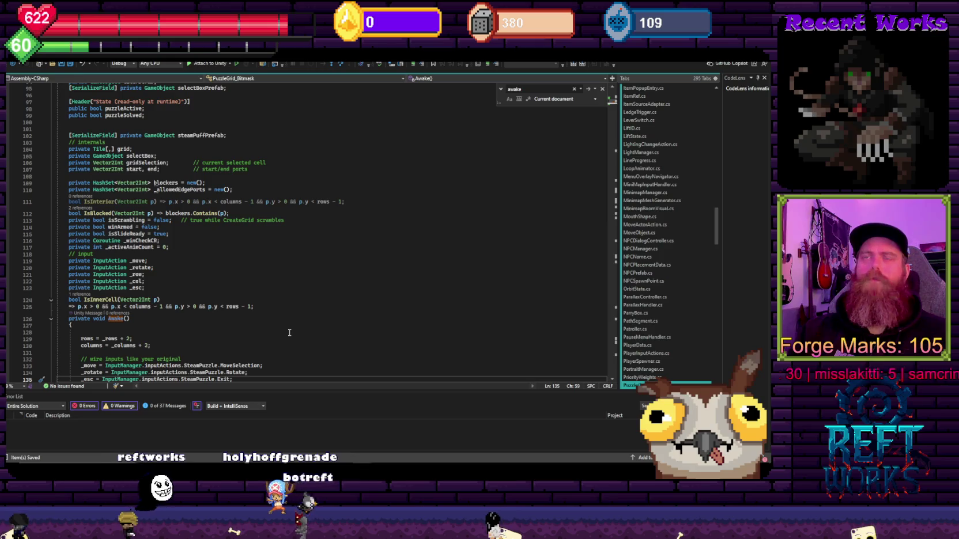
scroll(278, 324, up, 3)
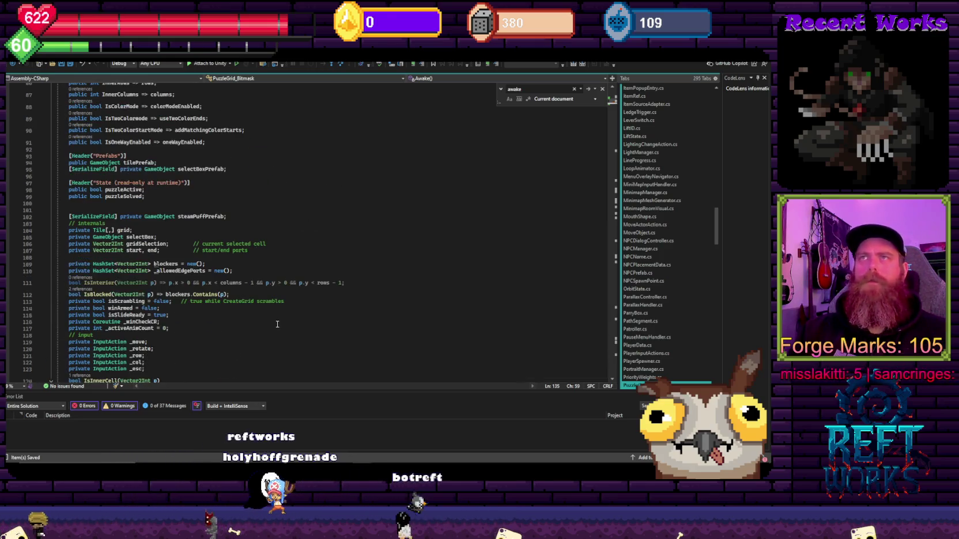
scroll(277, 324, up, 10)
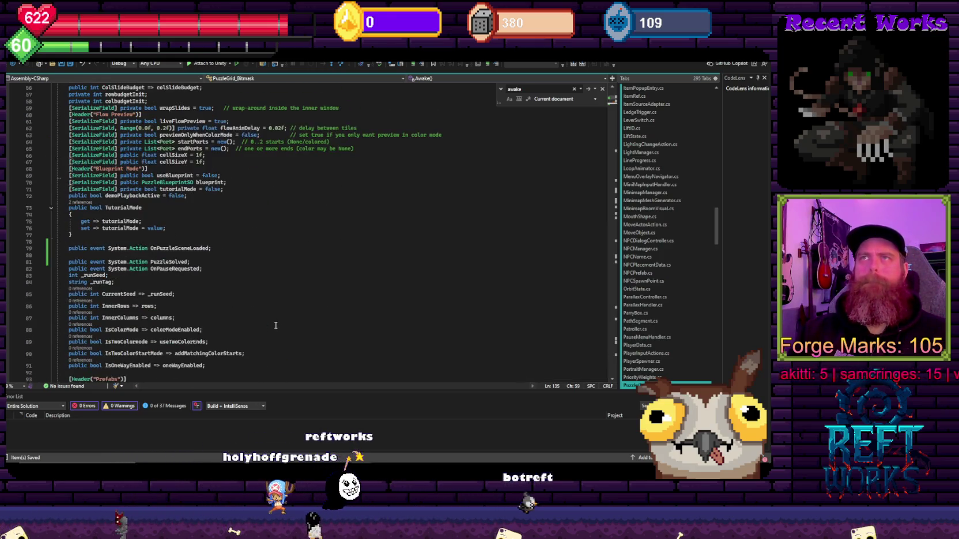
scroll(276, 325, up, 12)
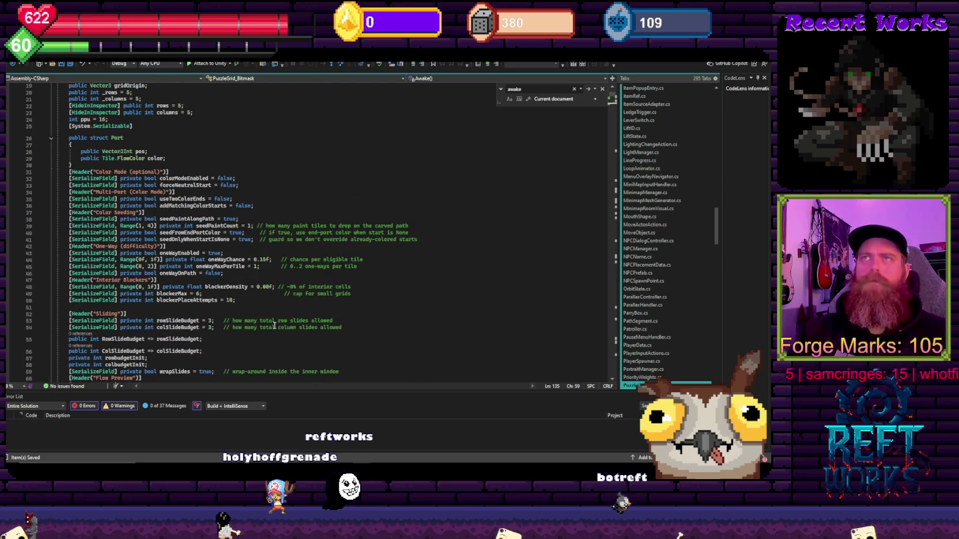
scroll(275, 325, up, 6)
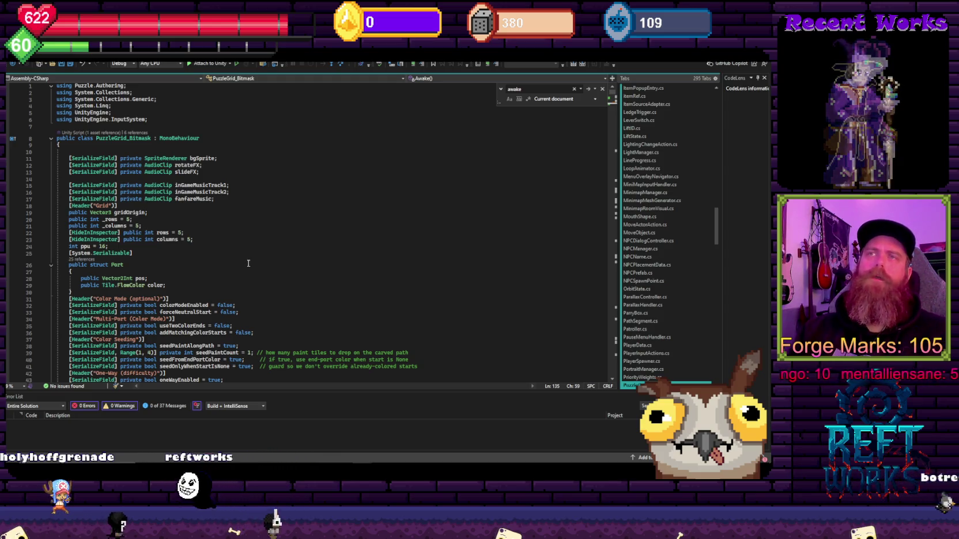
mouse_move(173, 285)
mouse_down()
mouse_move(156, 141)
mouse_move(157, 165)
mouse_up()
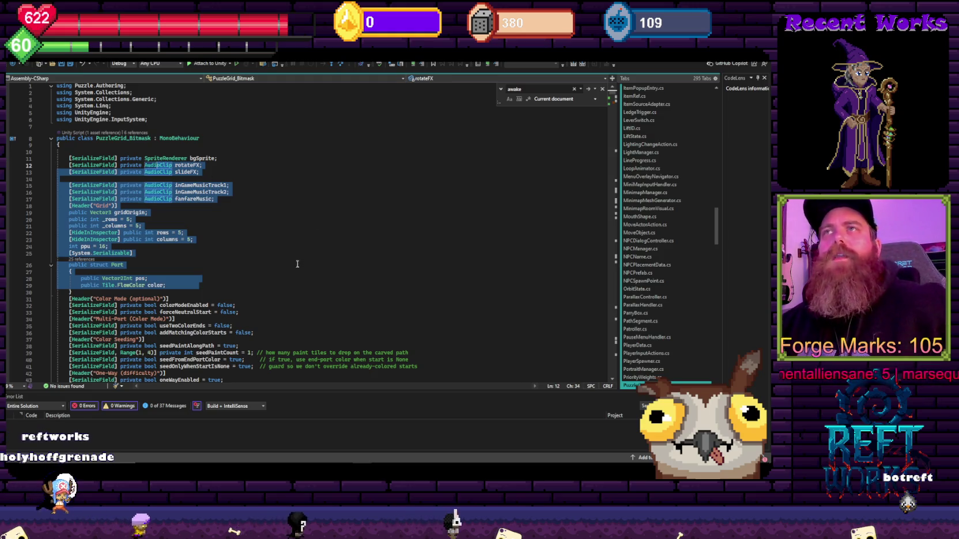
scroll(292, 287, down, 19)
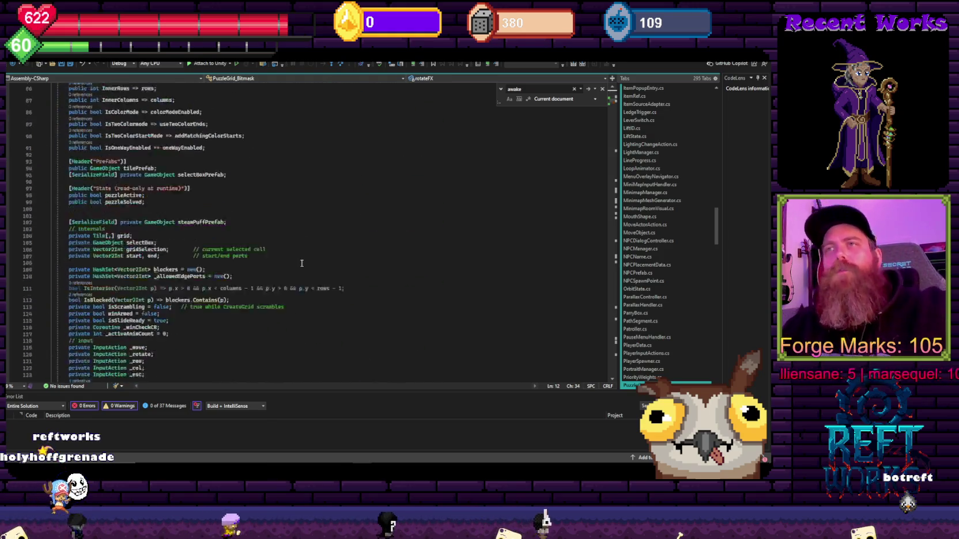
scroll(261, 266, up, 4)
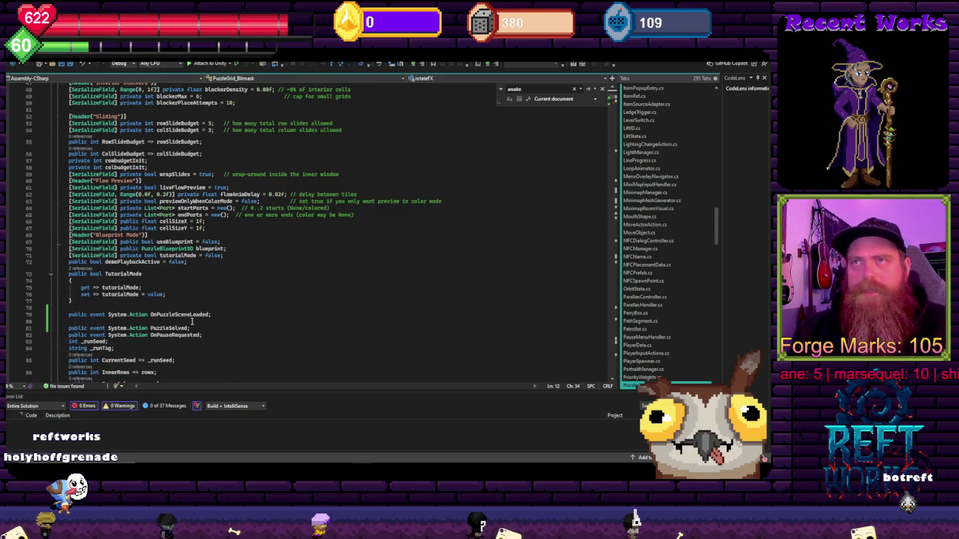
Delete the OnPuzzleSceneLoaded event declaration on line 79
drag(212, 315, 70, 314)
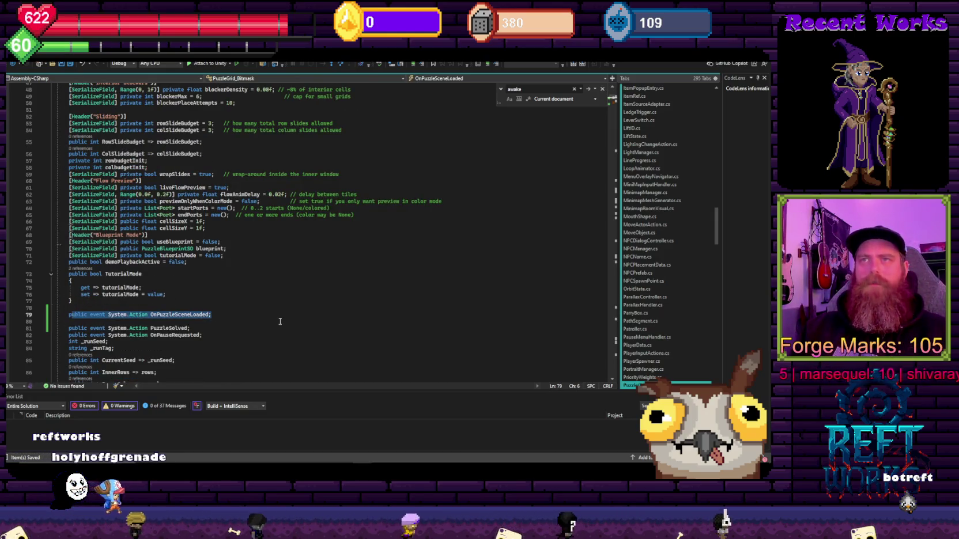
drag(203, 335, 62, 294)
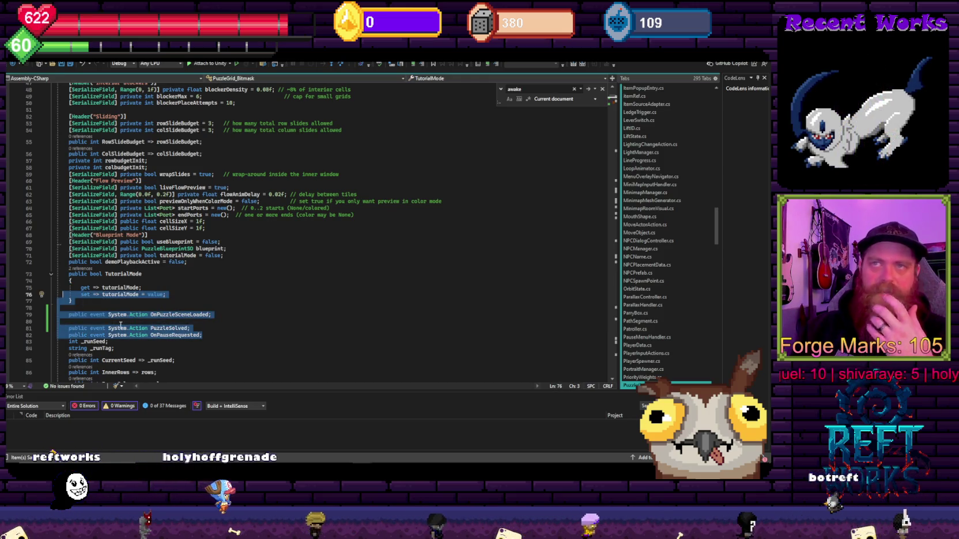
mouse_move(214, 315)
mouse_down()
mouse_move(65, 319)
mouse_move(75, 316)
mouse_up()
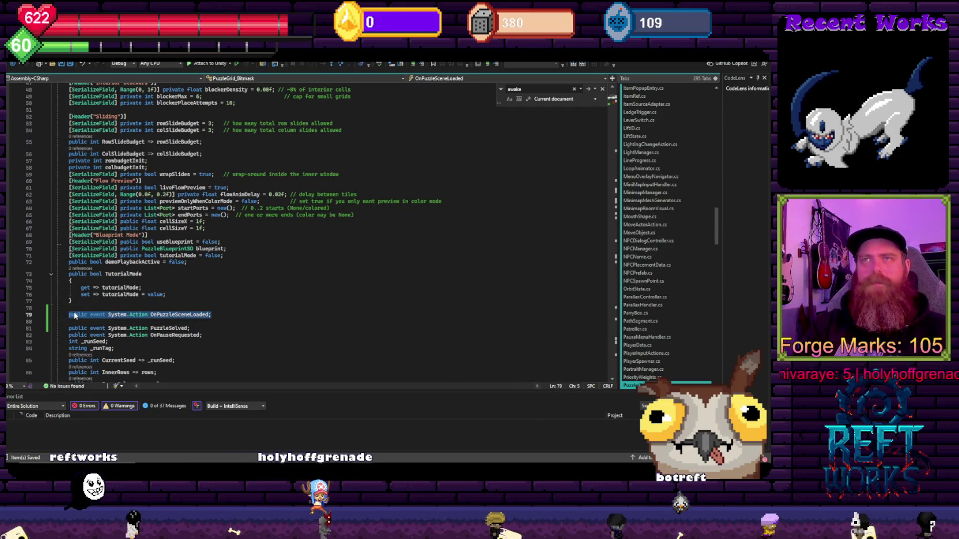
key(Up)
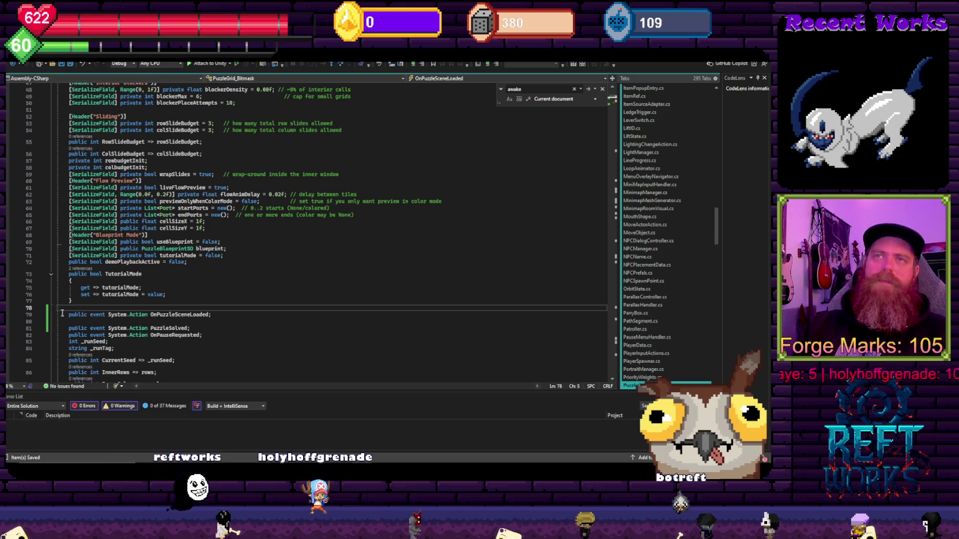
drag(62, 315, 213, 314)
click(228, 315)
key(shift+Home)
key(BackSpace)
Replace line 141 with 'GameEventBus.onRequestInventory' and go to the GameEventBus definition
scroll(219, 311, down, 12)
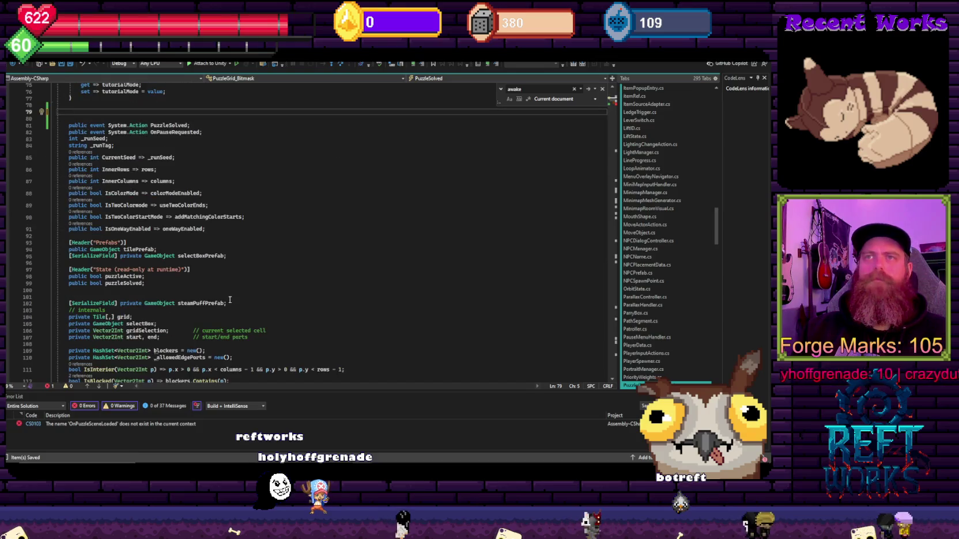
scroll(273, 314, up, 20)
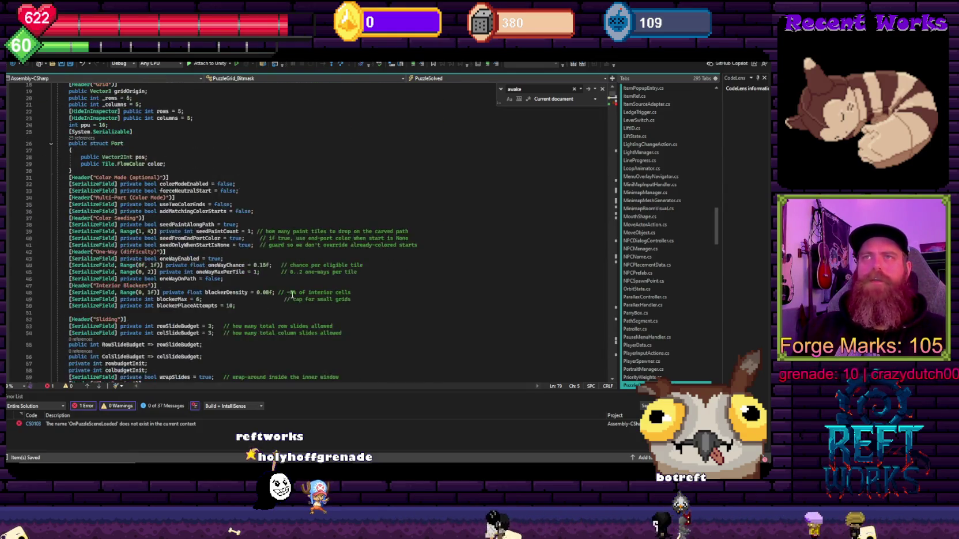
scroll(264, 291, down, 20)
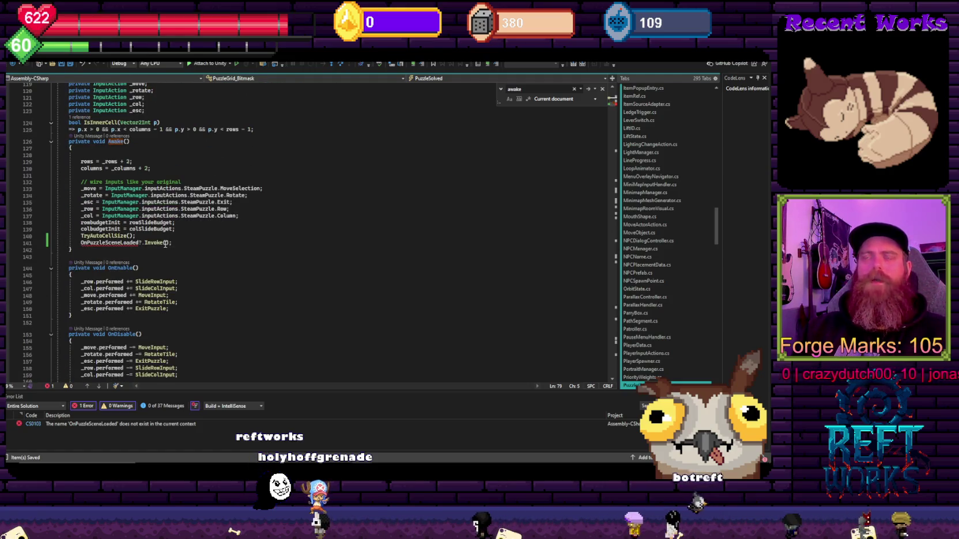
click(175, 242)
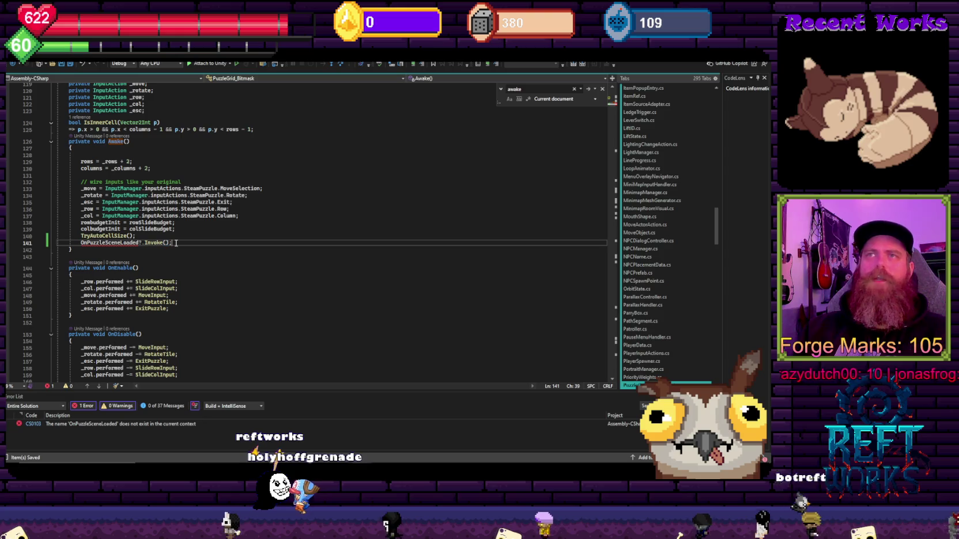
key(shift+Home)
key(BackSpace)
text(GameEventBus)
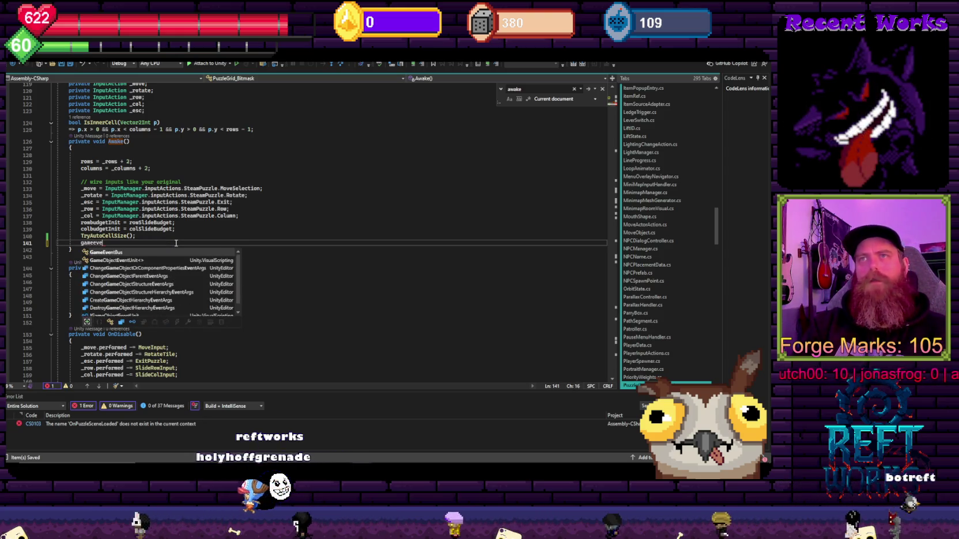
text(.onRequestInventory)
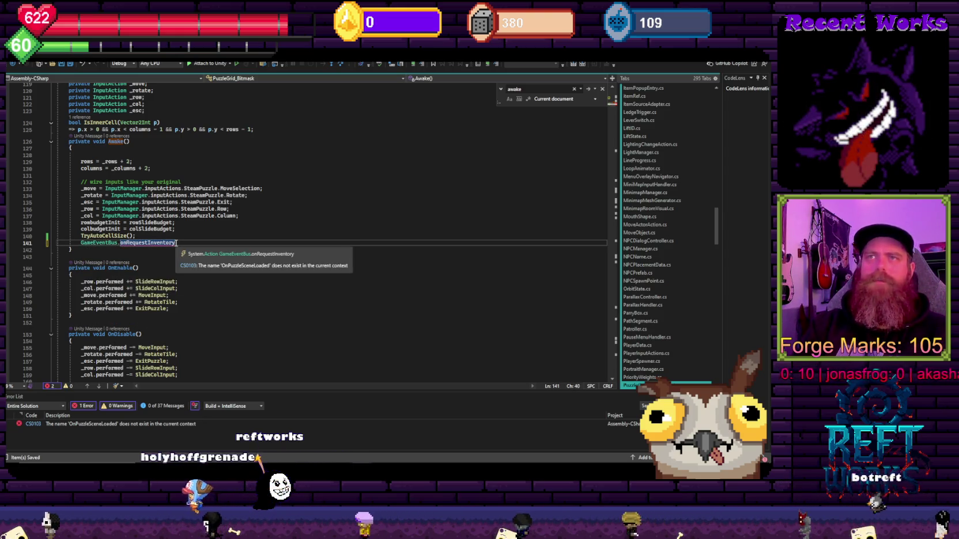
double_click(131, 243)
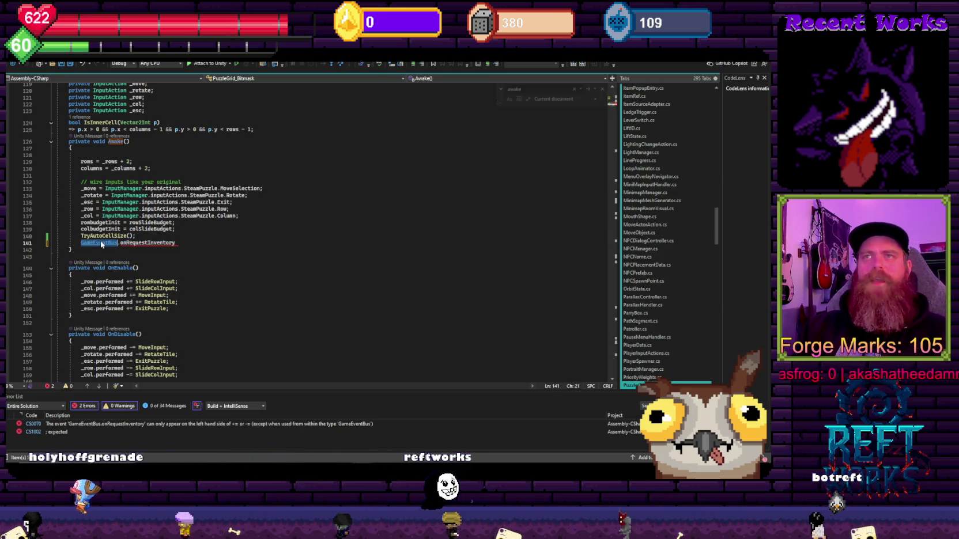
ctrl+click(99, 243)
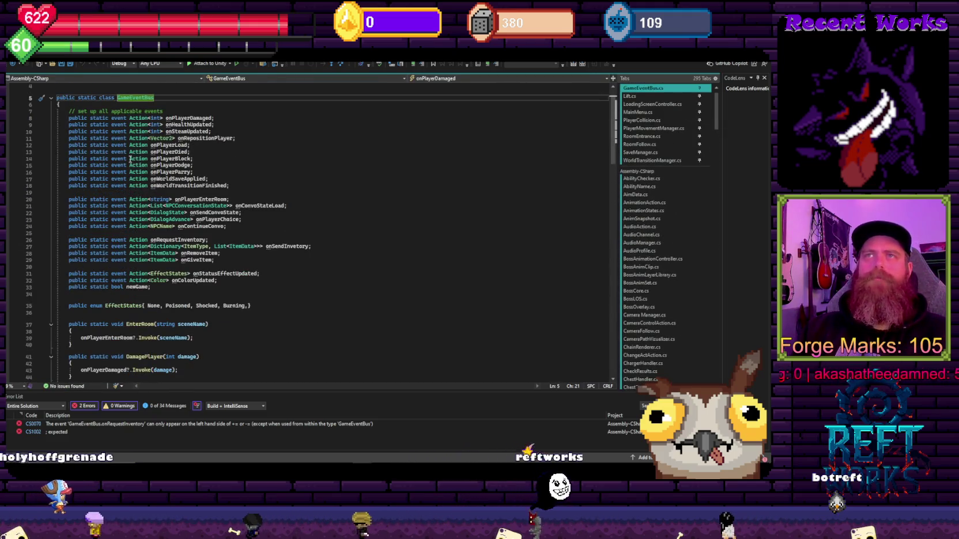
Add 'public static event Action onPuzzleSceneLoad;' after onWorldTransitionFinished in GameEventBus
key(ctrl+s)
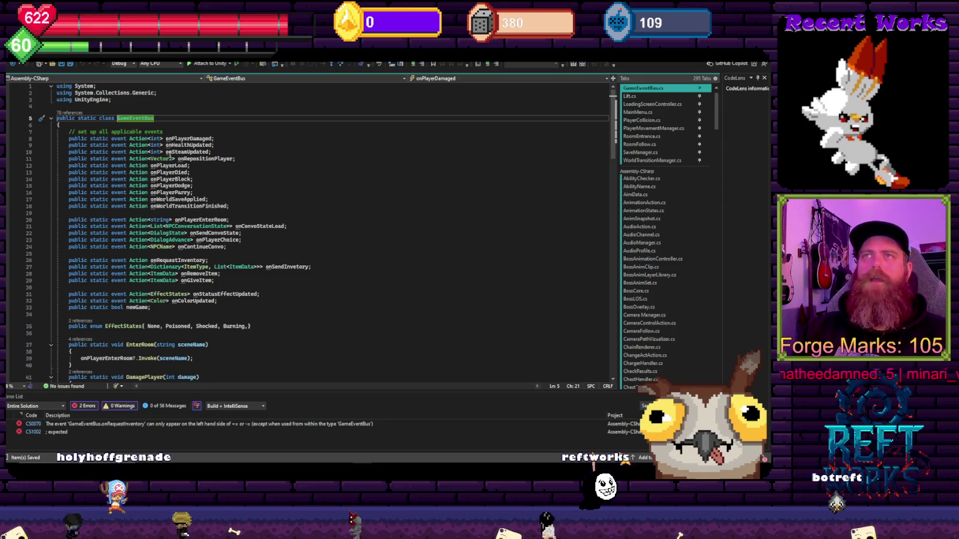
click(254, 161)
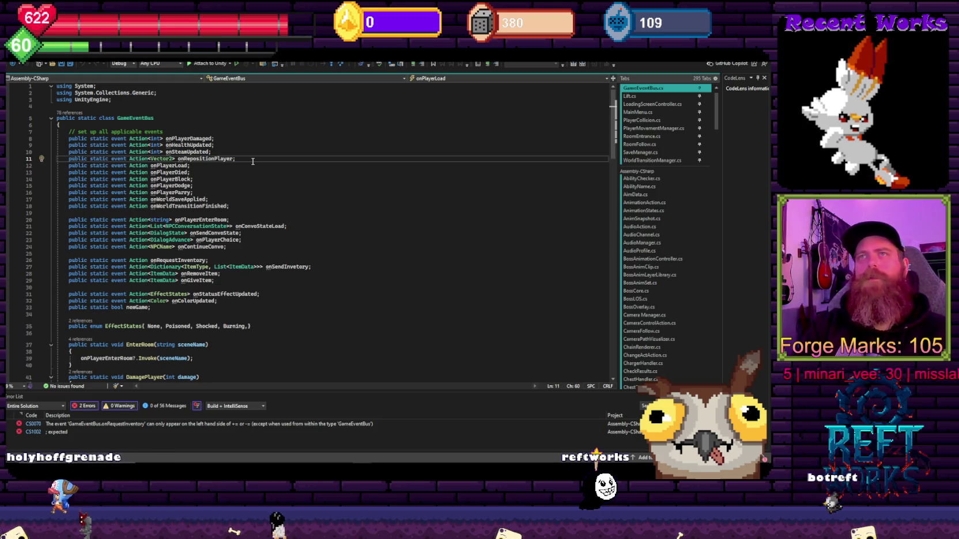
key(Down)
key(Down)
key(Down)
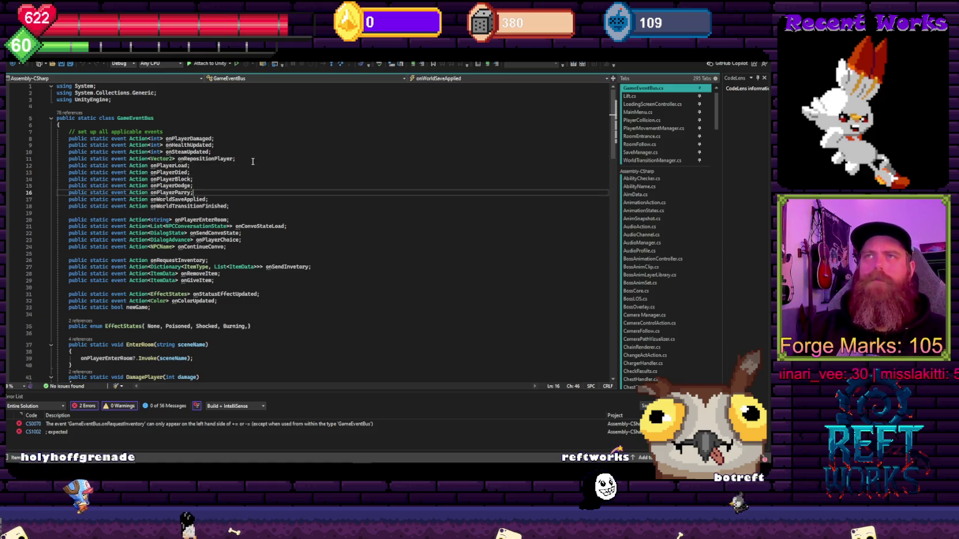
key(ctrl+s)
key(Return)
text(pub)
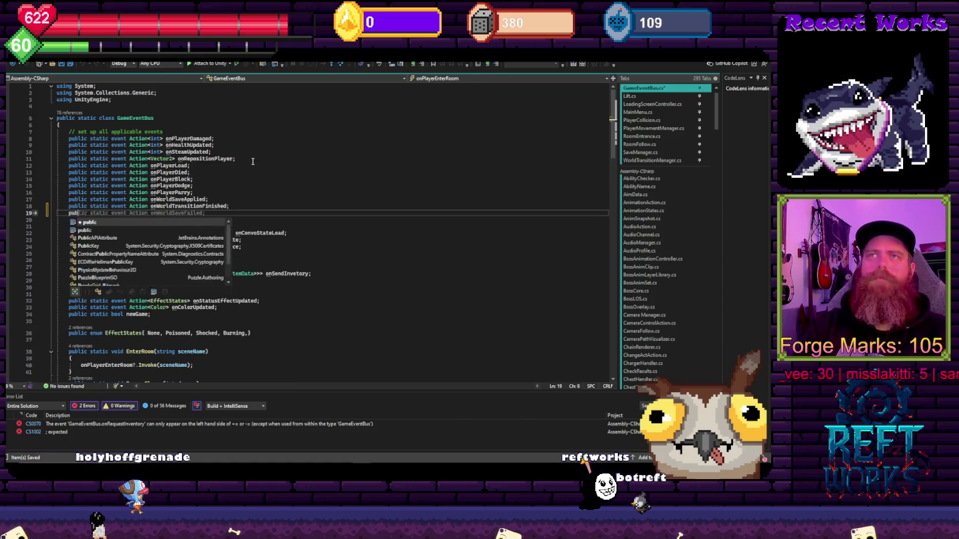
text(lic static event Action on)
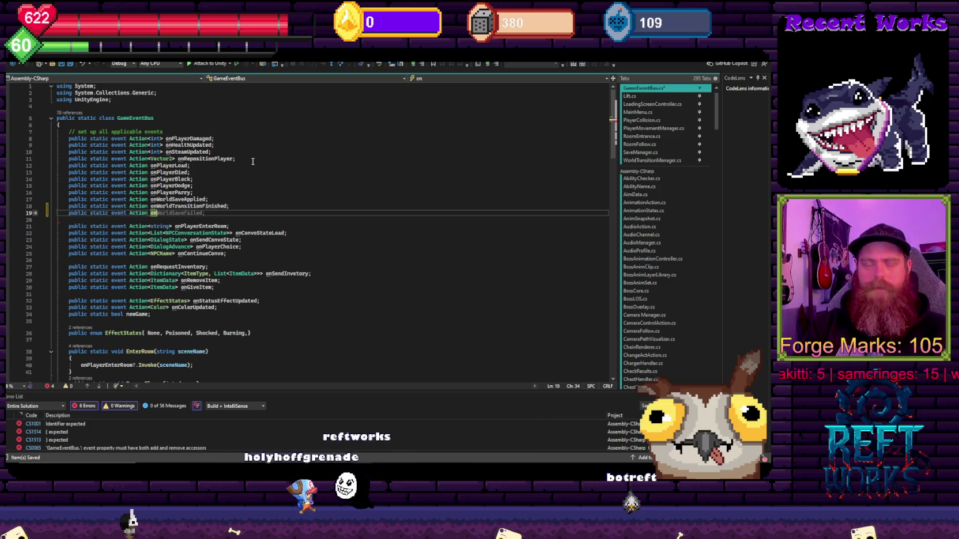
text(Puzzle)
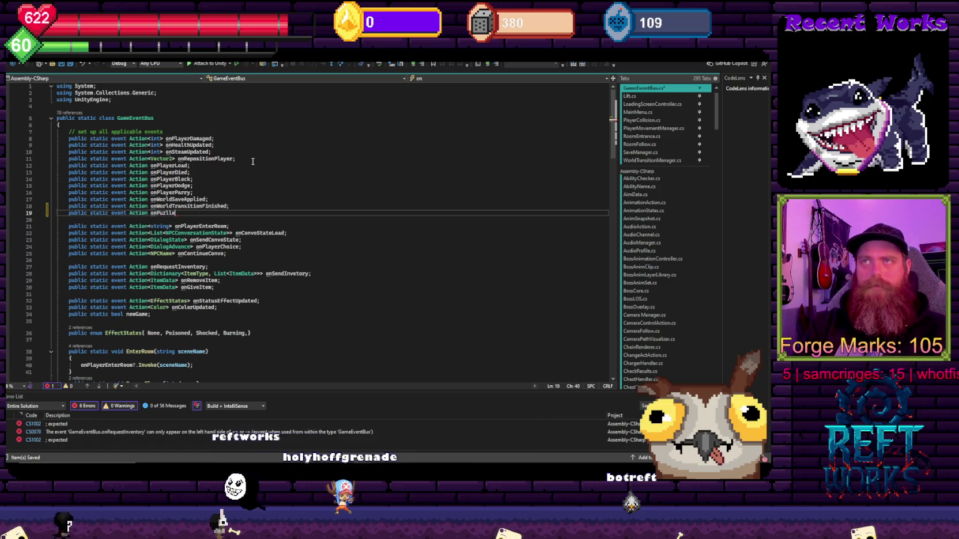
text(SceneLoad;)
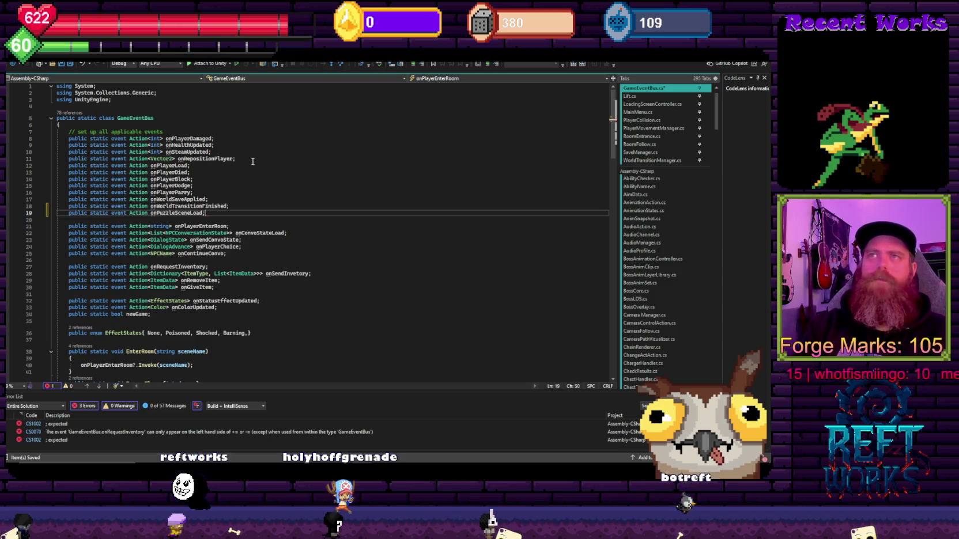
click(175, 212)
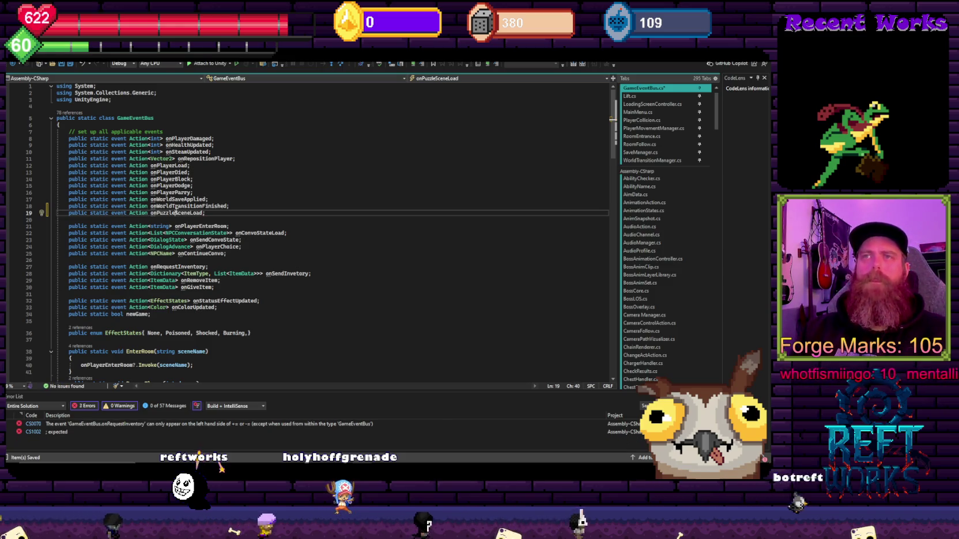
Add a PuzzleSceneLoaded() method after SendInvetory that calls onPuzzleSceneLoad?.Invoke(), and save
scroll(176, 242, down, 10)
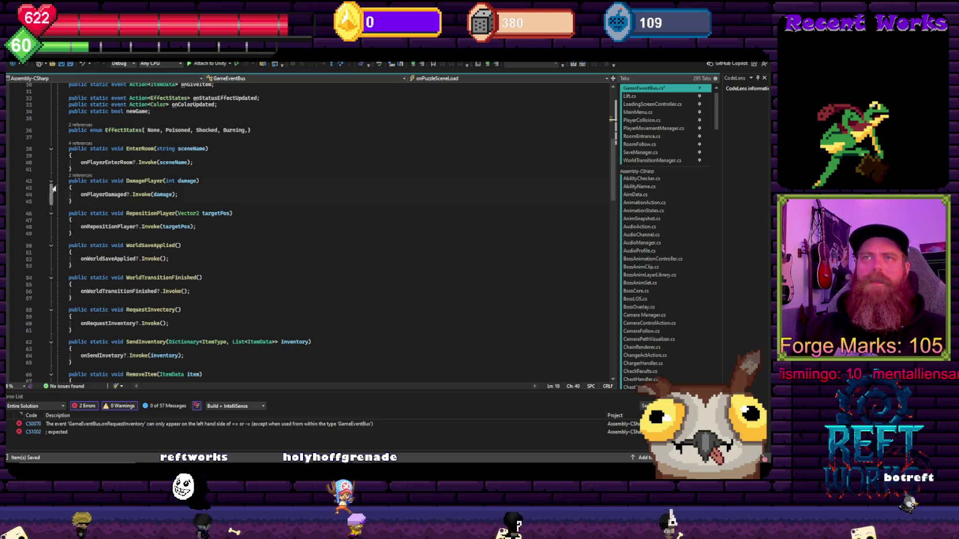
scroll(108, 333, down, 3)
click(93, 300)
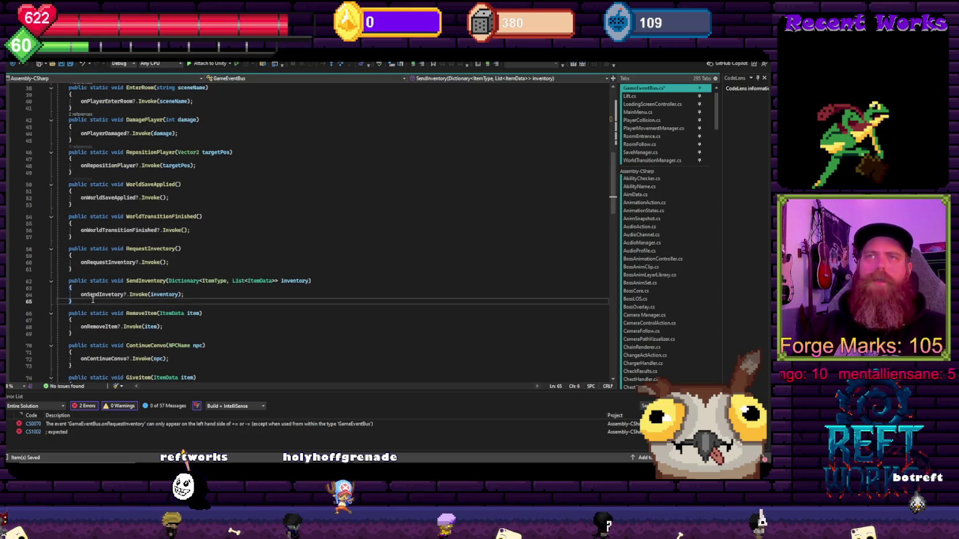
key(Return)
text(public static )
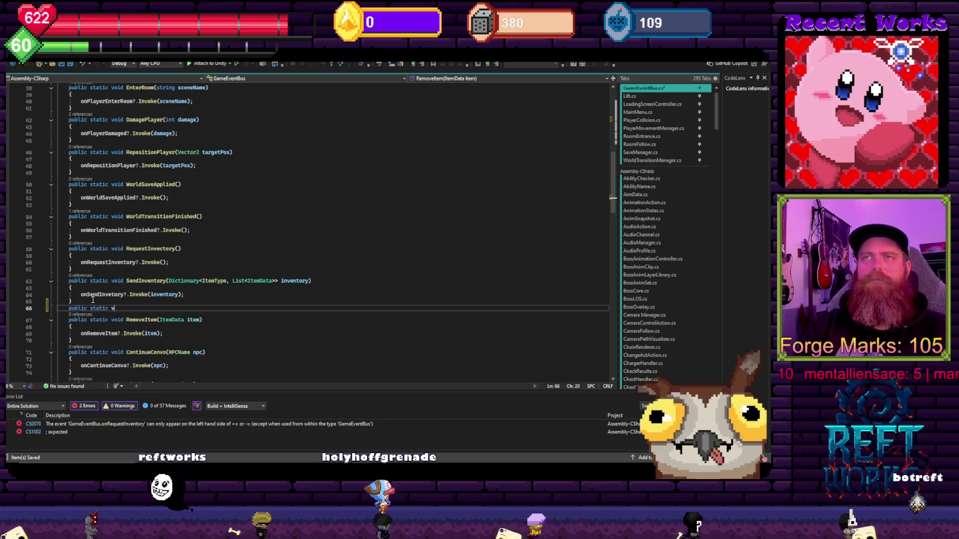
text(void )
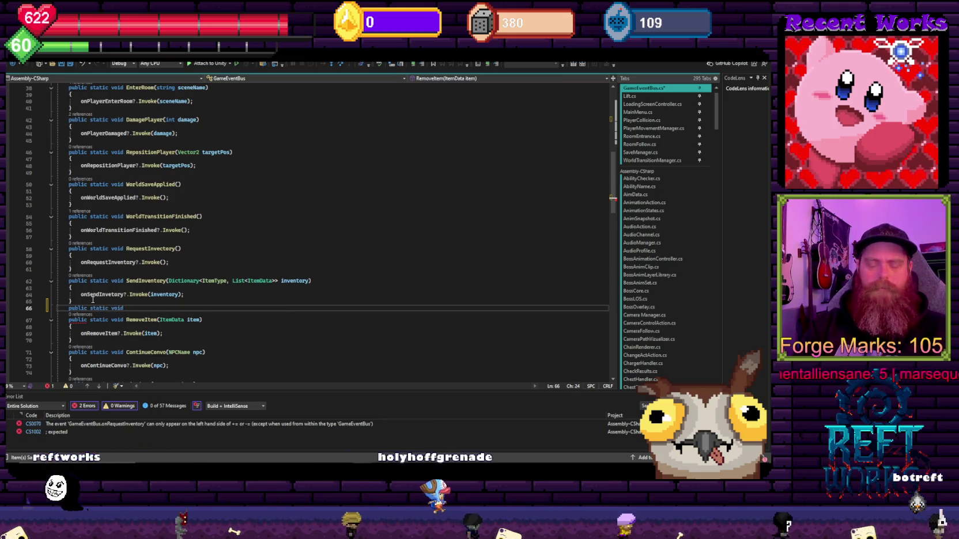
text(PuzzleSceneLoaded())
key(Return)
text({)
key(Return)
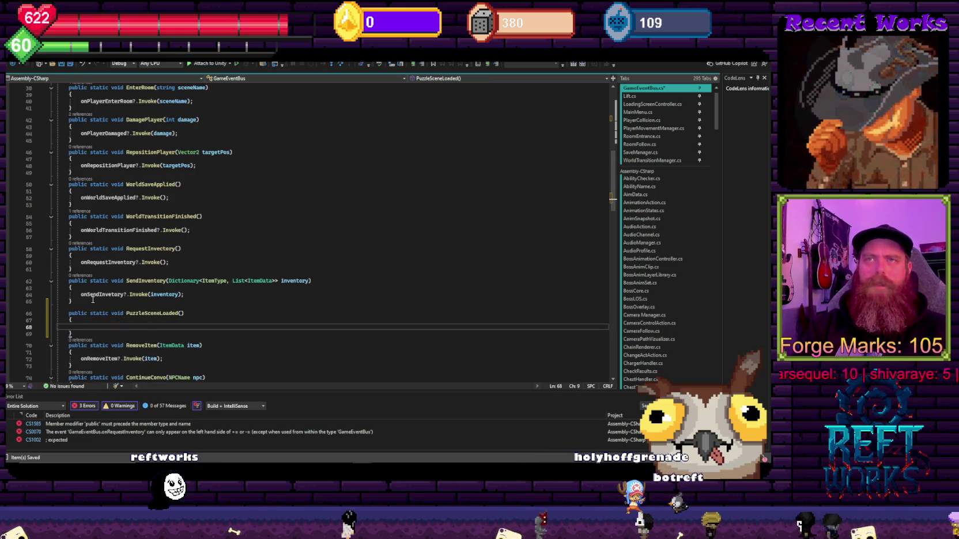
text(onpuzl)
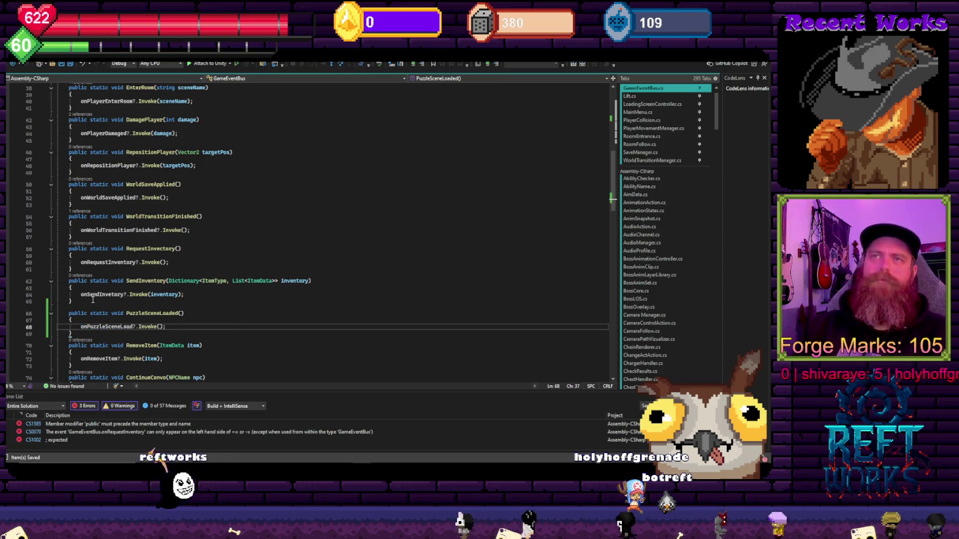
key(ctrl+s)
scroll(257, 265, up, 7)
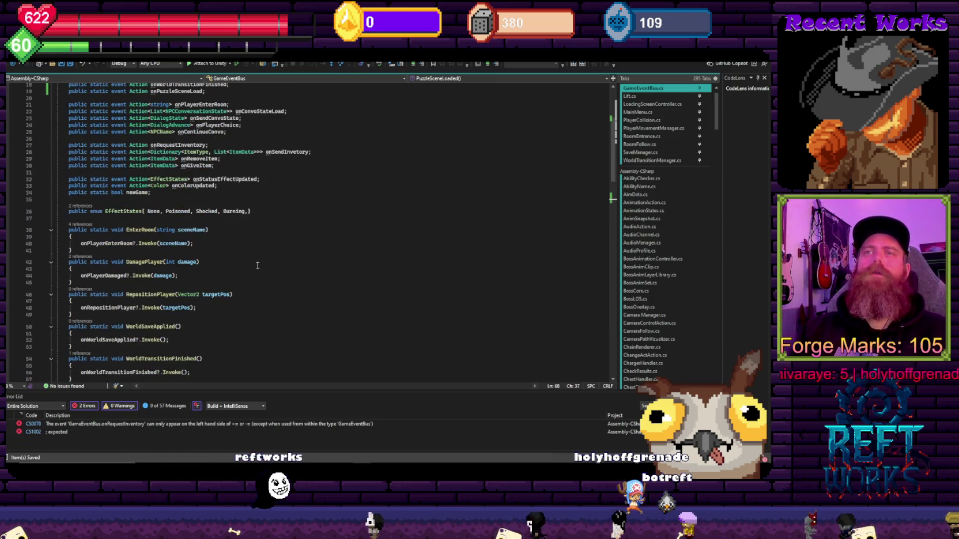
From the onRequestInventory error, change the Awake line to onPuzzleSceneLoad() and save
click(91, 426)
double_click(90, 425)
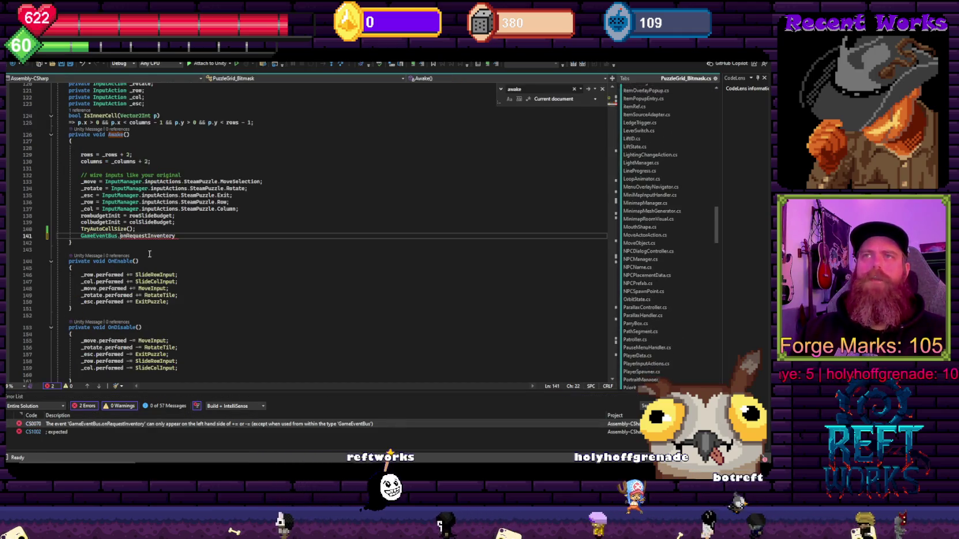
text(onPuzzleSceneLoad;)
key(ctrl+s)
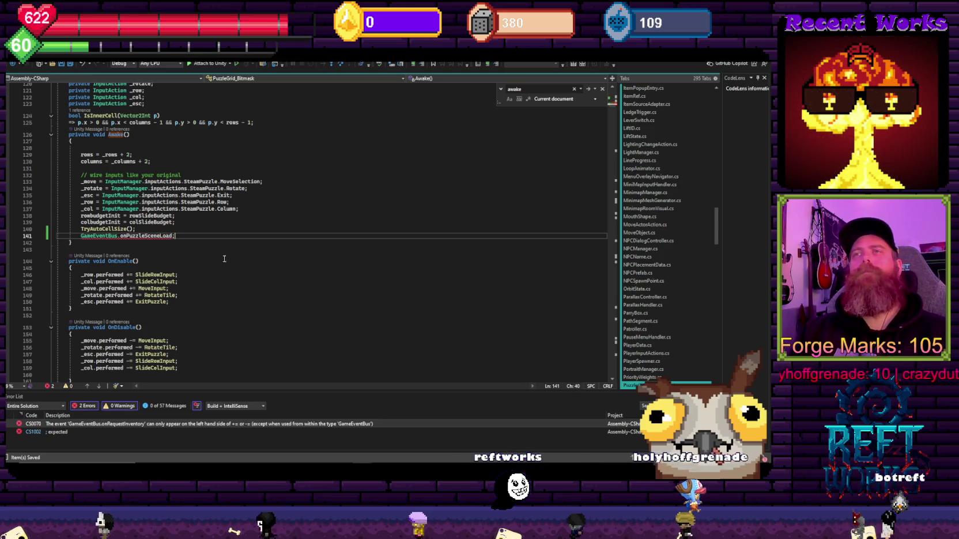
click(174, 236)
text(())
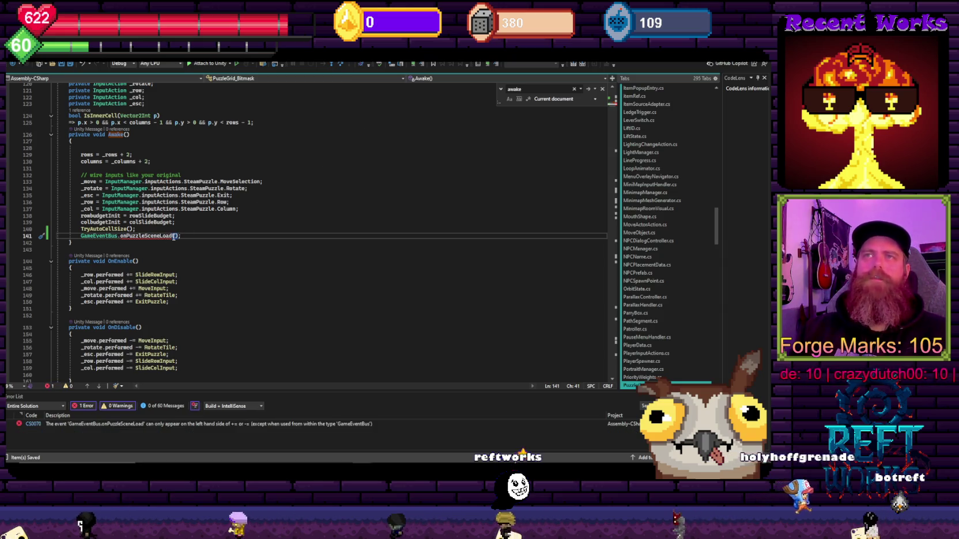
Replace onPuzzleSceneLoad with GameEventBus.PuzzleSceneLoaded() using the completion
mouse_move(143, 236)
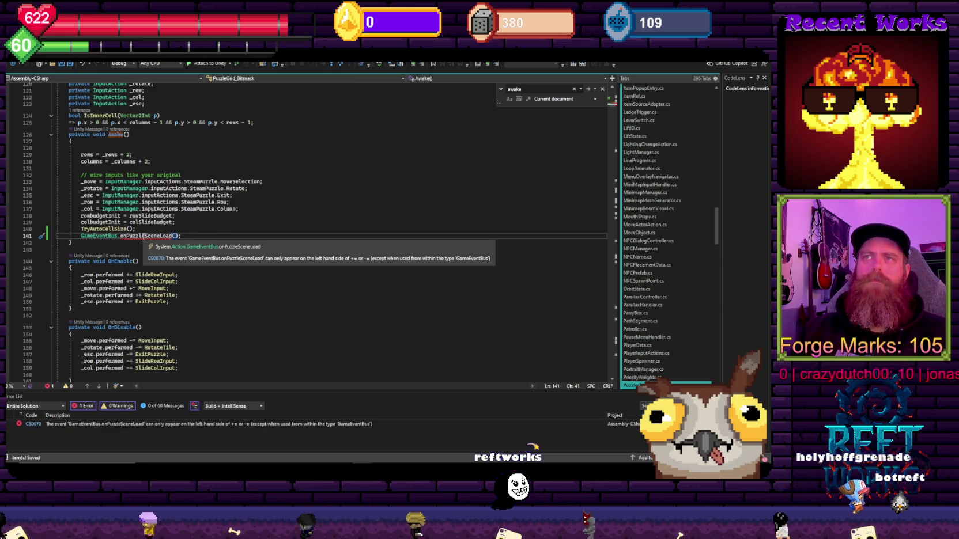
double_click(144, 236)
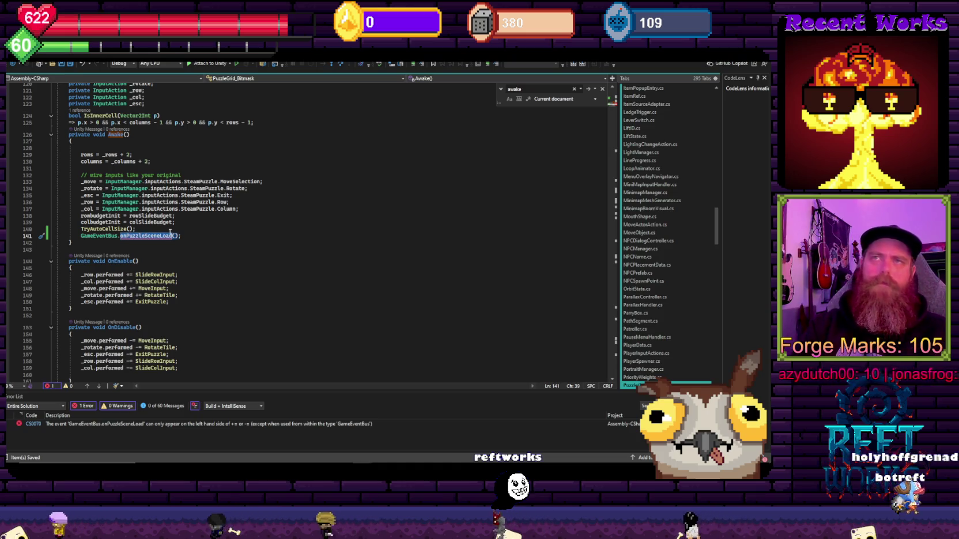
text(pu)
key(Tab)
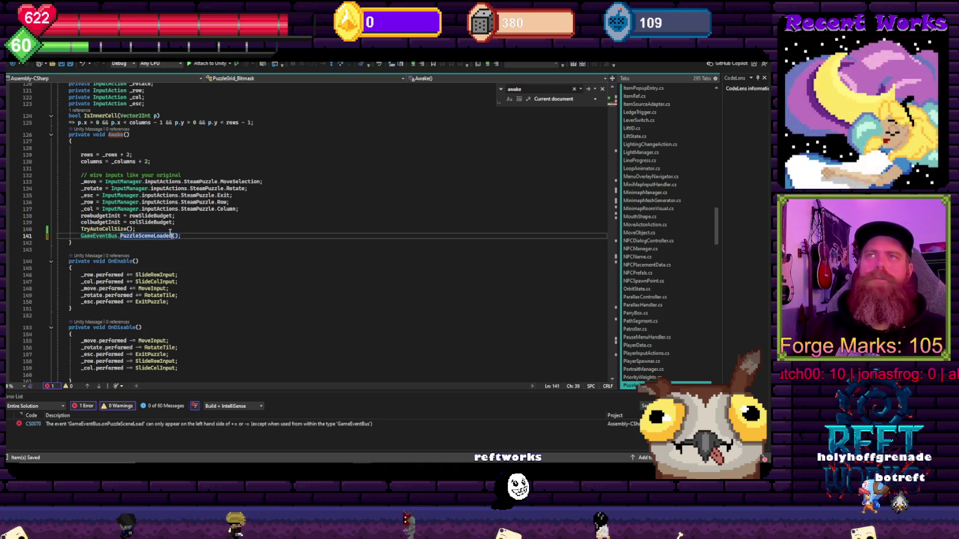
click(201, 223)
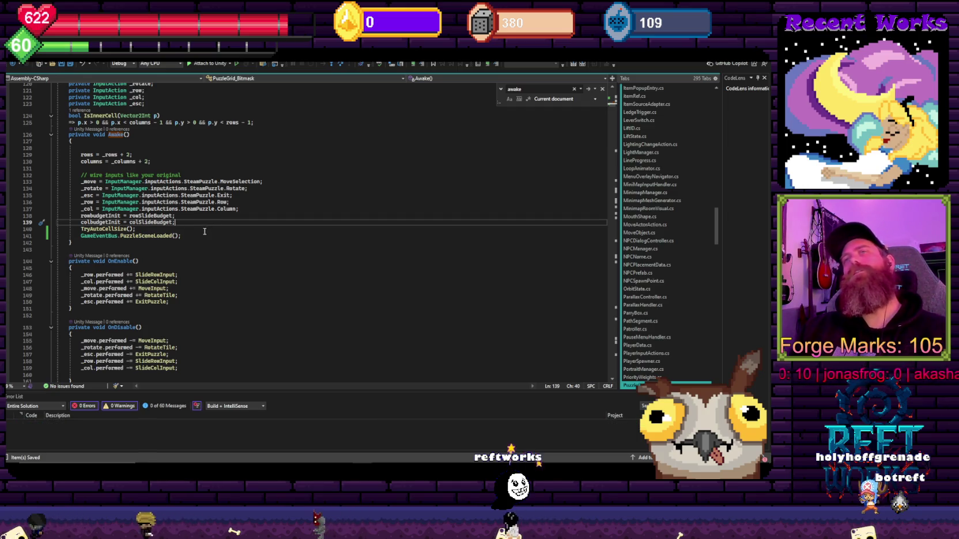
click(208, 234)
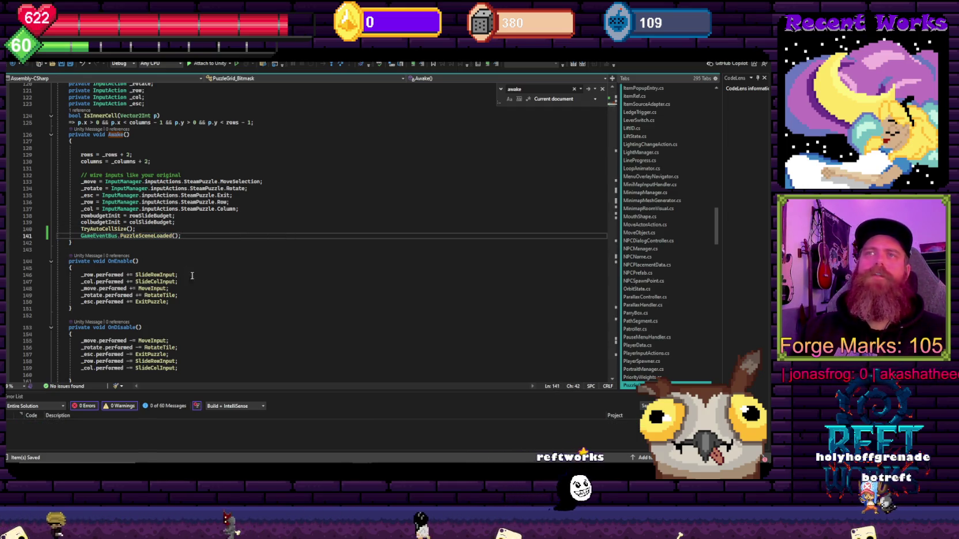
Review the finished script and switch back to the Unity editor
scroll(196, 282, up, 5)
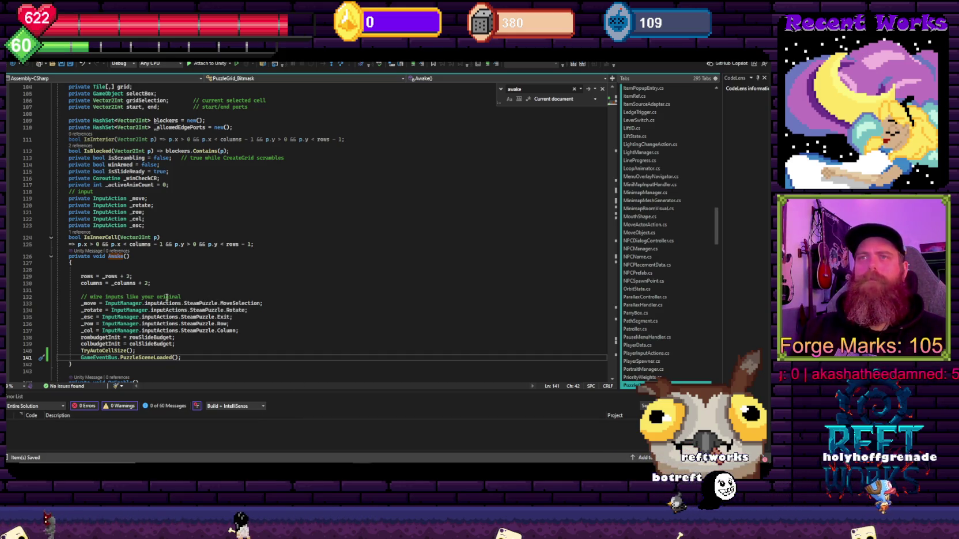
scroll(222, 224, down, 3)
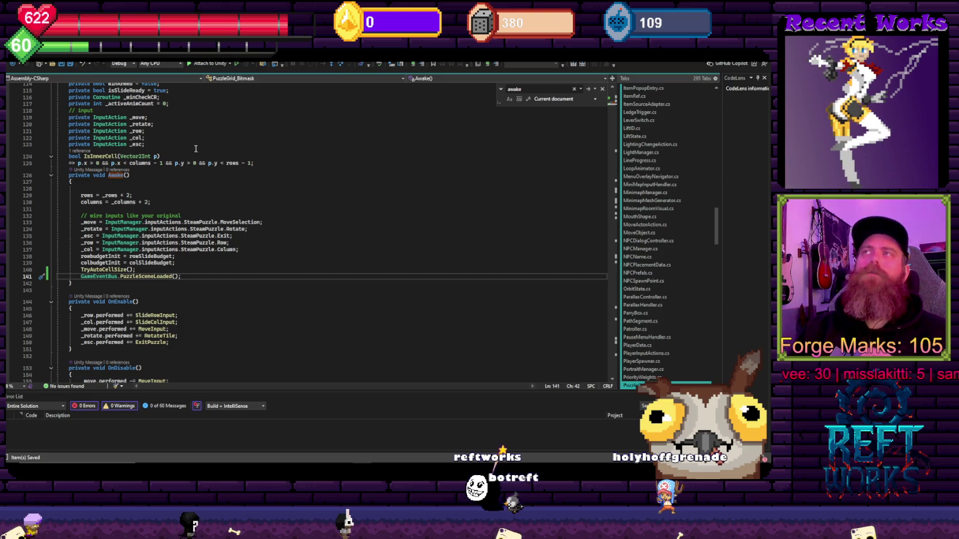
scroll(252, 320, down, 6)
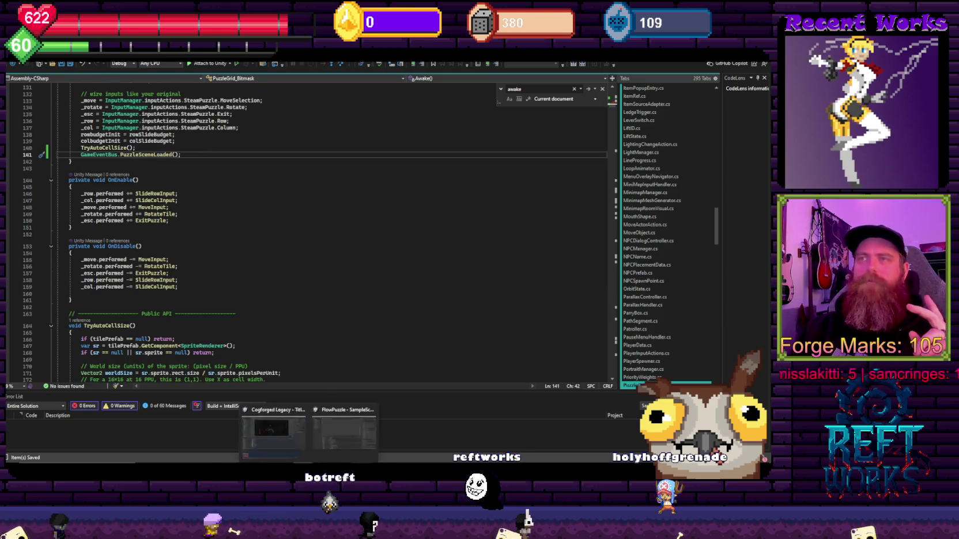
mouse_move(302, 468)
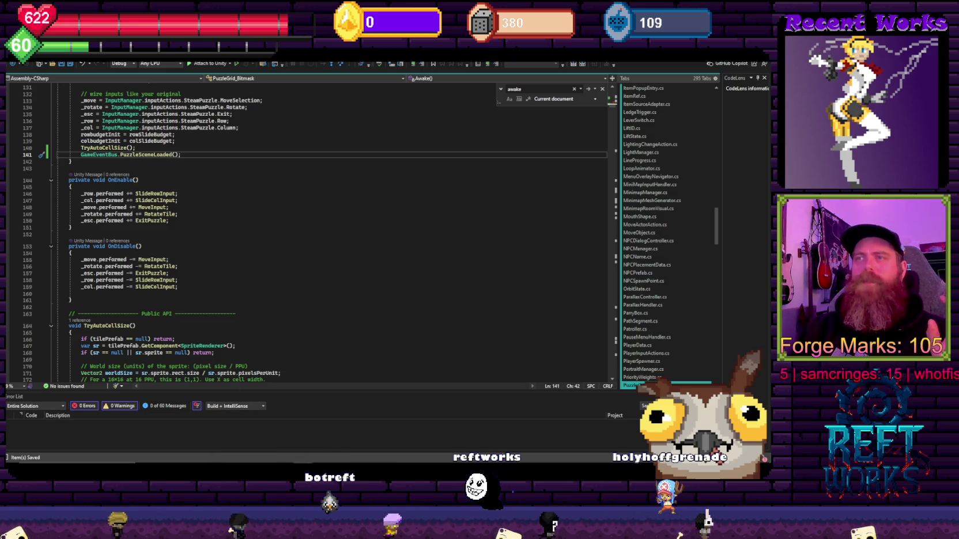
click(271, 429)
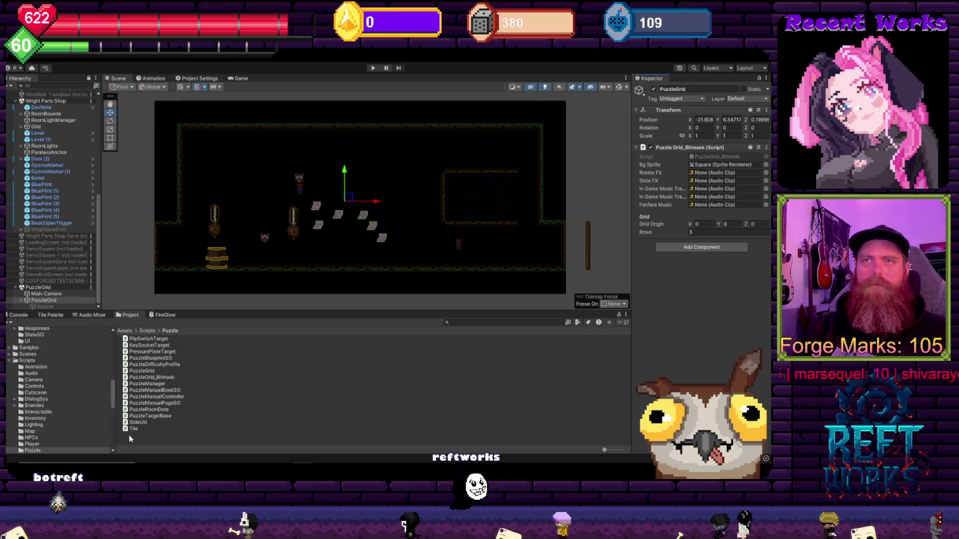
Create a C# script named PuzzleActivator in Assets/Scripts/Puzzle and open it in Visual Studio
right_click(234, 438)
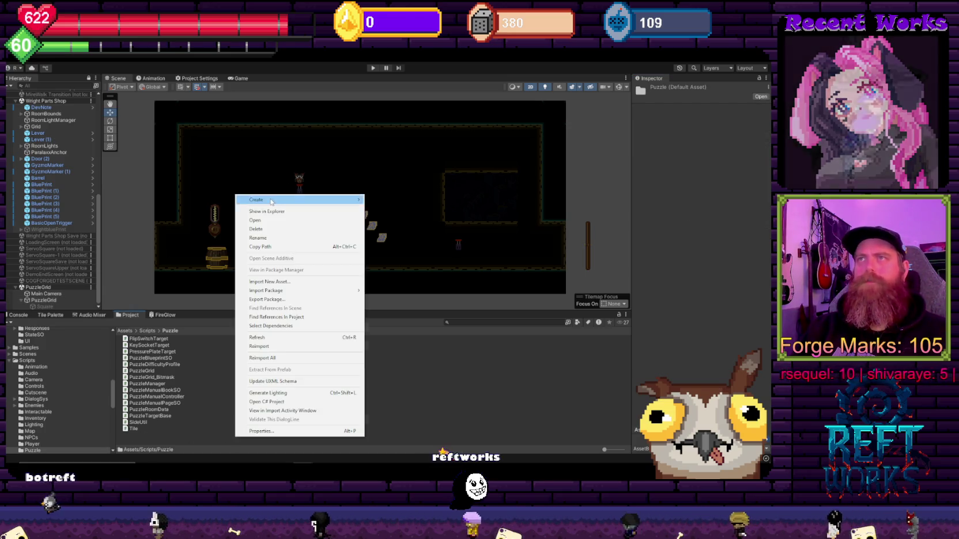
mouse_move(305, 200)
click(402, 190)
text(Puzzle)
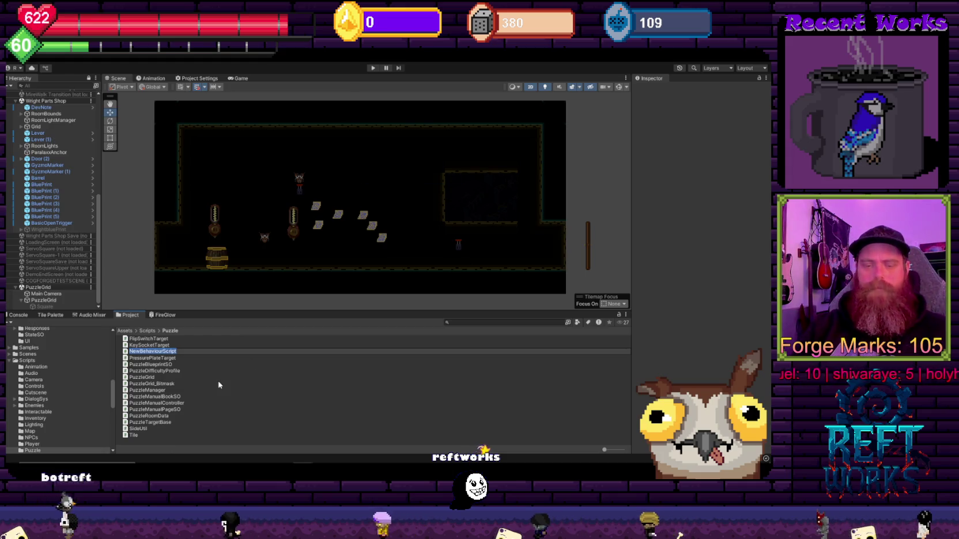
text(Activator)
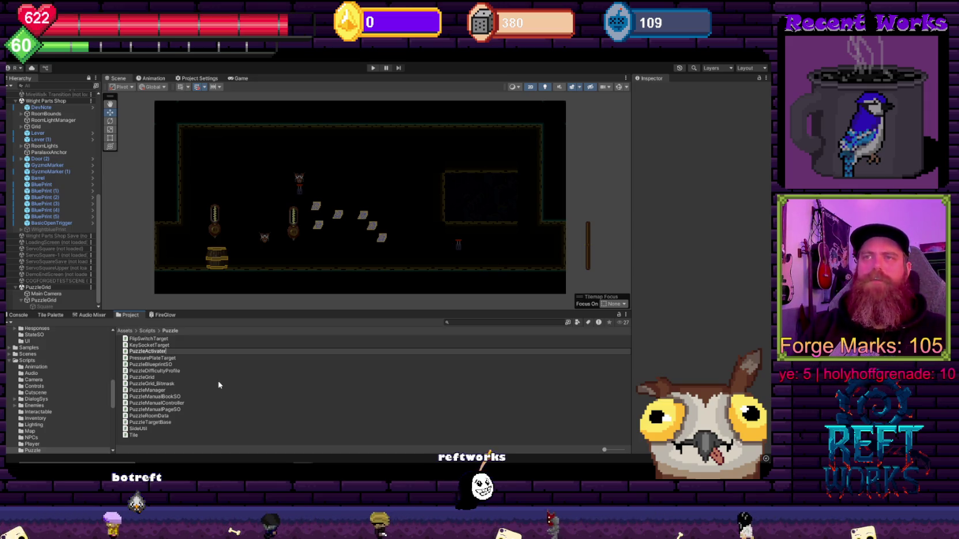
key(Return)
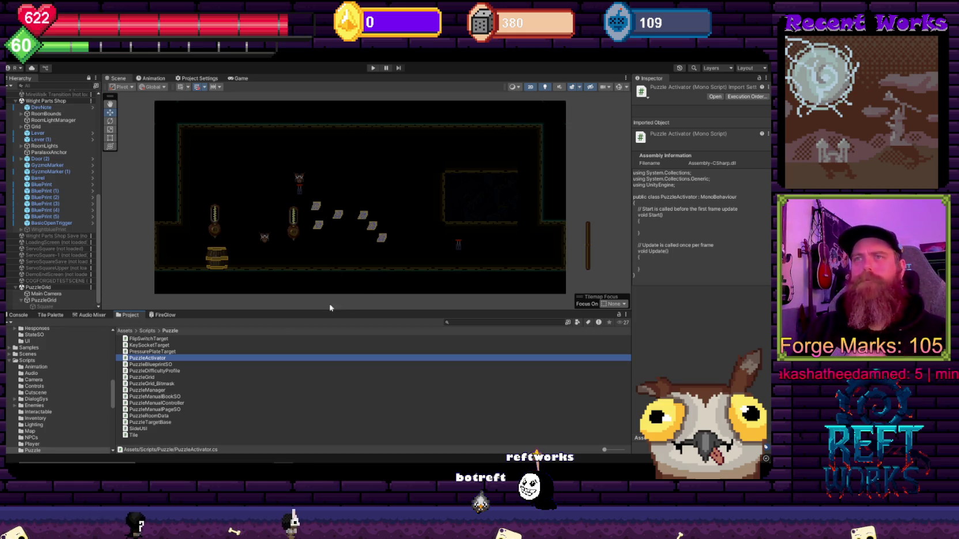
double_click(154, 358)
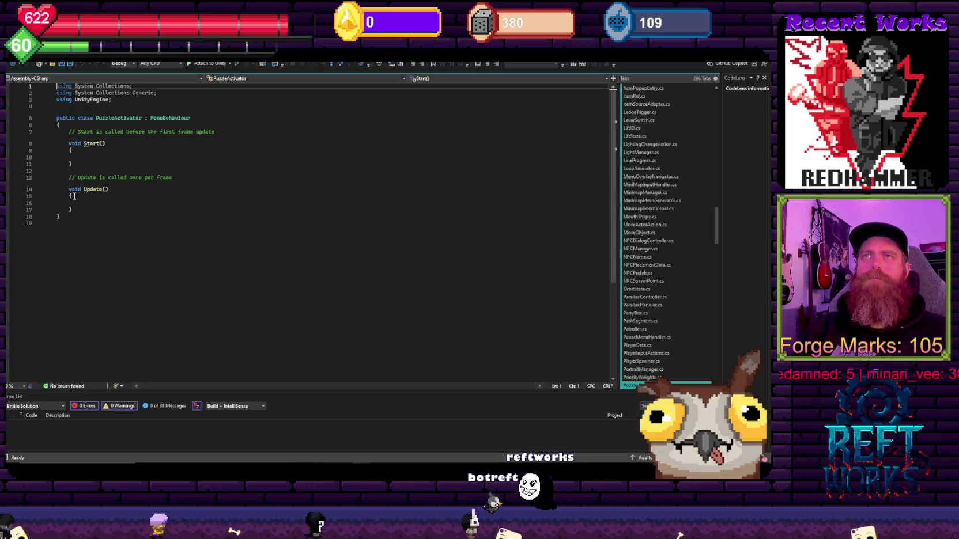
Delete the template Start and Update methods from PuzzleActivator
drag(81, 208, 77, 126)
drag(75, 223, 62, 132)
key(BackSpace)
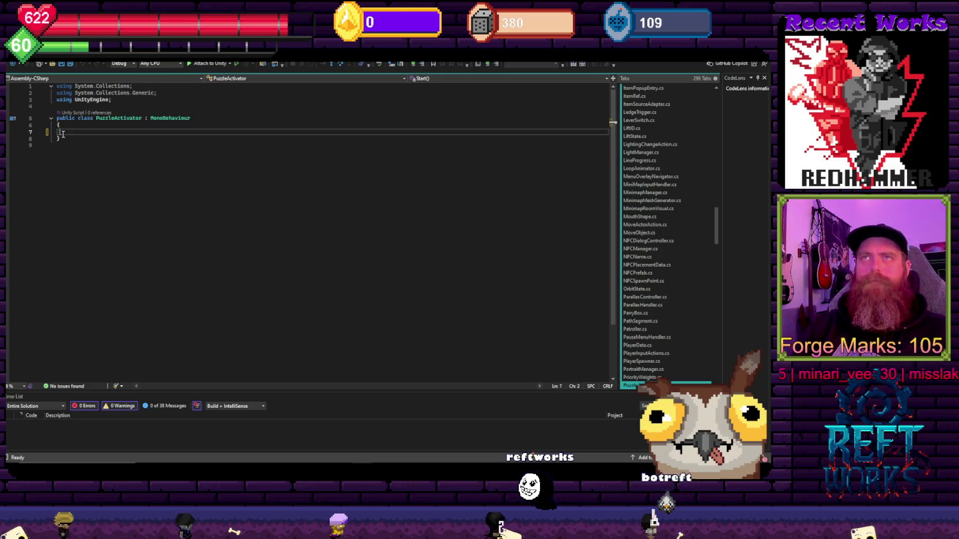
key(Tab)
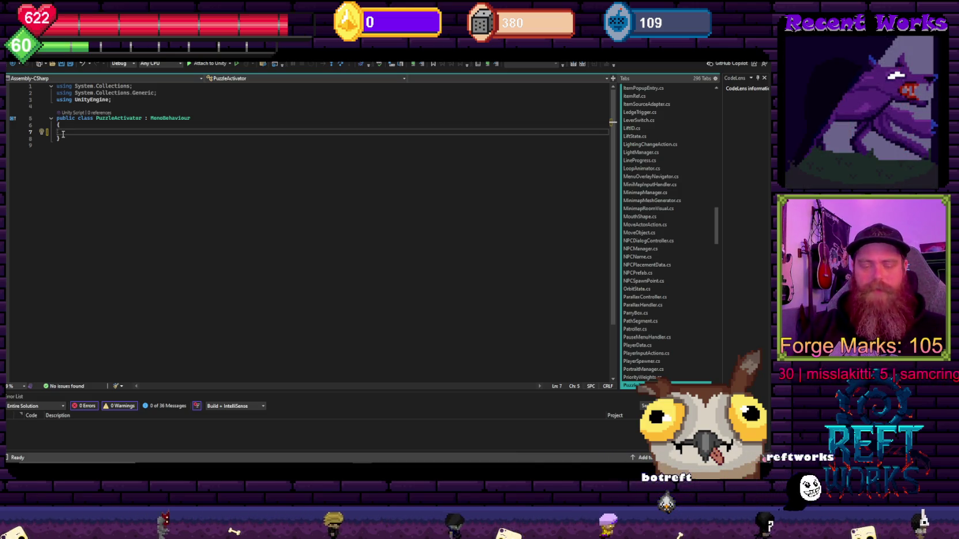
Add a [SerializeField] PuzzleBlueprintSO field, letting IntelliSense import its namespace
text([Serial)
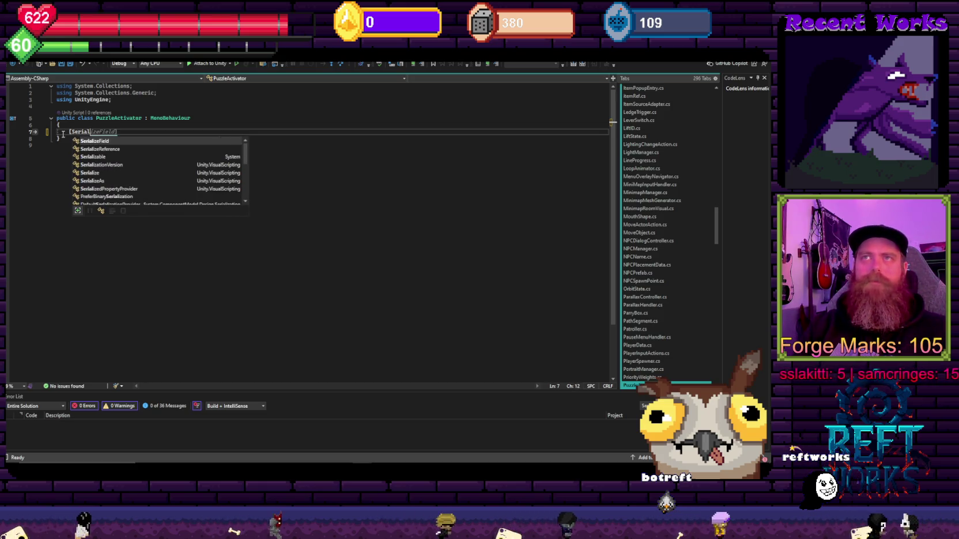
key(Tab)
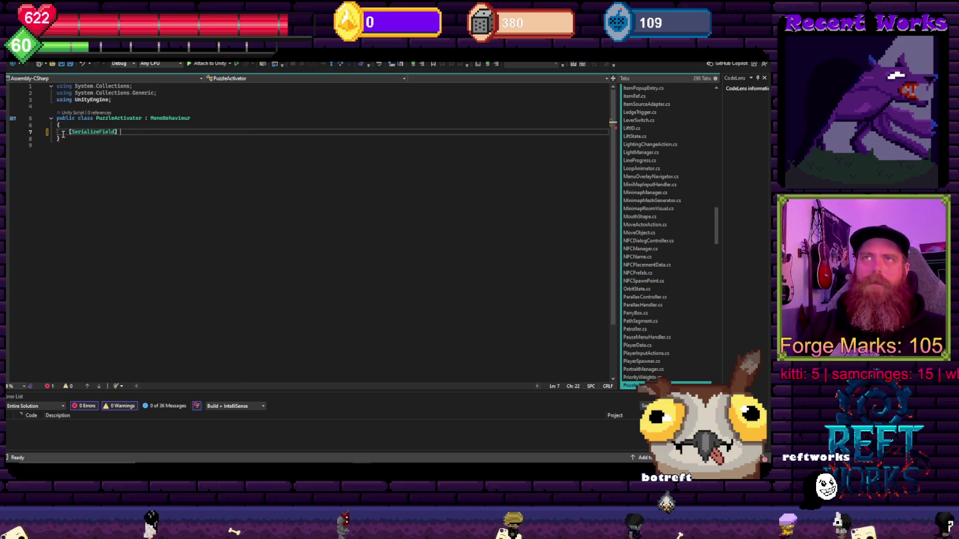
text(puzb)
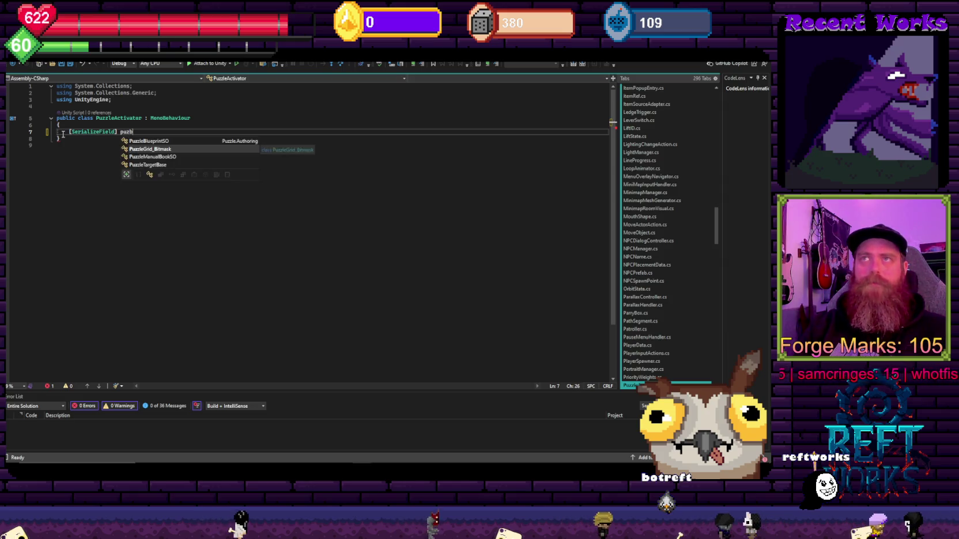
key(Up)
key(Tab)
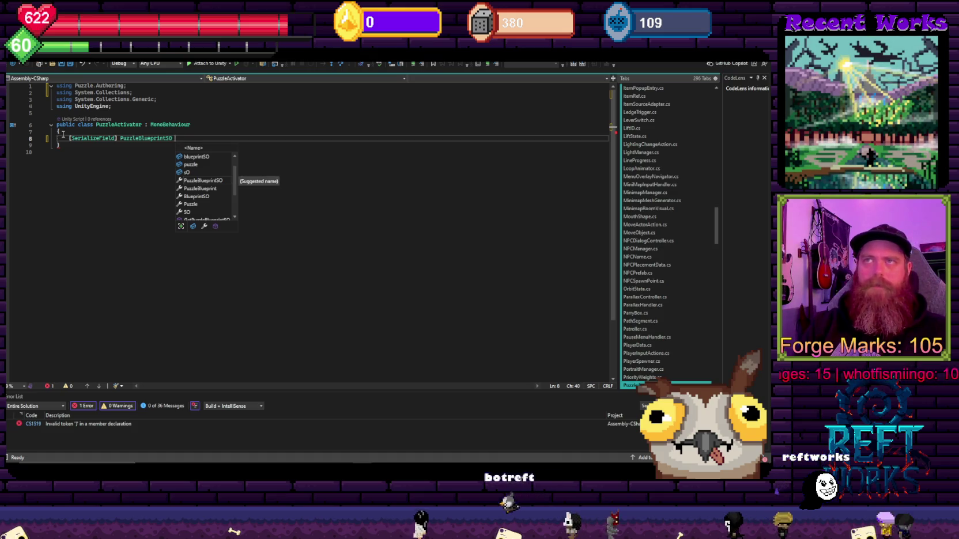
text(puzzle)
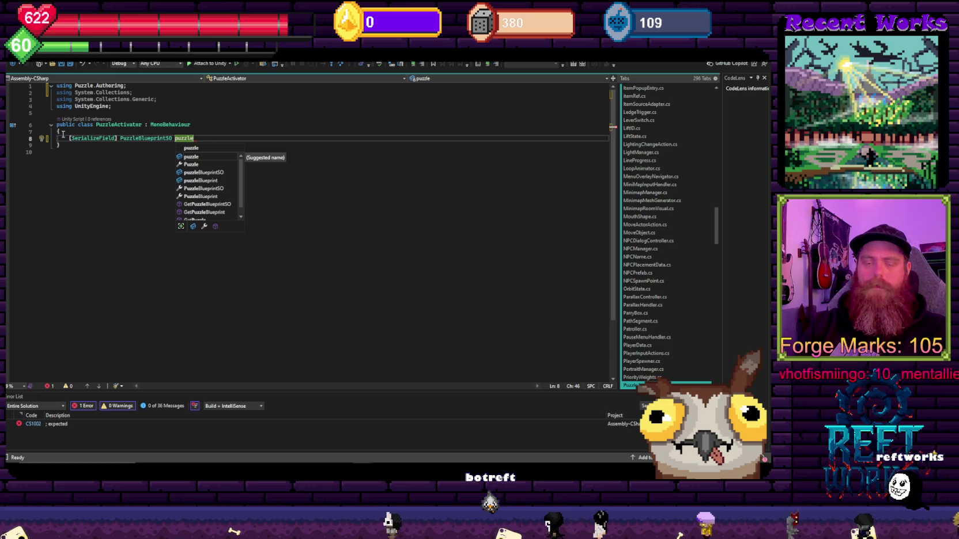
text(Bluep)
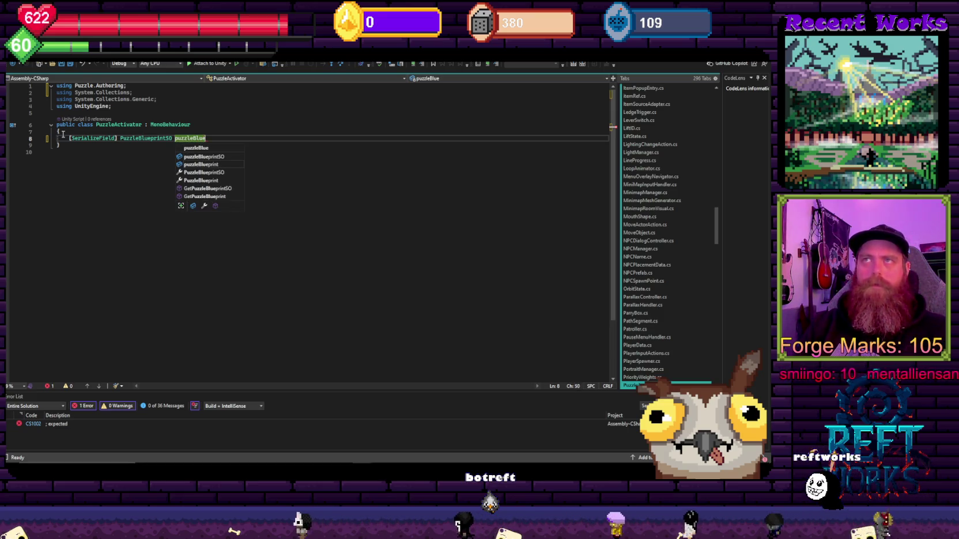
text(ring;)
key(Return)
key(Return)
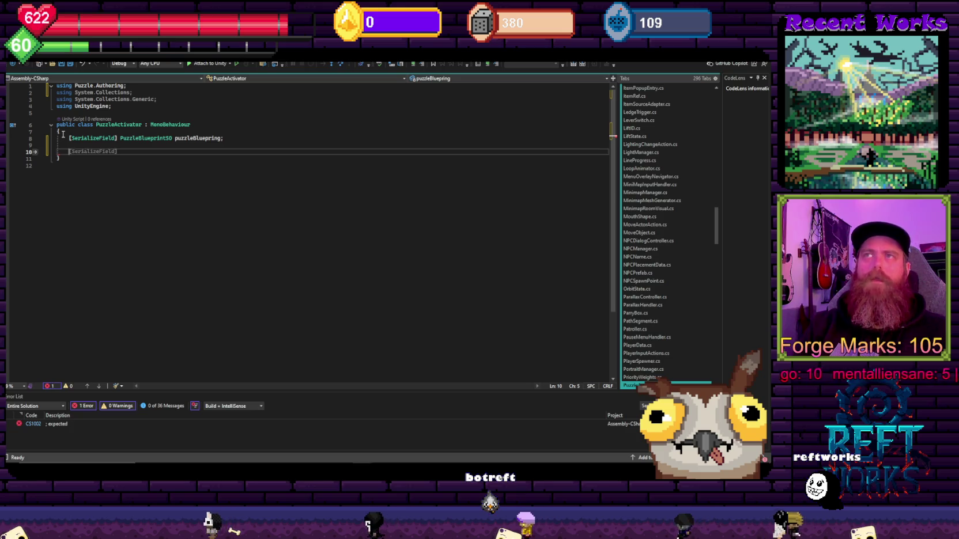
key(BackSpace)
key(BackSpace)
Correct the misspelled field name to puzzleBlueprint and add a blank line below it
key(Up)
key(End)
key(BackSpace)
key(BackSpace)
text(t;)
key(Down)
key(Down)
key(Up)
key(End)
key(Return)
key(Return)
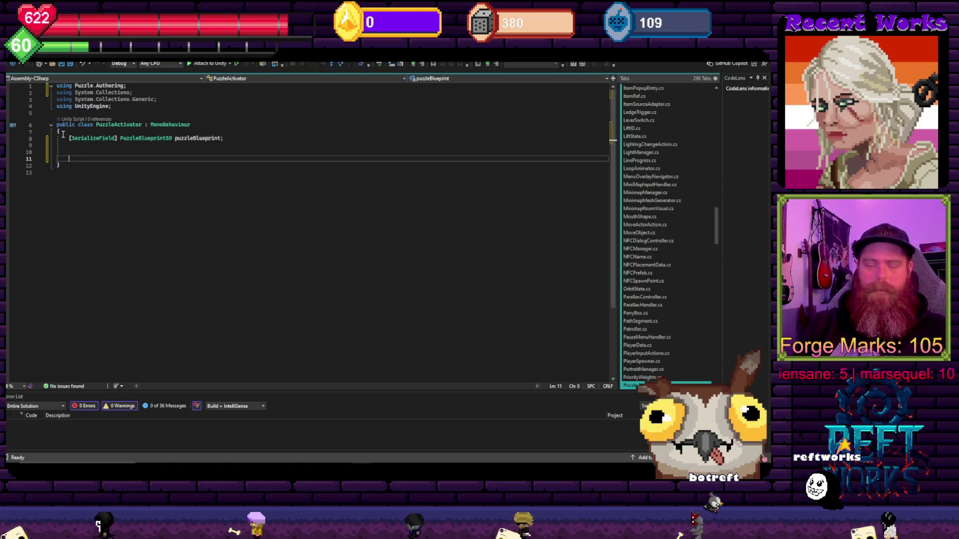
Add empty OnEnable and OnDisable methods via IntelliSense completion
text(onen)
key(Tab)
key(Down)
key(End)
key(Return)
text(ondi)
key(Tab)
key(Up)
key(Up)
key(Up)
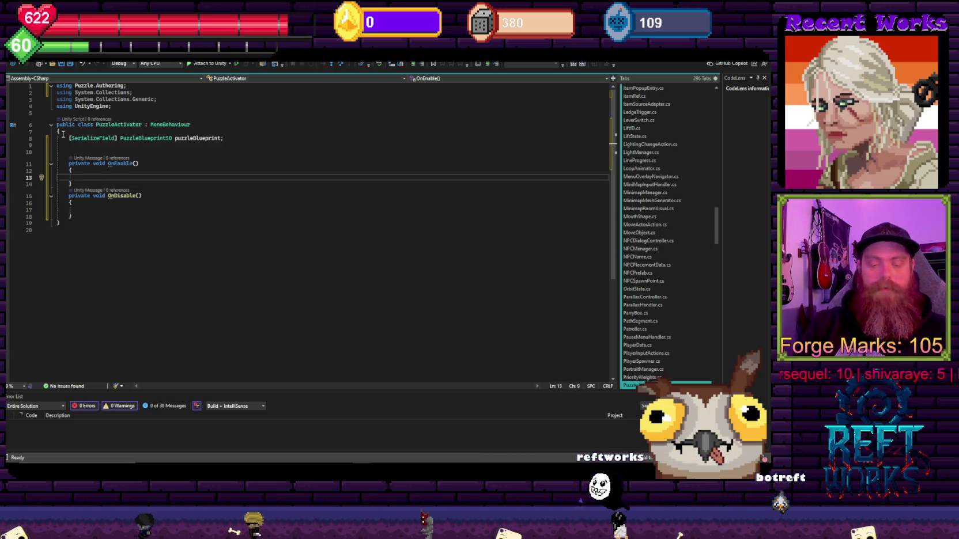
key(Down)
key(Down)
key(Down)
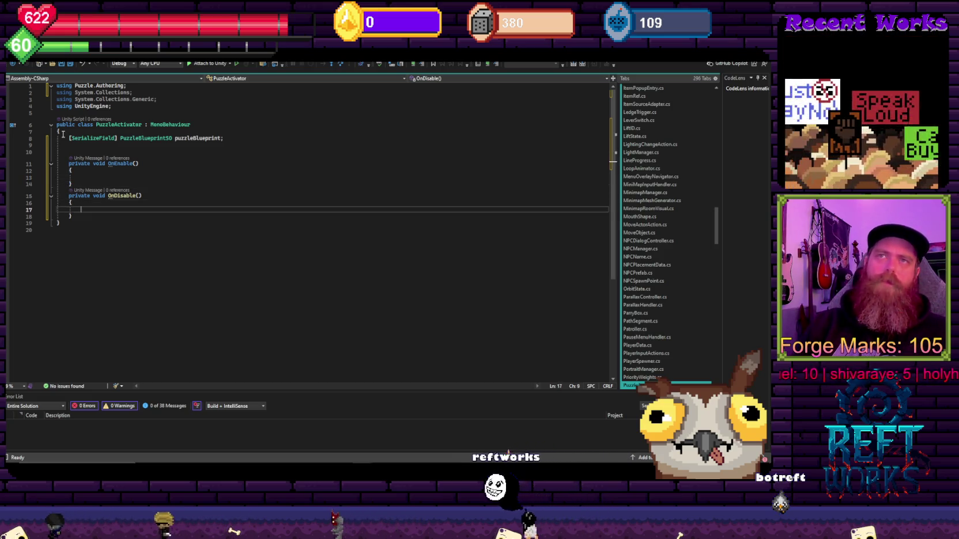
key(Down)
key(Return)
key(Return)
key(Return)
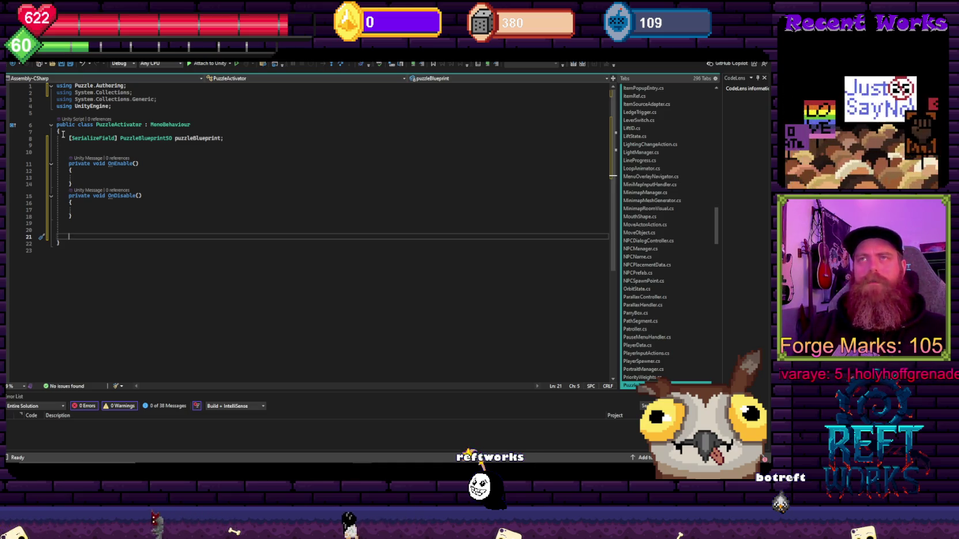
Add an empty Start method and rename it StartPuzzle
text(start)
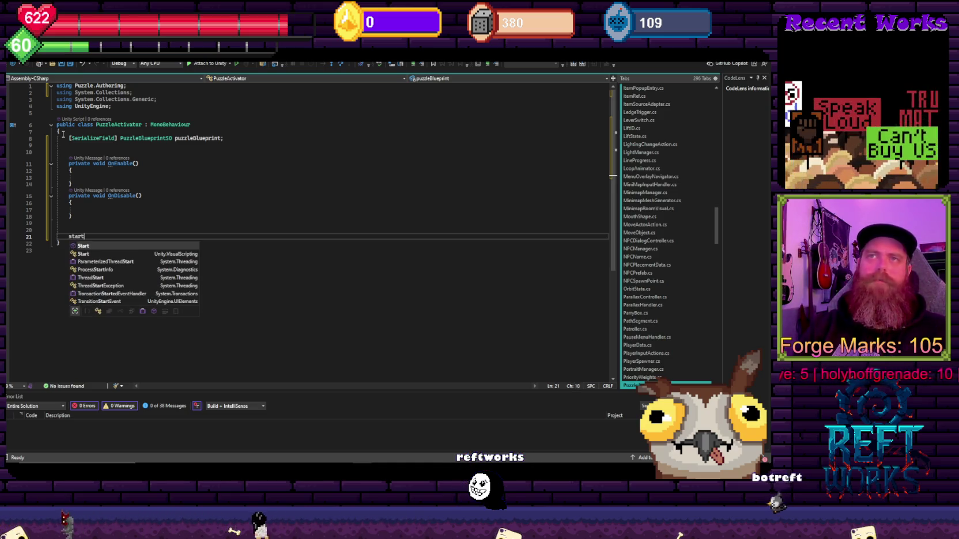
key(Tab)
text(P)
key(Tab)
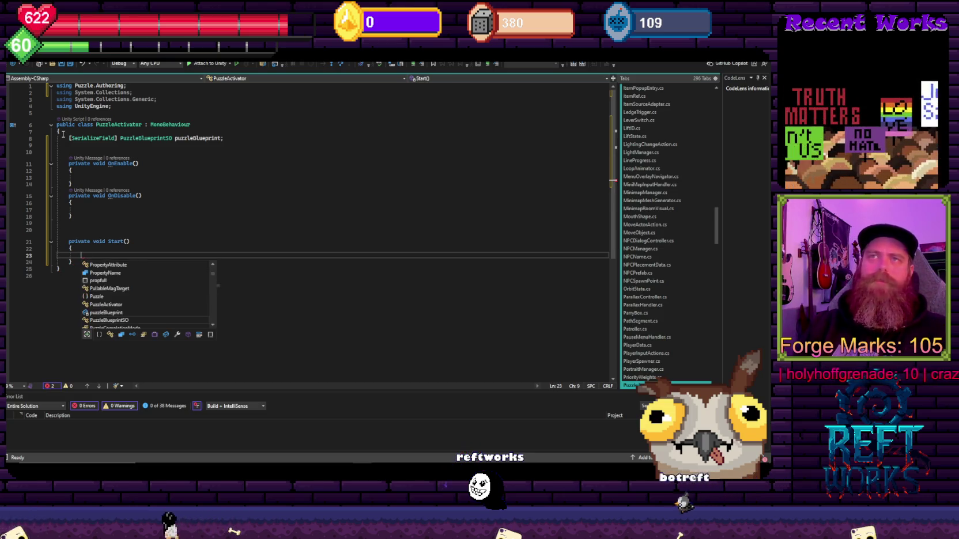
key(Escape)
key(Up)
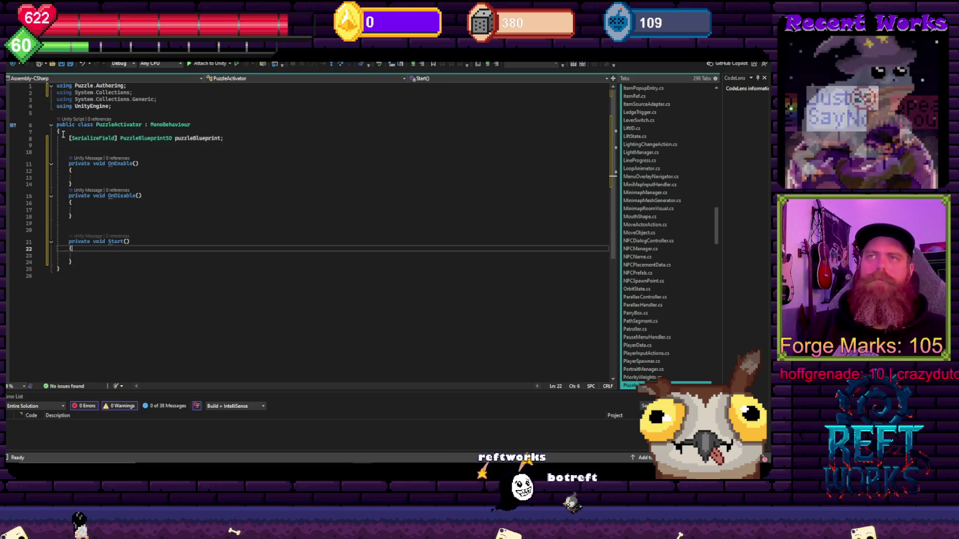
key(Up)
key(End)
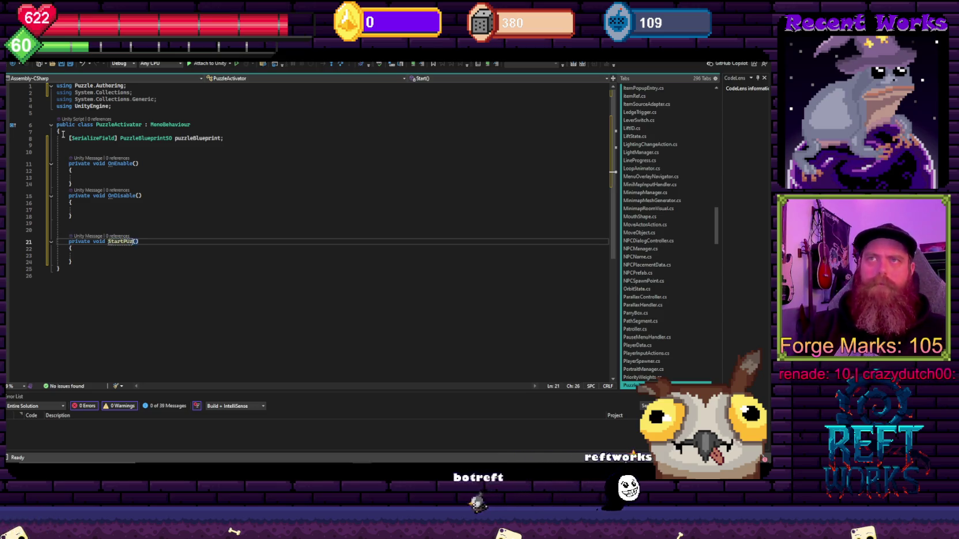
key(Return)
key(Return)
key(Return)
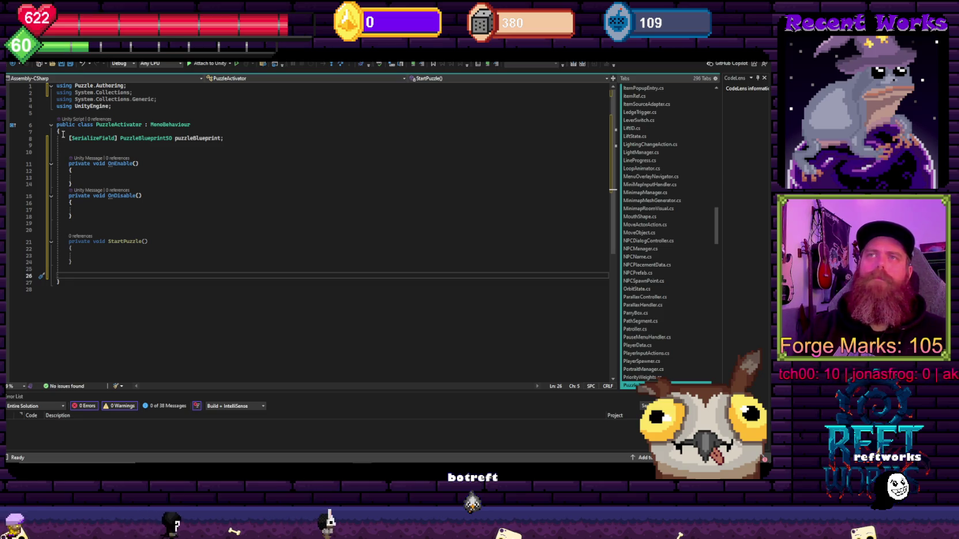
Write an empty private void LoadPuzzleScene() method with braces
text(priavte void Lo)
key(BackSpace)
key(BackSpace)
key(BackSpace)
text(va)
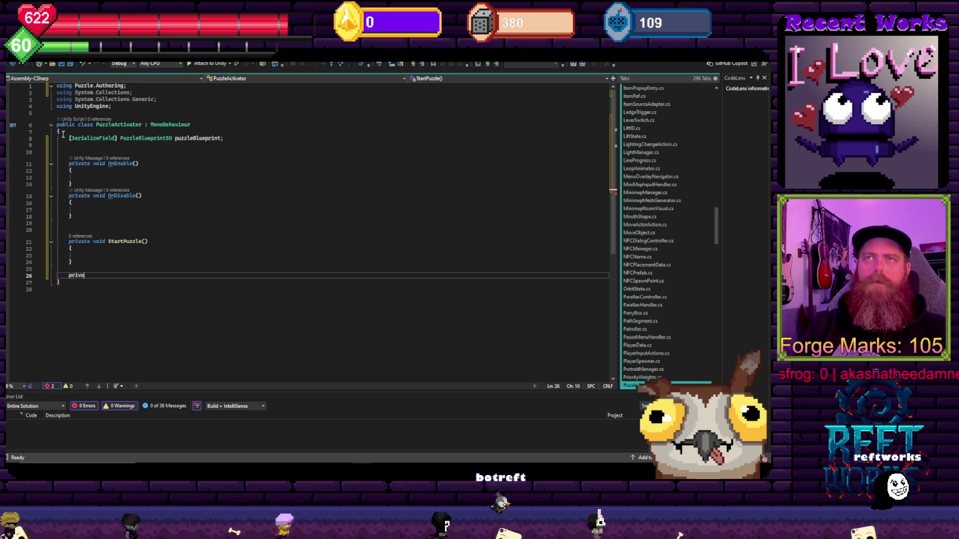
text(te void Load)
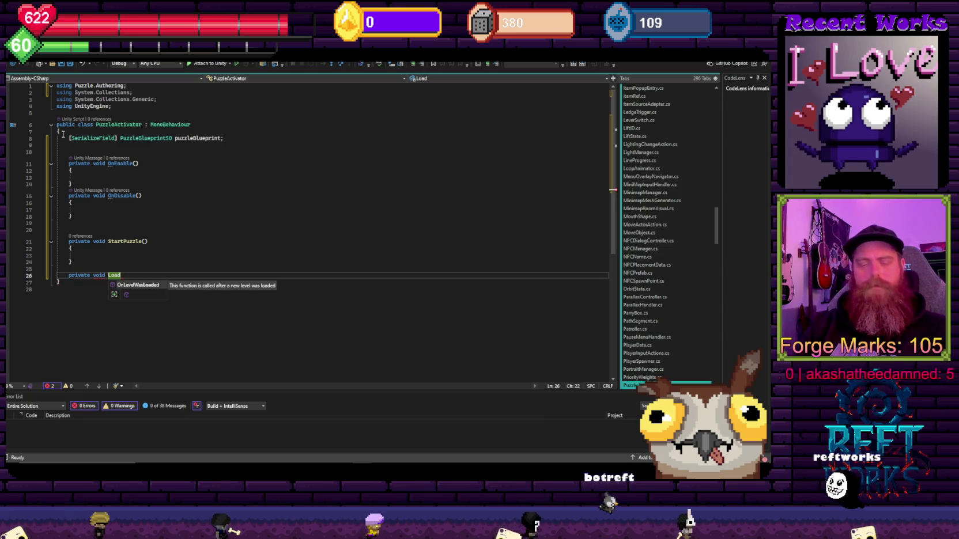
text(PuzzleScen)
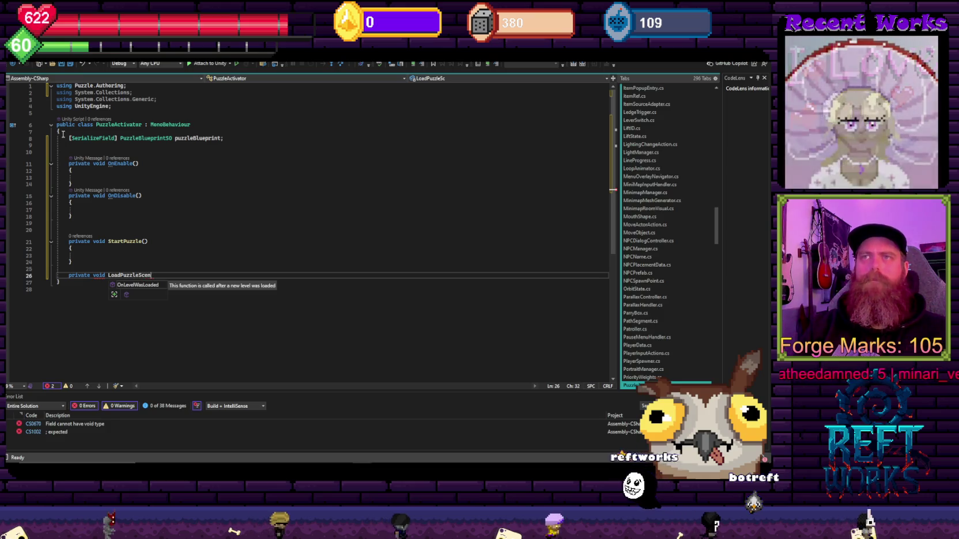
text(e())
key(Return)
text({)
key(Return)
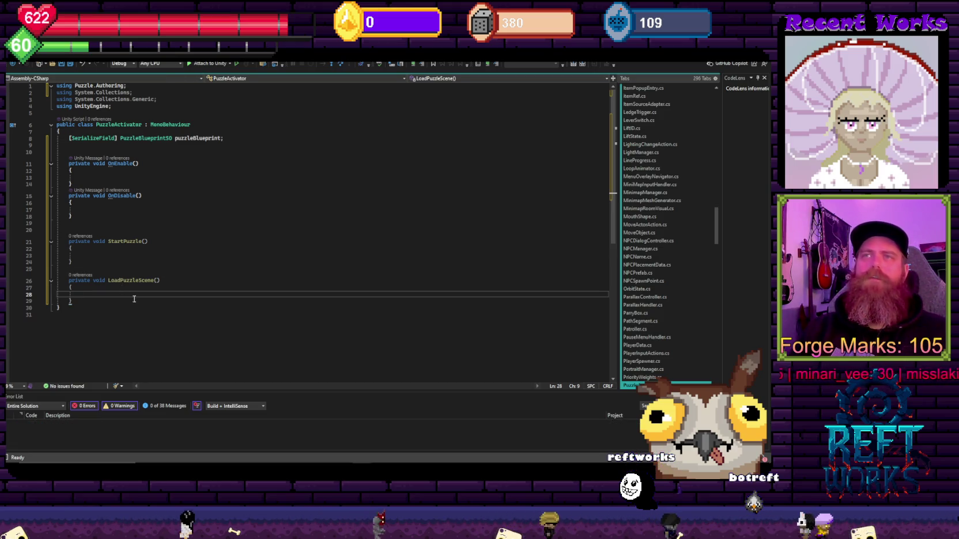
double_click(75, 281)
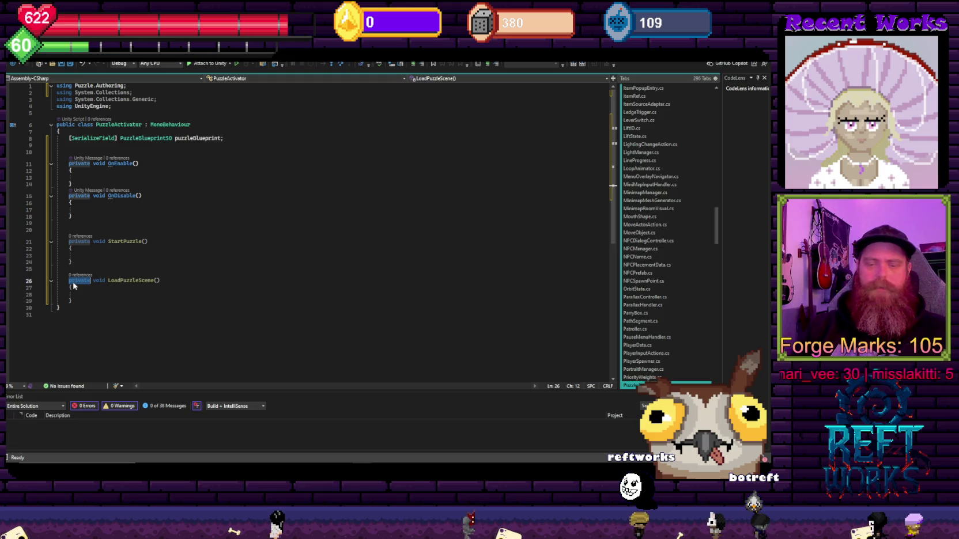
Make LoadPuzzleScene public and put a //SceneLoad.LoadScene(puzzlescene) placeholder comment in its body
text(public)
click(176, 230)
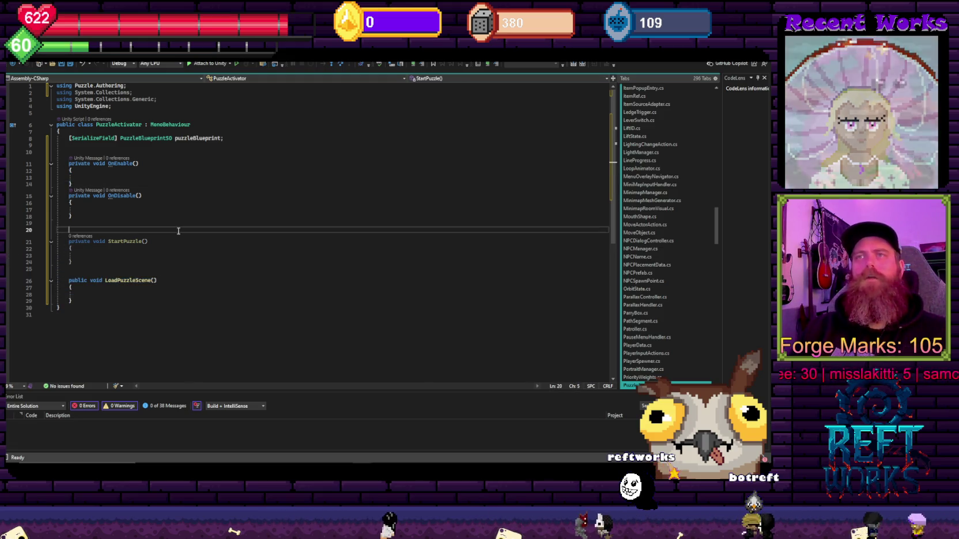
click(132, 290)
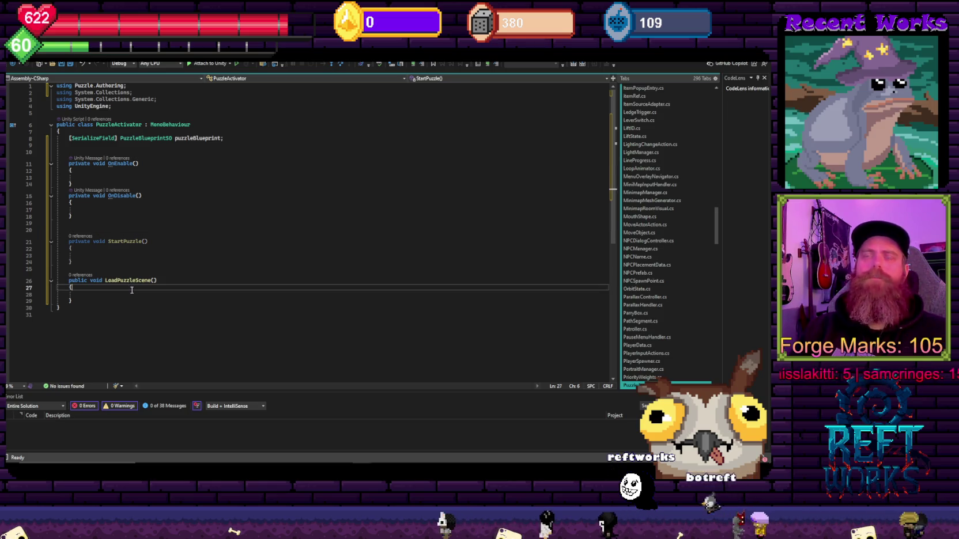
click(108, 294)
click(183, 315)
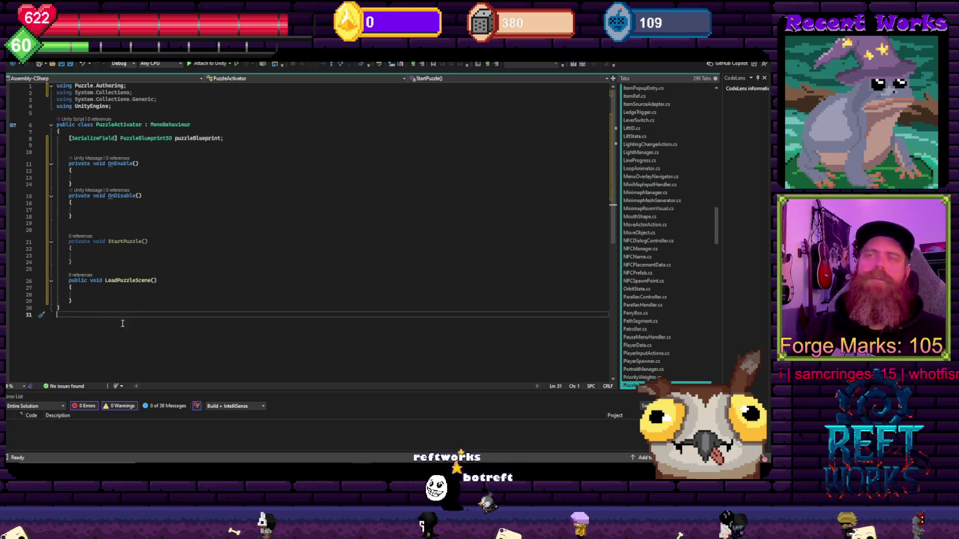
click(97, 296)
text(//Loa)
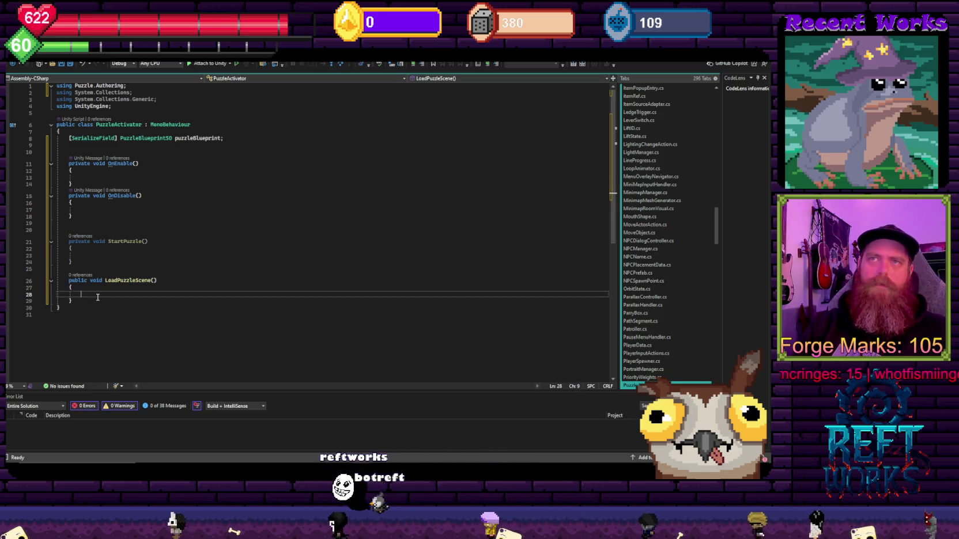
text(d puzzle scene)
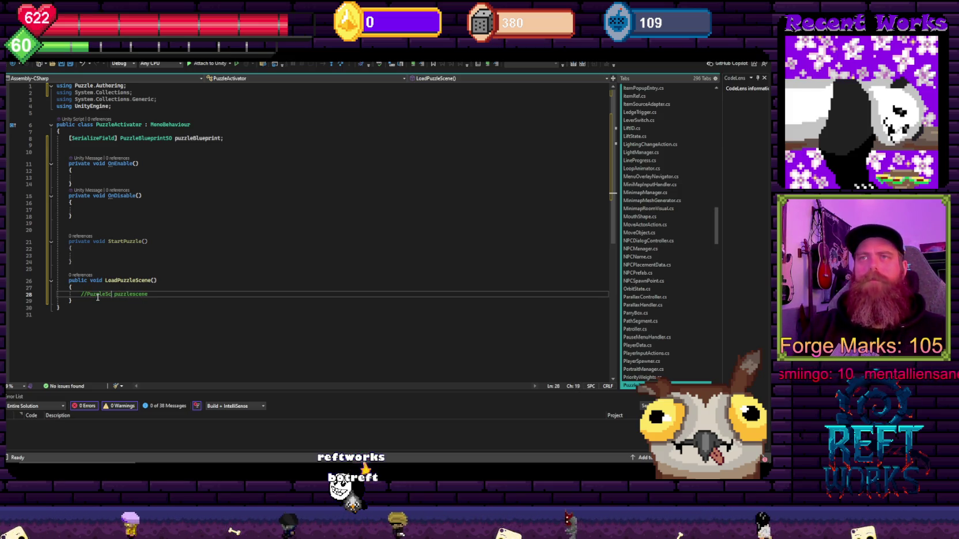
key(BackSpace)
key(BackSpace)
key(BackSpace)
text(Scen)
text(eLoad.)
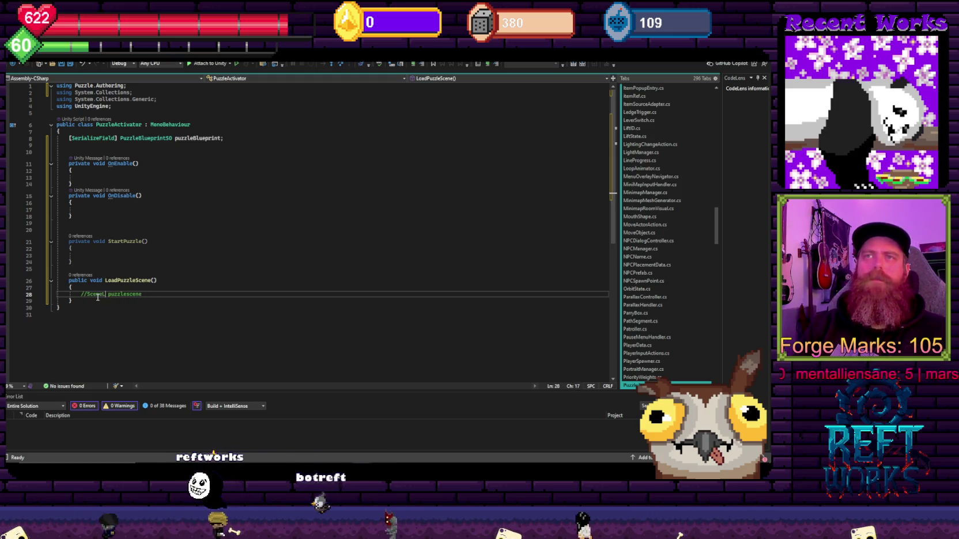
text(LoadScene puzzlesc)
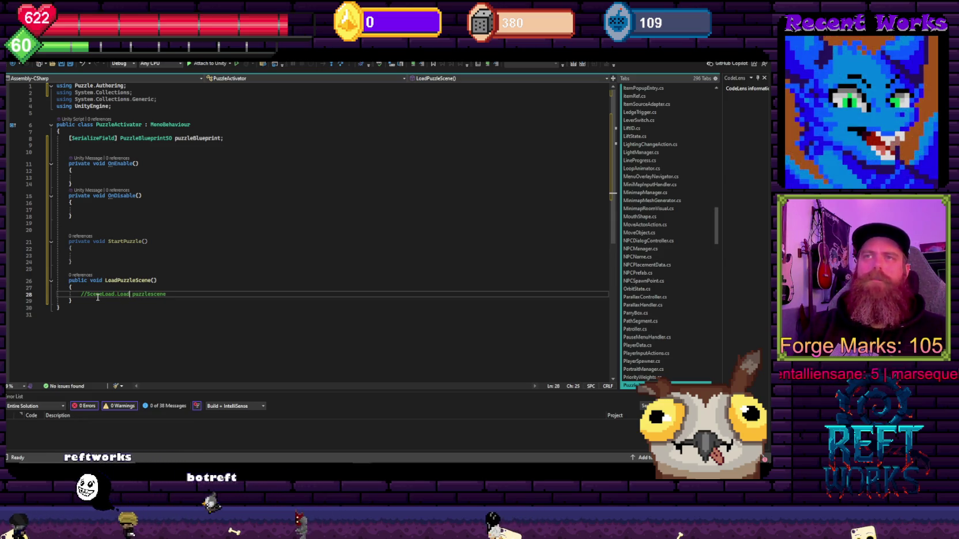
text(ene()
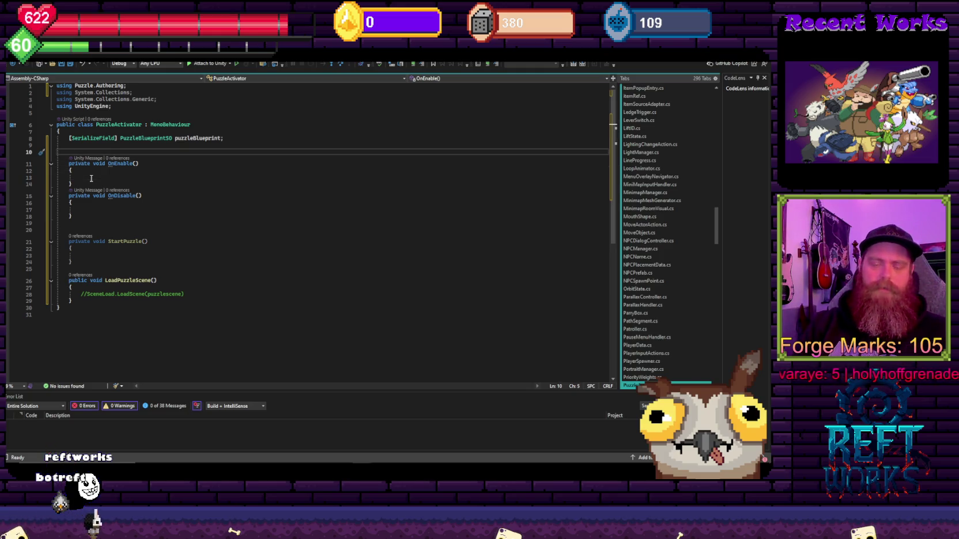
Declare a private int storedSeed field above OnEnable on line 10
text(private int)
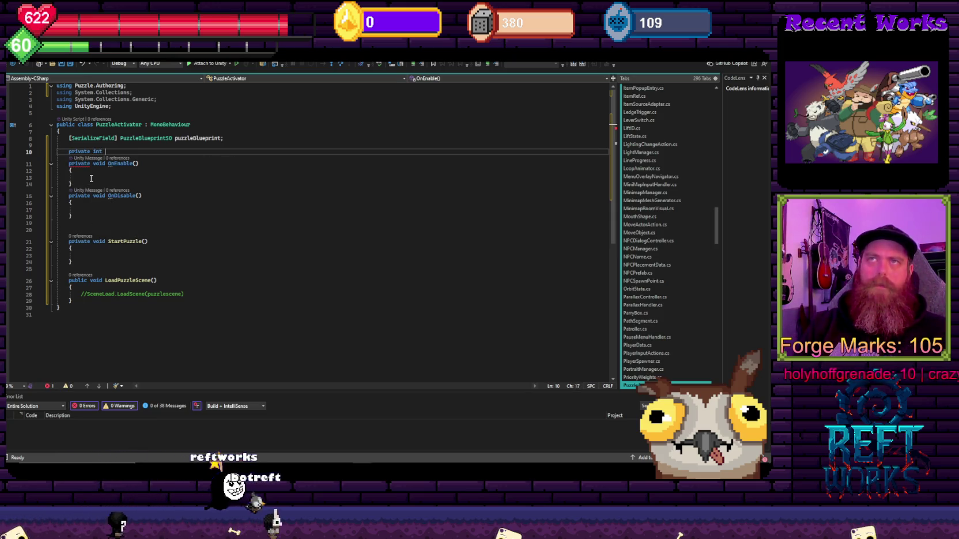
text( storedSeed;)
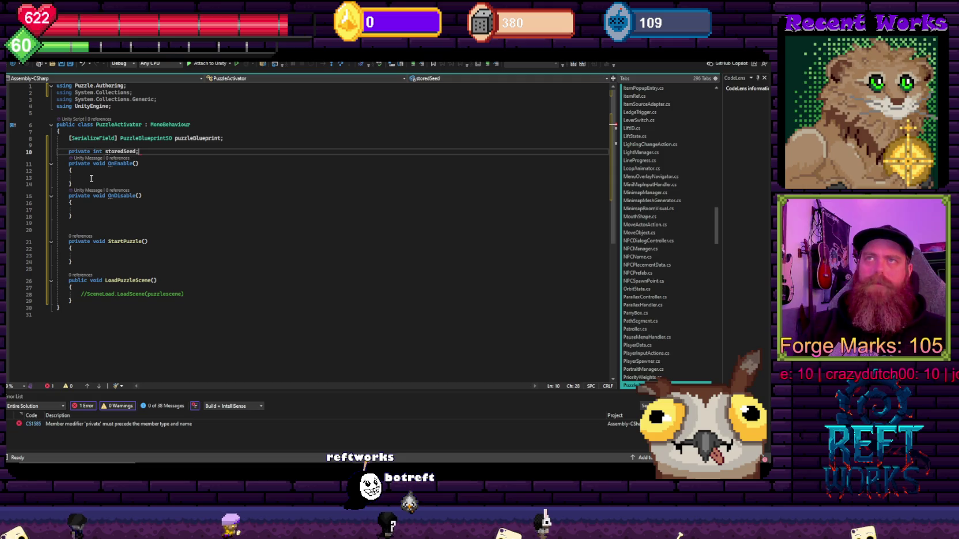
key(Up)
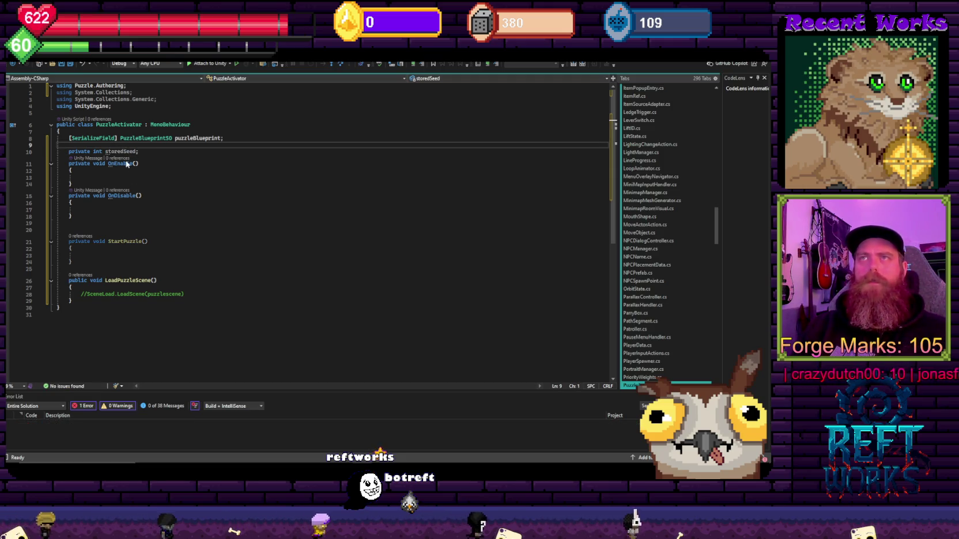
click(124, 177)
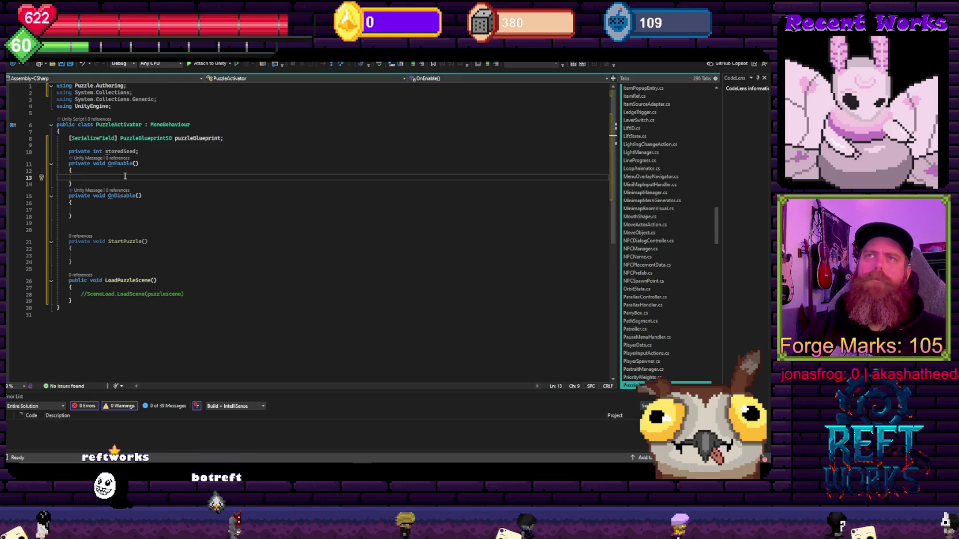
click(117, 256)
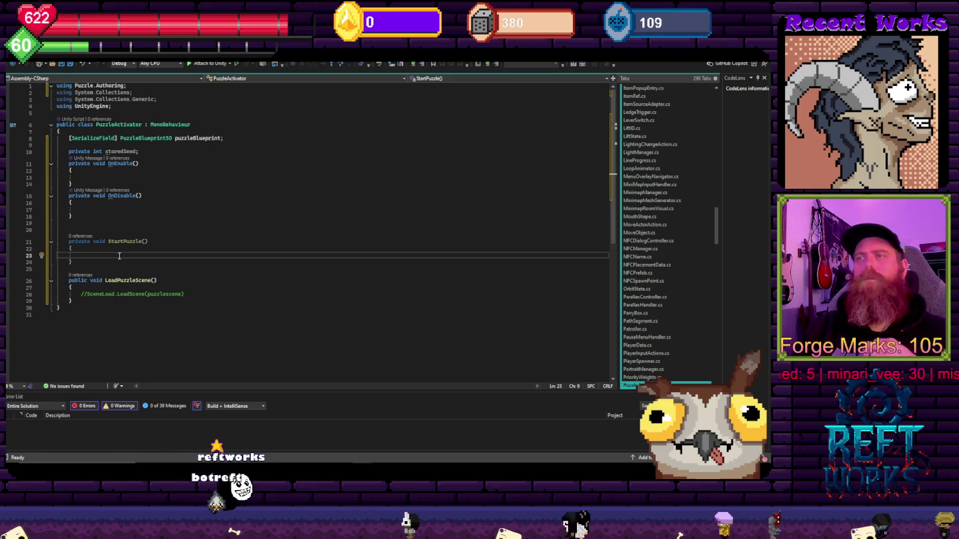
mouse_move(303, 468)
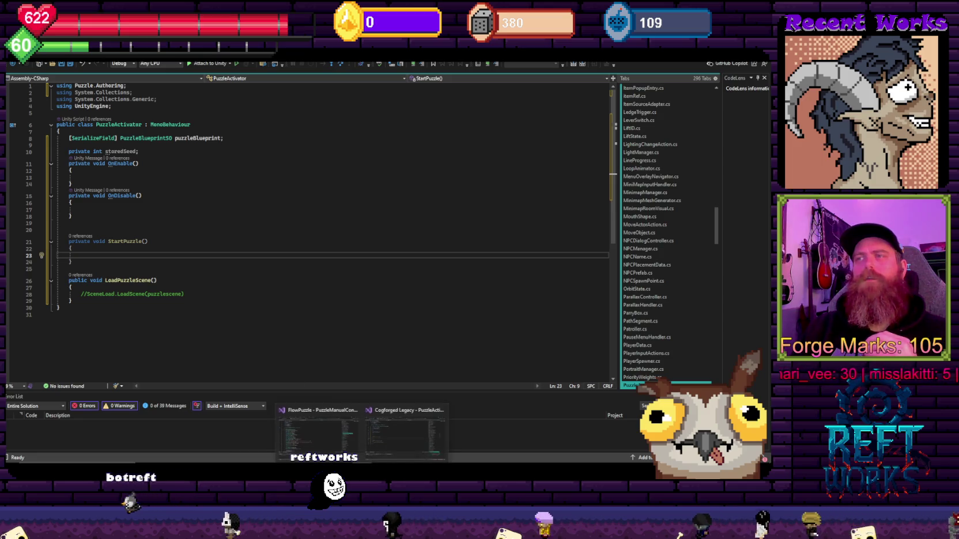
key(ctrl+End)
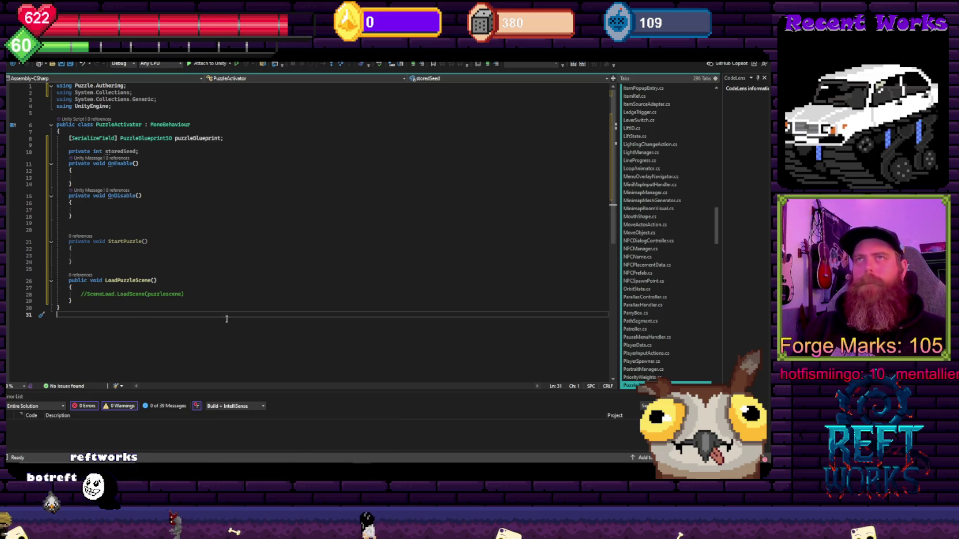
In OnEnable, write GameEventBus.onPuzzleSceneLoad += StartPuzzle;
click(107, 180)
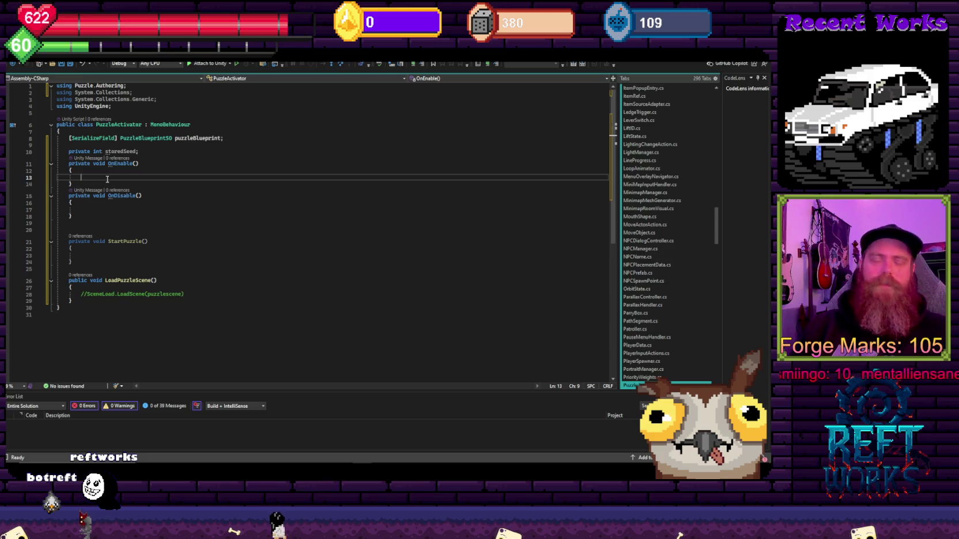
text(GameEventBus.)
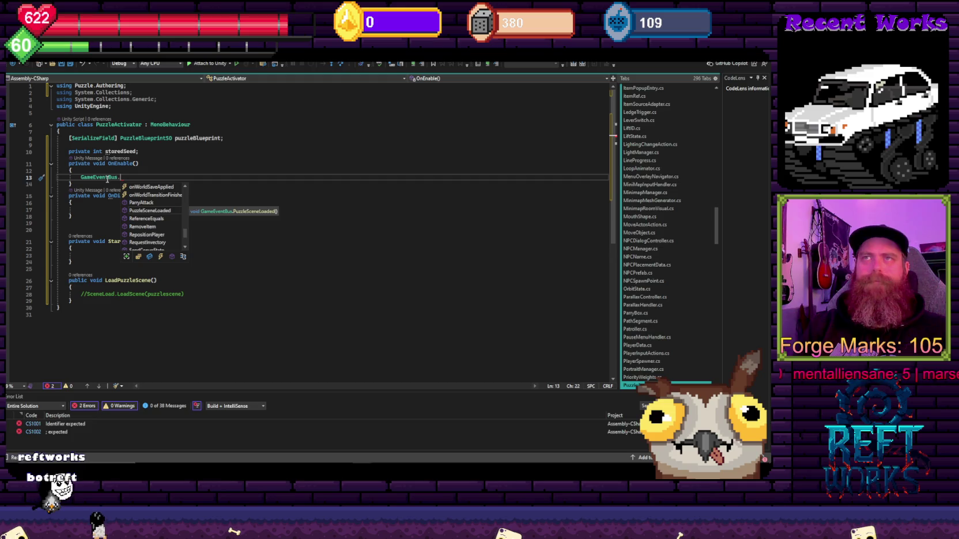
text(on)
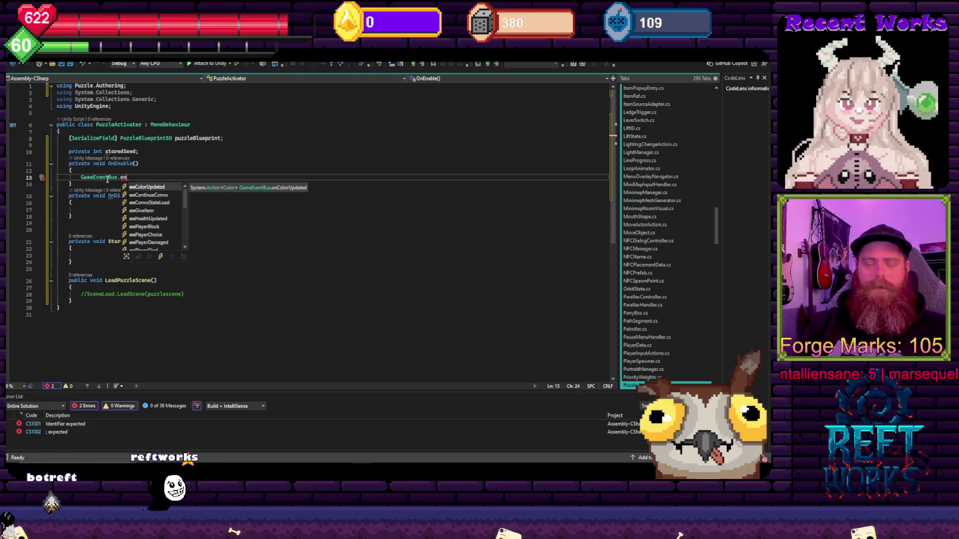
text(Pu)
key(Tab)
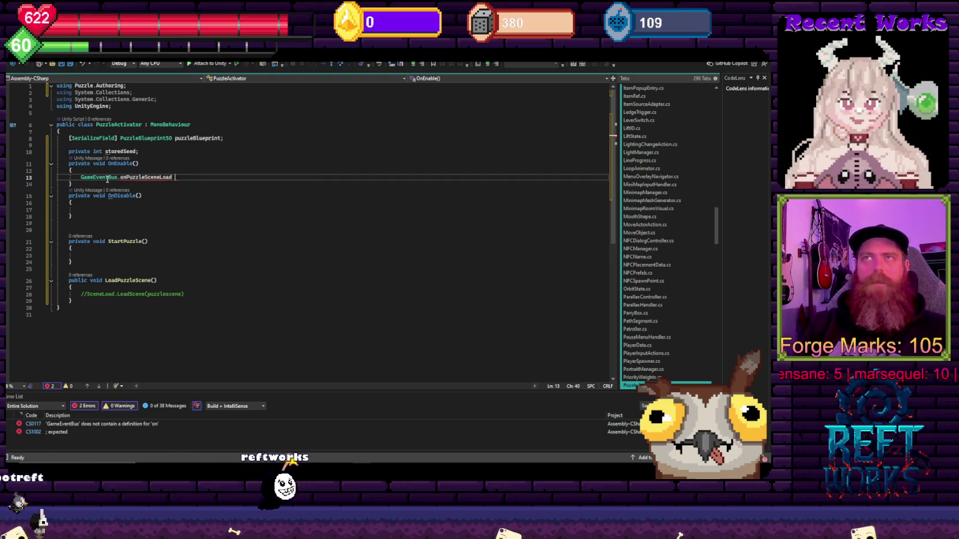
text(+= star)
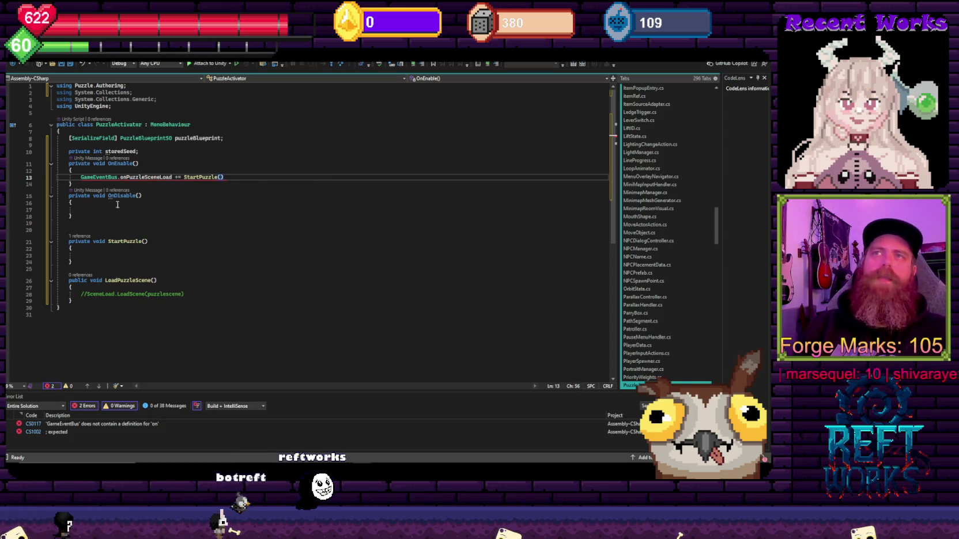
click(144, 241)
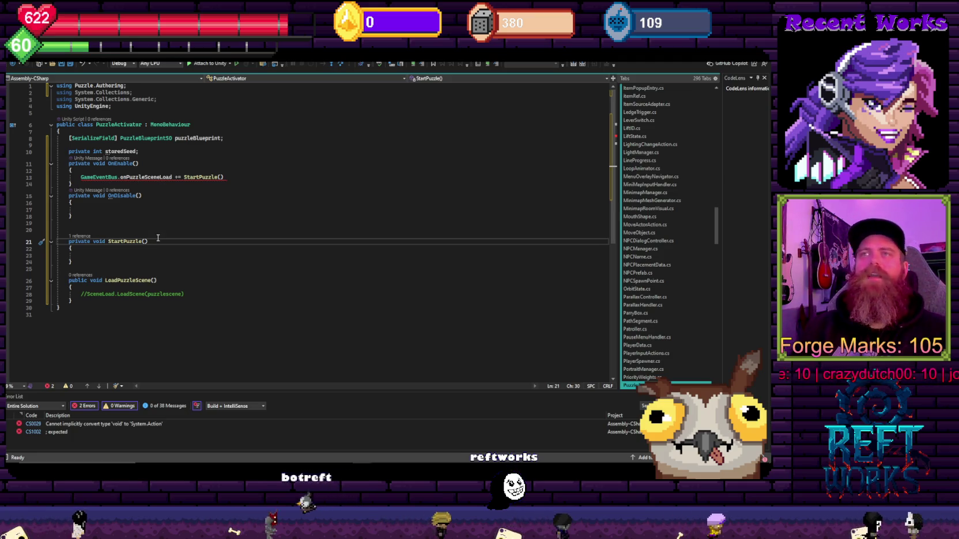
click(227, 178)
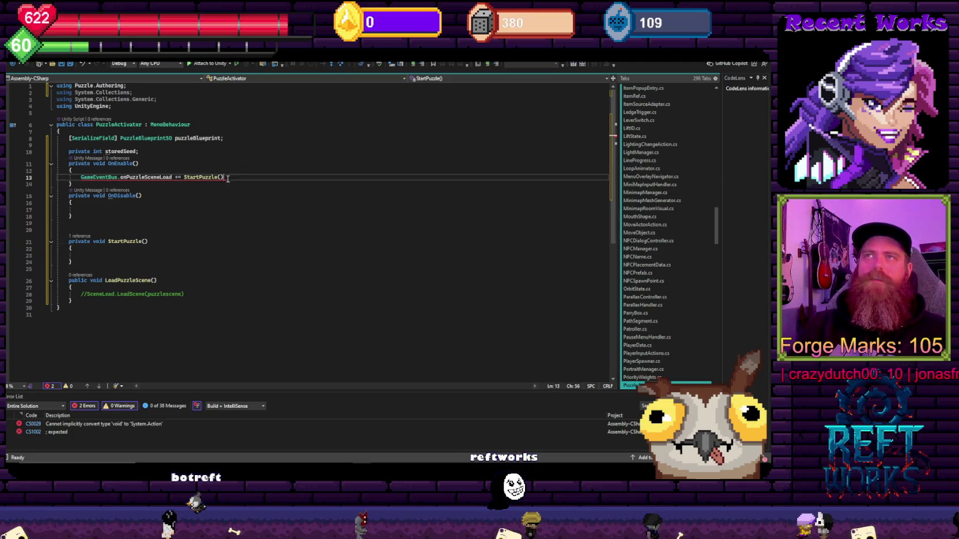
key(BackSpace)
key(BackSpace)
text(;)
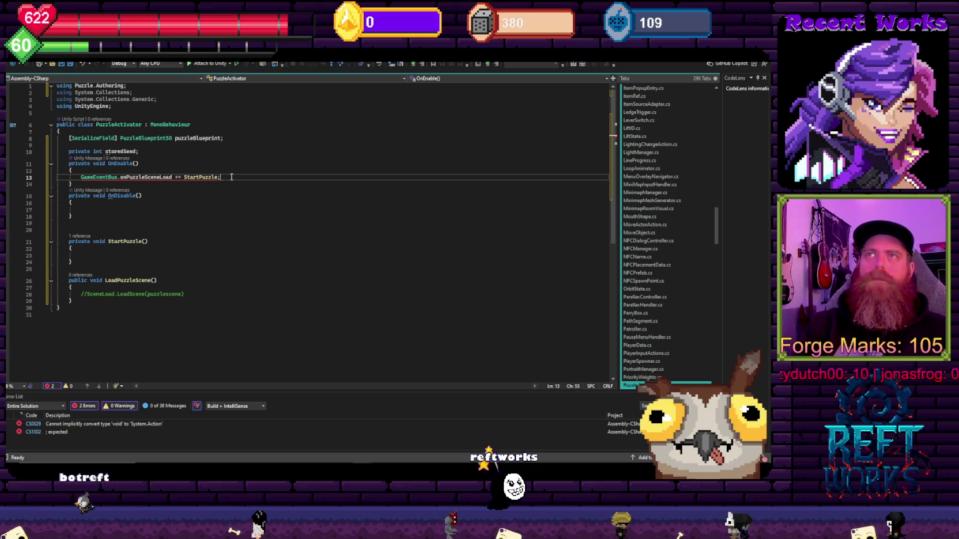
Copy that line into OnDisable and change += to -= to unsubscribe
key(shift+Home)
key(ctrl+c)
key(Down)
key(Down)
key(Down)
key(ctrl+v)
key(Up)
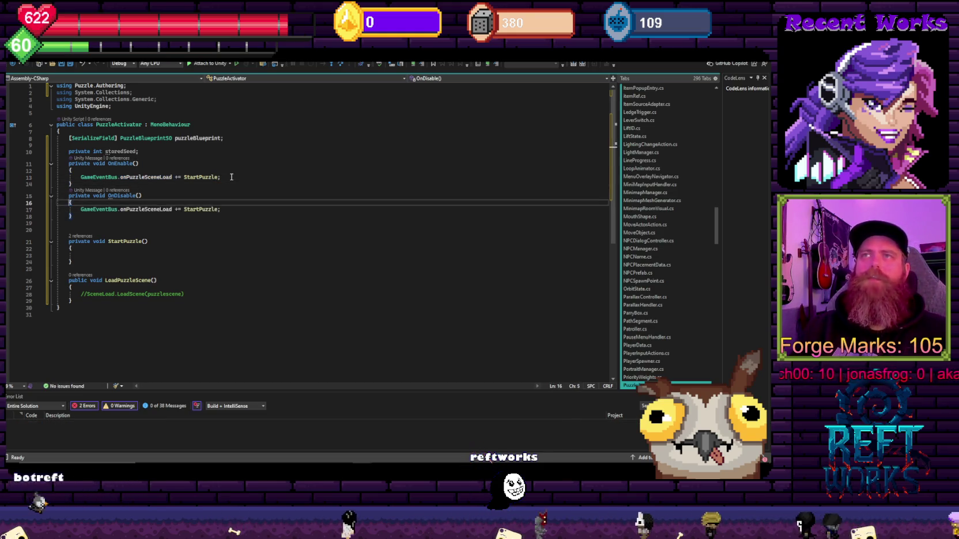
key(Down)
key(ctrl+Right)
key(ctrl+Right)
key(ctrl+Right)
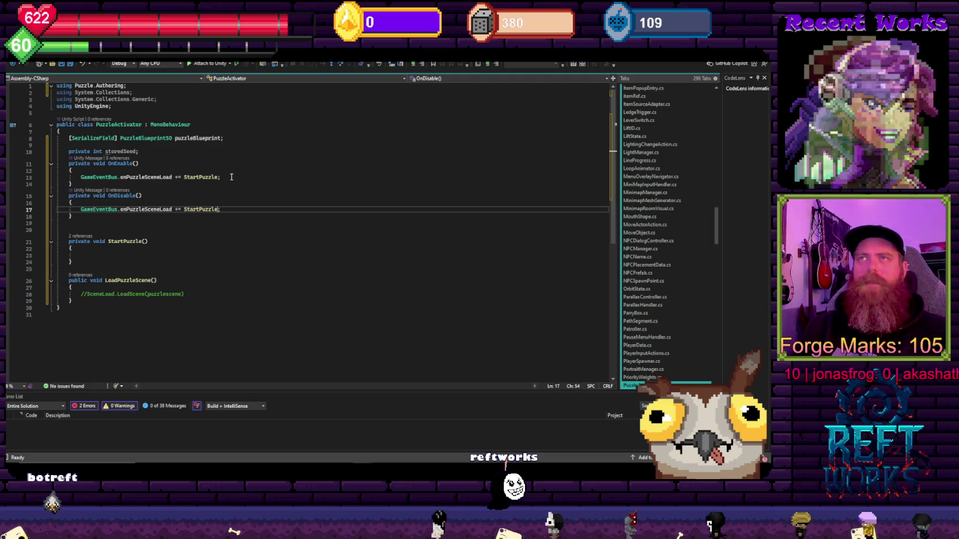
key(Delete)
text(-)
key(Down)
key(Down)
key(Down)
key(Down)
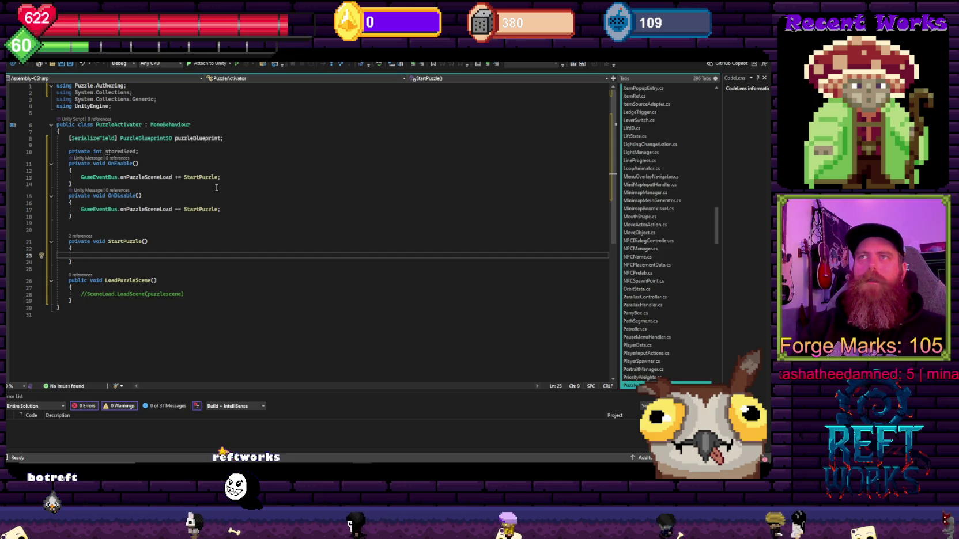
Write GameEventBus.StartPuzzle(storedSeed) in StartPuzzle's body using IntelliSense completions
text(ga)
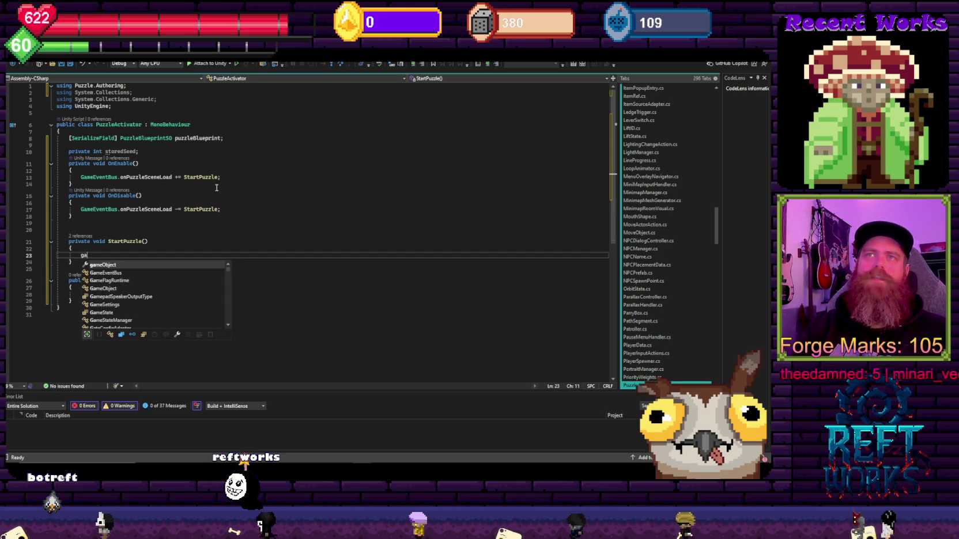
text(meOb)
key(BackSpace)
key(BackSpace)
text(Game)
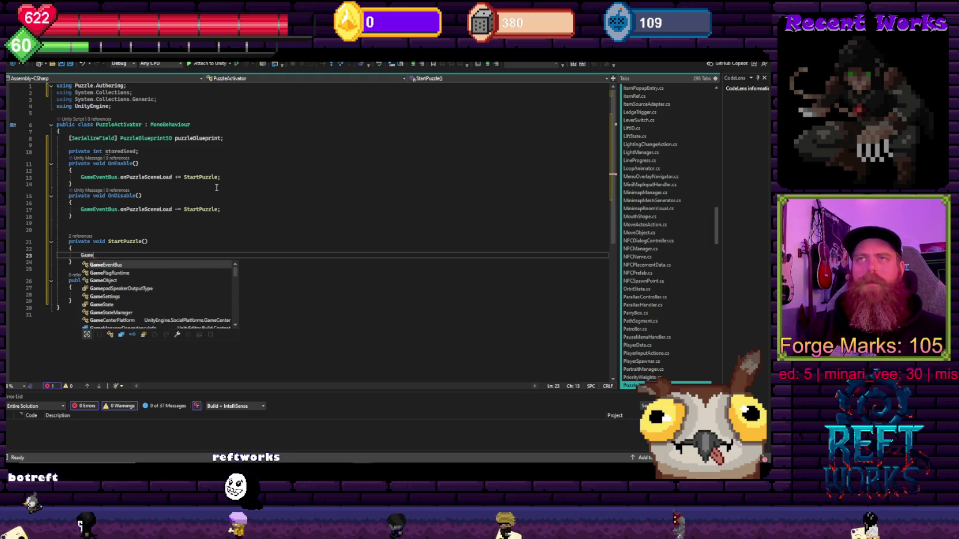
key(Tab)
text(.)
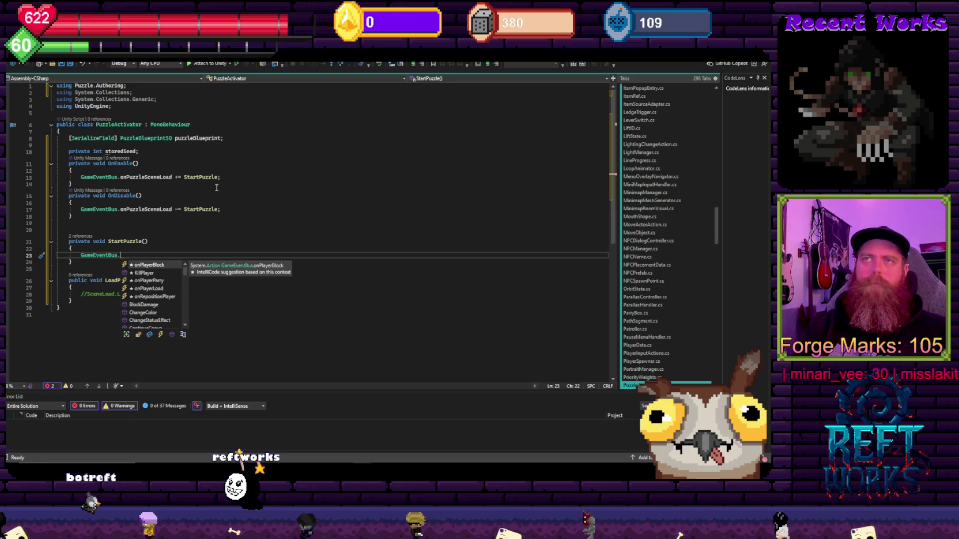
text(startpuz)
key(BackSpace)
key(BackSpace)
key(BackSpace)
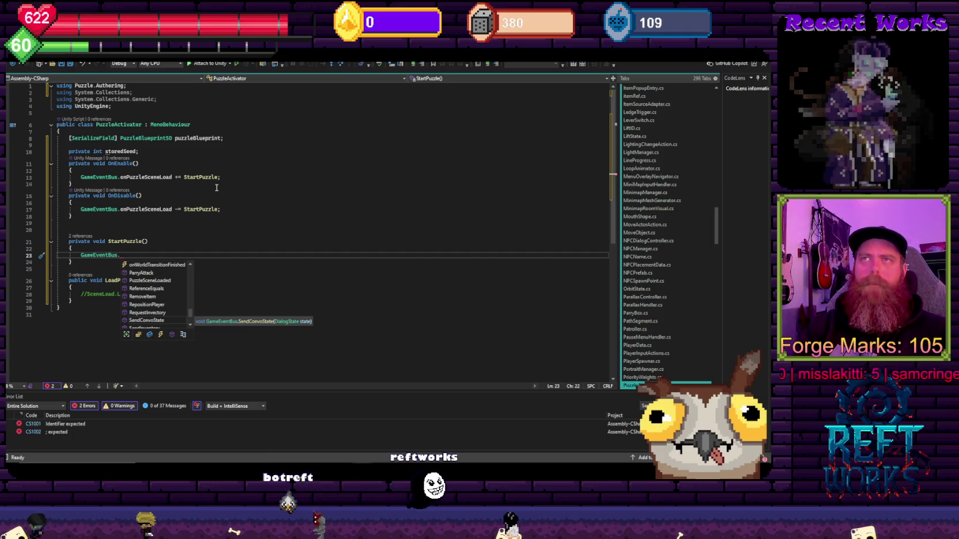
text(Start)
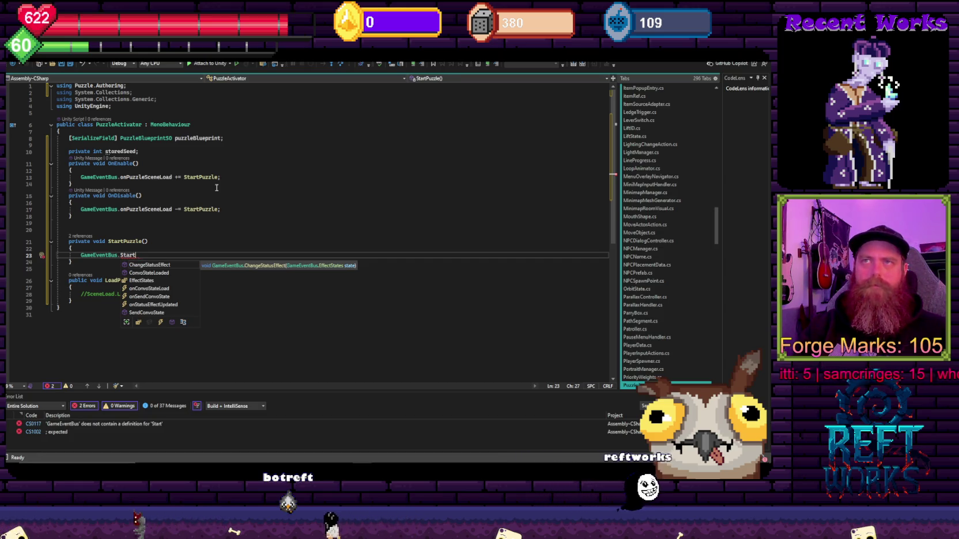
text(Puzzle()
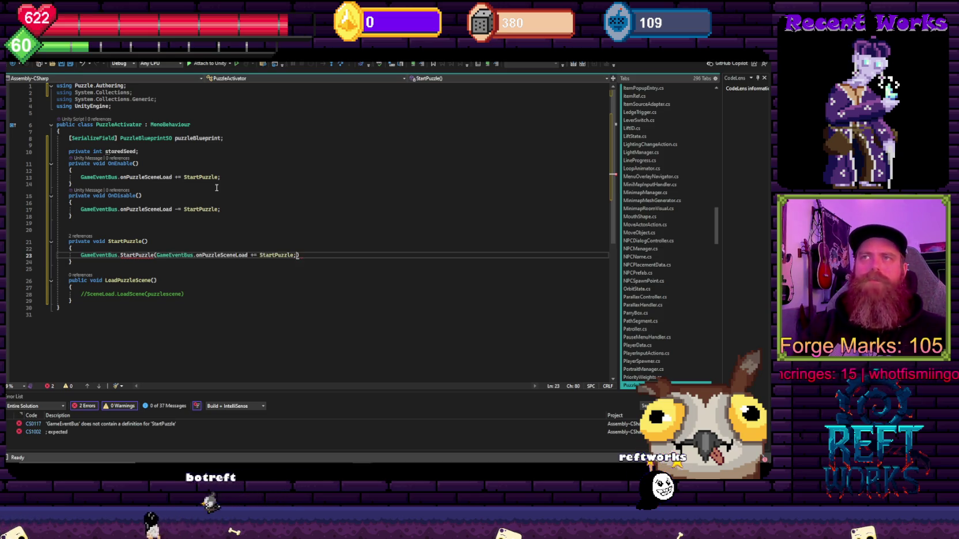
text(storedSeed)
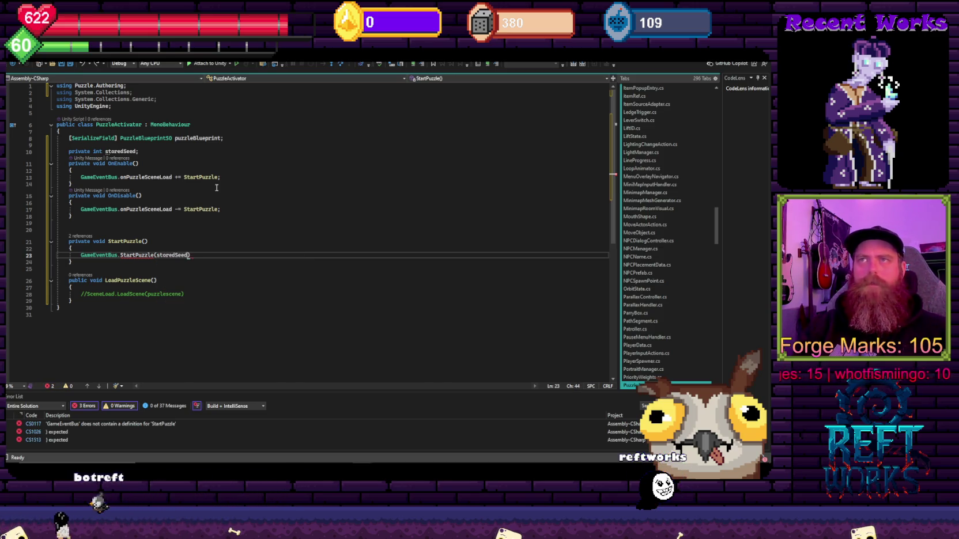
key(Up)
key(Up)
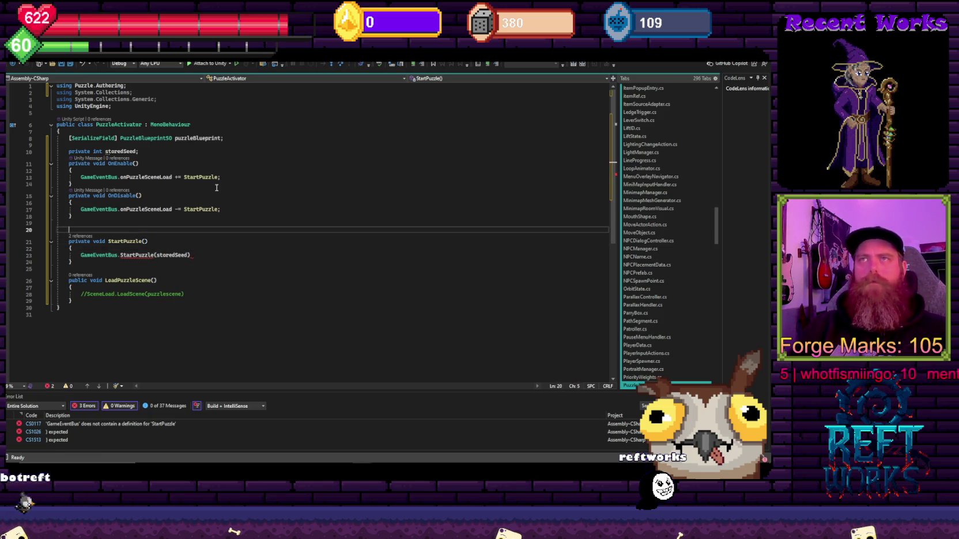
key(Down)
key(Down)
key(Down)
Add an if (puzzleBlueprint != null) check in LoadPuzzleScene, removing the stray parenthesis and empty braces
key(End)
key(Return)
key(Return)
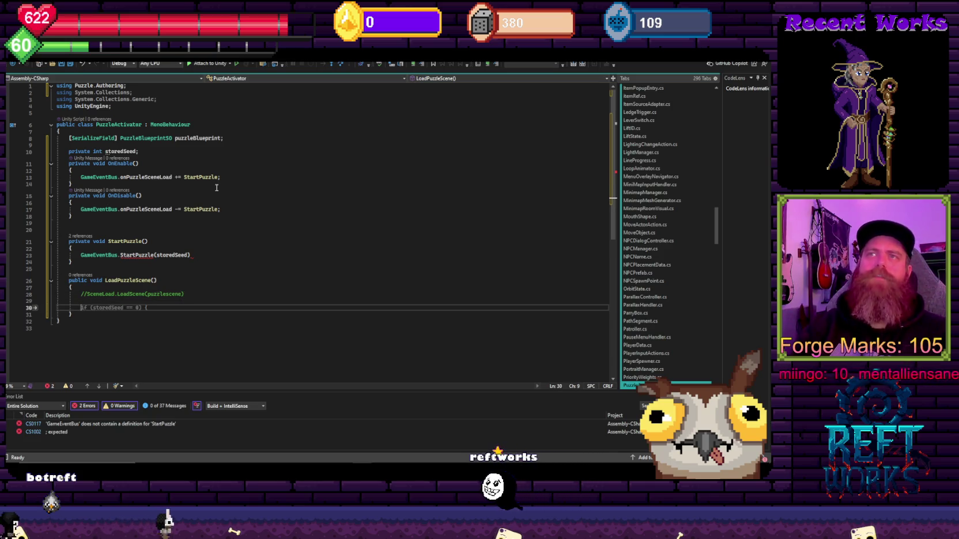
text(puzzleBlueprint)
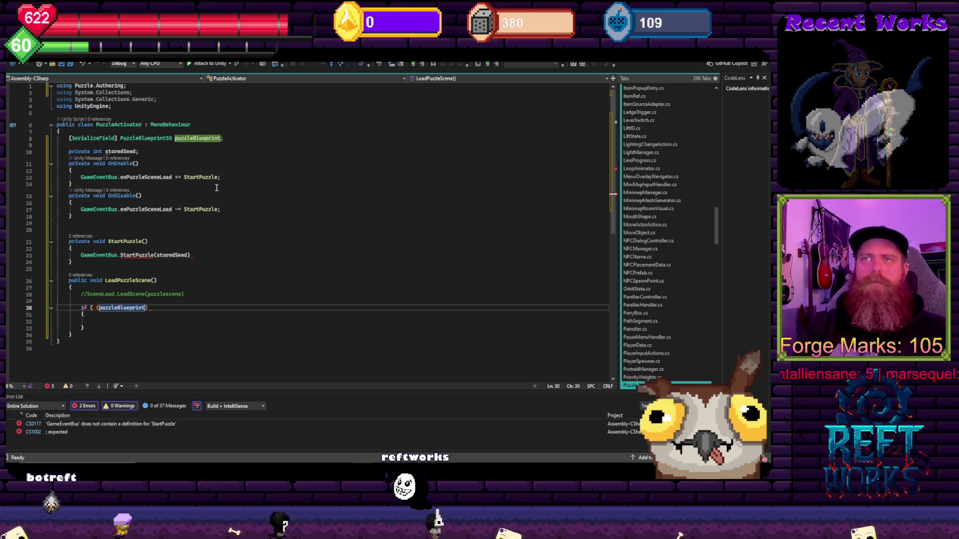
text(  null)
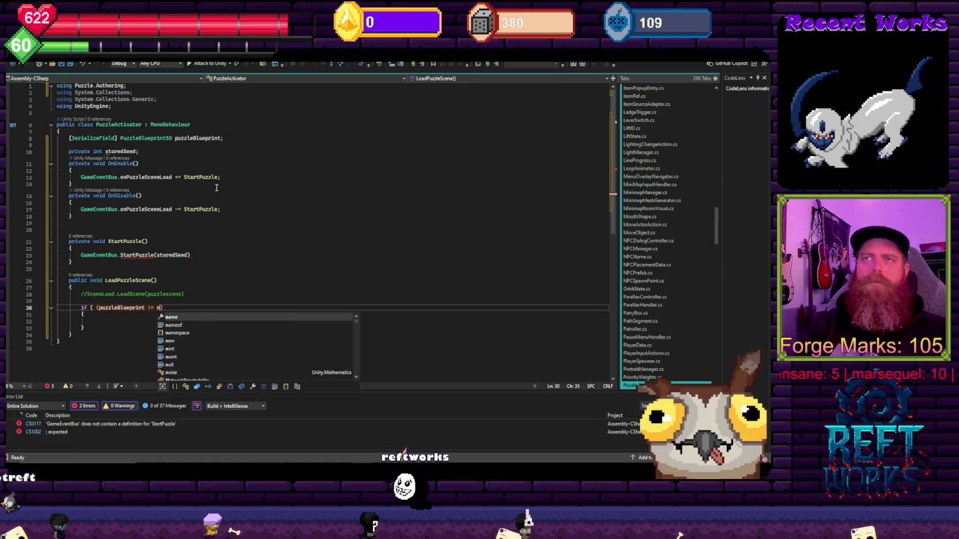
key(Escape)
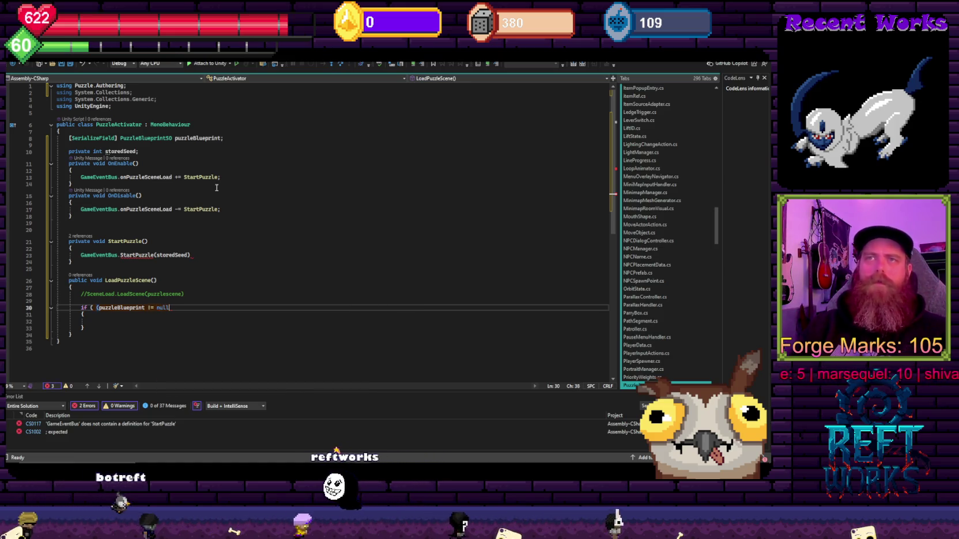
text())
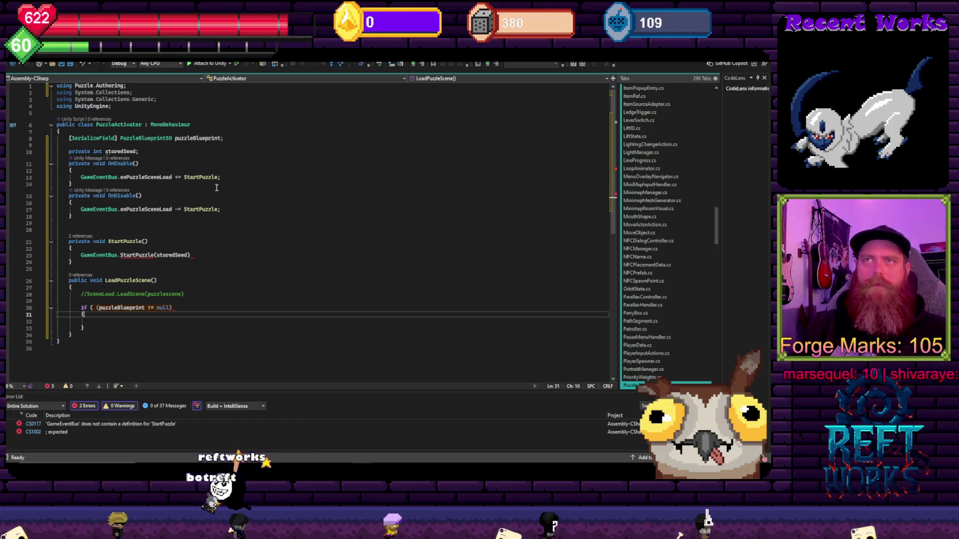
key(Home)
key(Home)
key(ctrl+Right)
key(ctrl+Right)
key(Delete)
key(Delete)
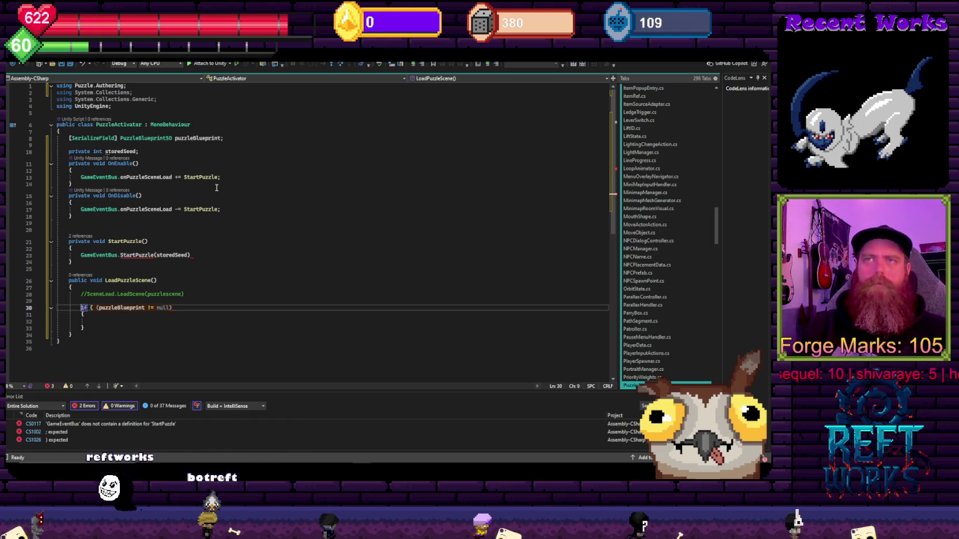
key(Down)
key(BackSpace)
key(Down)
key(Down)
key(BackSpace)
key(Up)
key(Up)
Under the check, begin the assignment storedSeed = puzzleBlueprint.fir…
key(Tab)
text(St)
key(Tab)
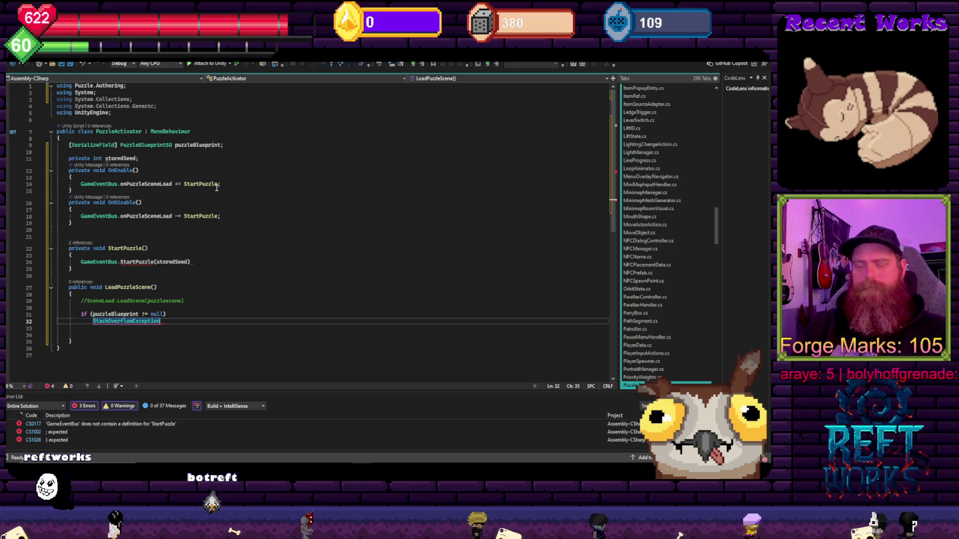
text(stored)
key(Tab)
text(= )
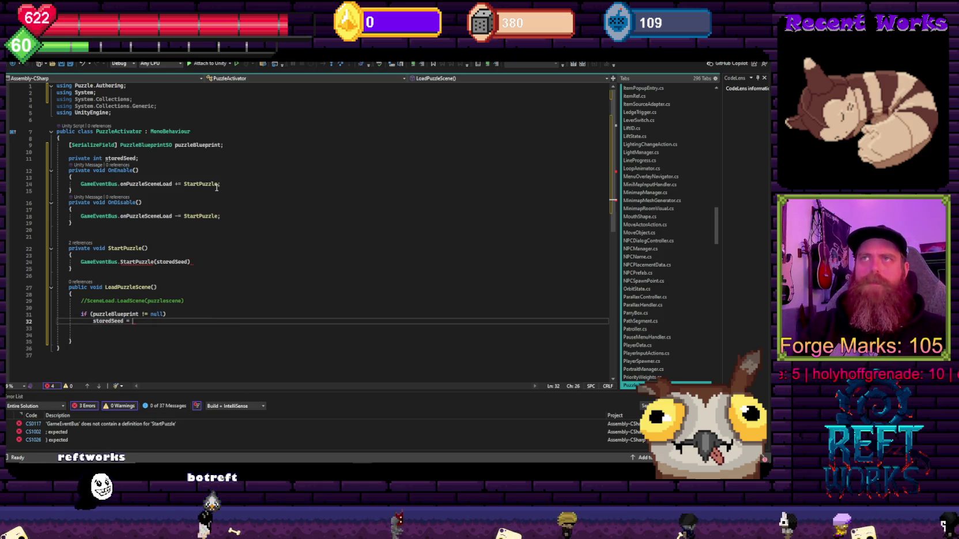
text(puzzleBlueprint.fir)
key(BackSpace)
key(BackSpace)
key(BackSpace)
text(s)
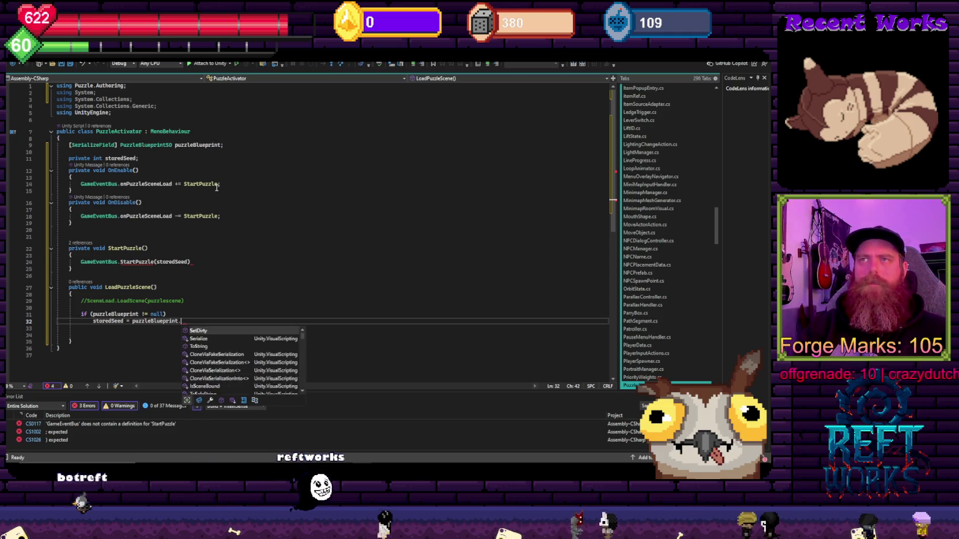
key(BackSpace)
text(fir)
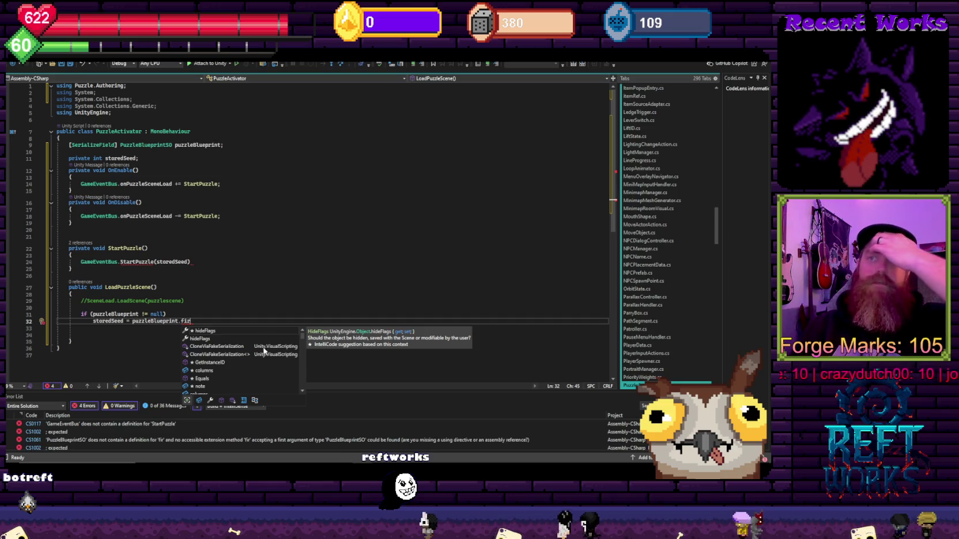
Go from the puzzleBlueprint field to the PuzzleBlueprintSO class definition
scroll(264, 350, down, 3)
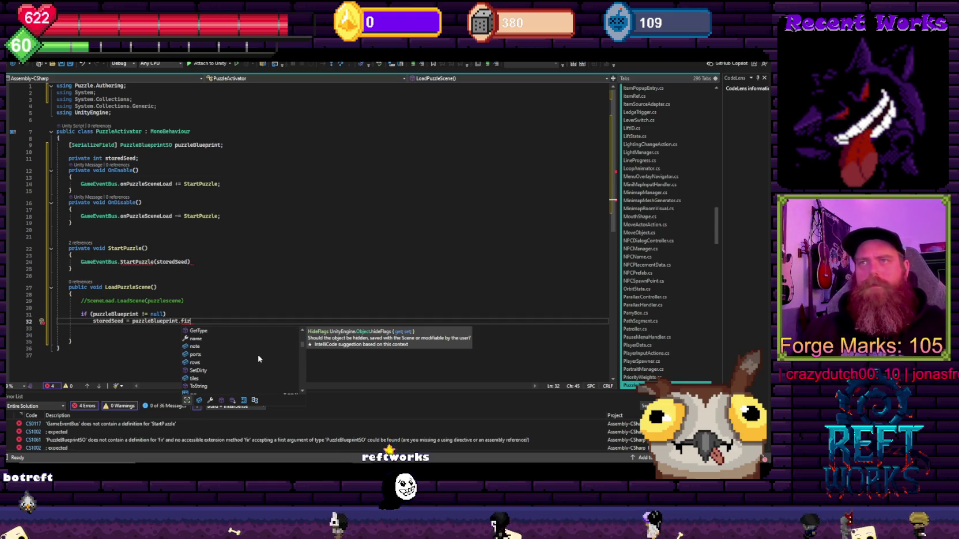
scroll(254, 360, up, 5)
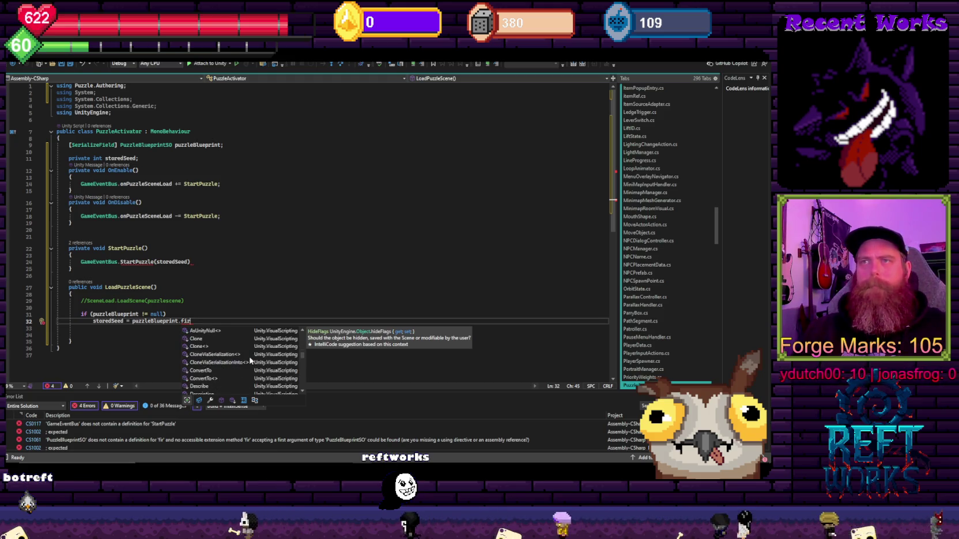
scroll(251, 360, down, 10)
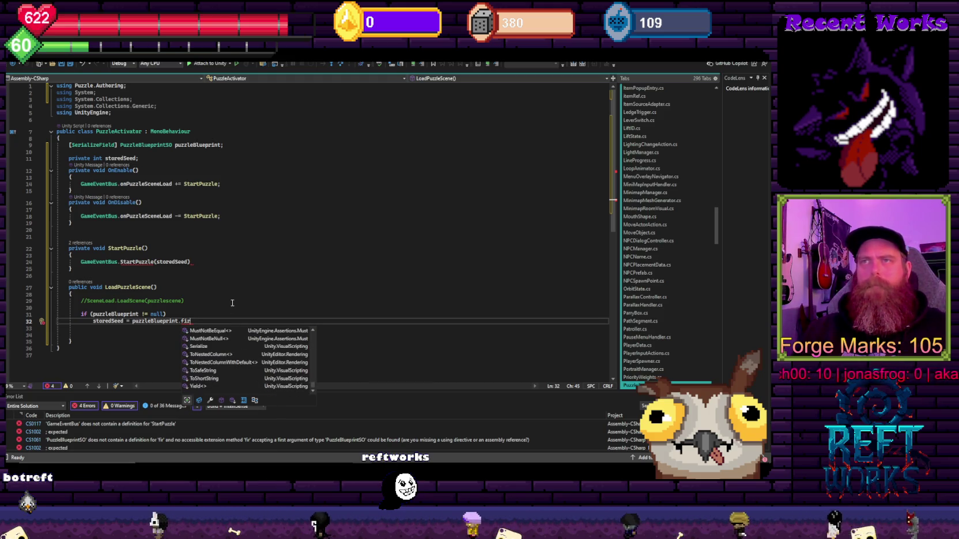
click(222, 283)
ctrl+click(147, 321)
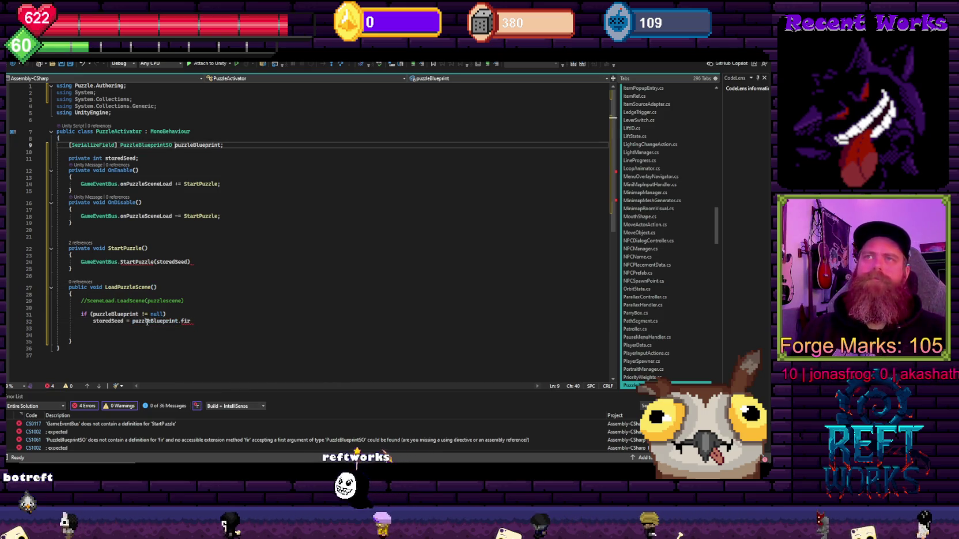
ctrl+click(144, 144)
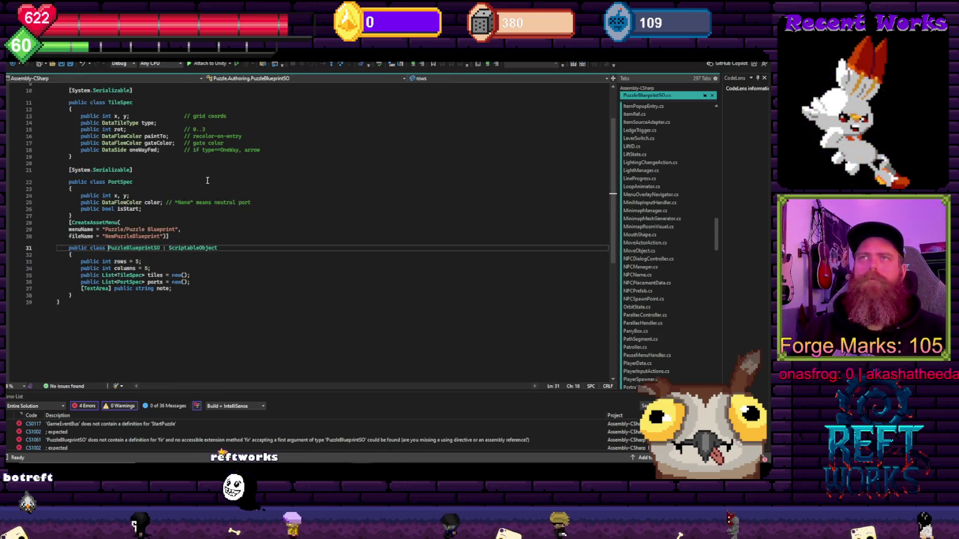
click(296, 173)
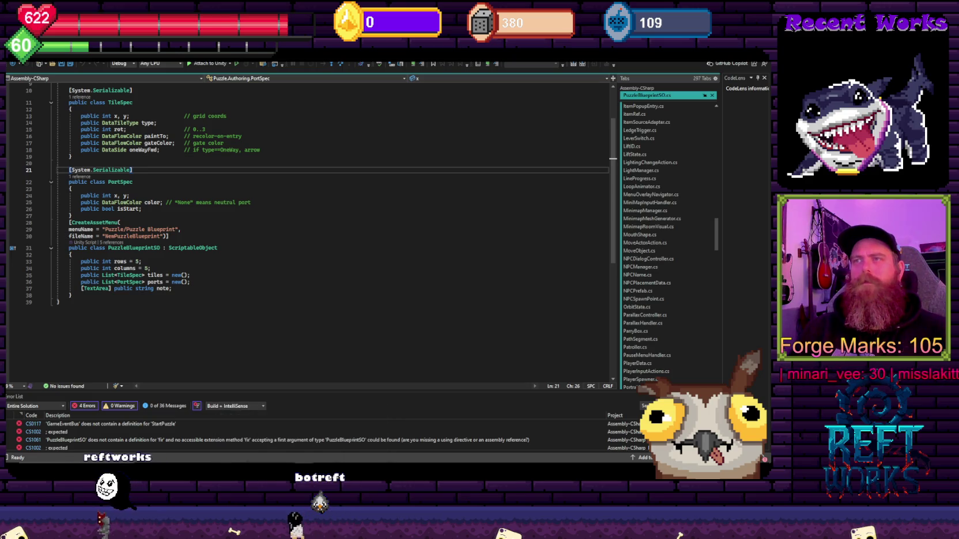
mouse_move(303, 468)
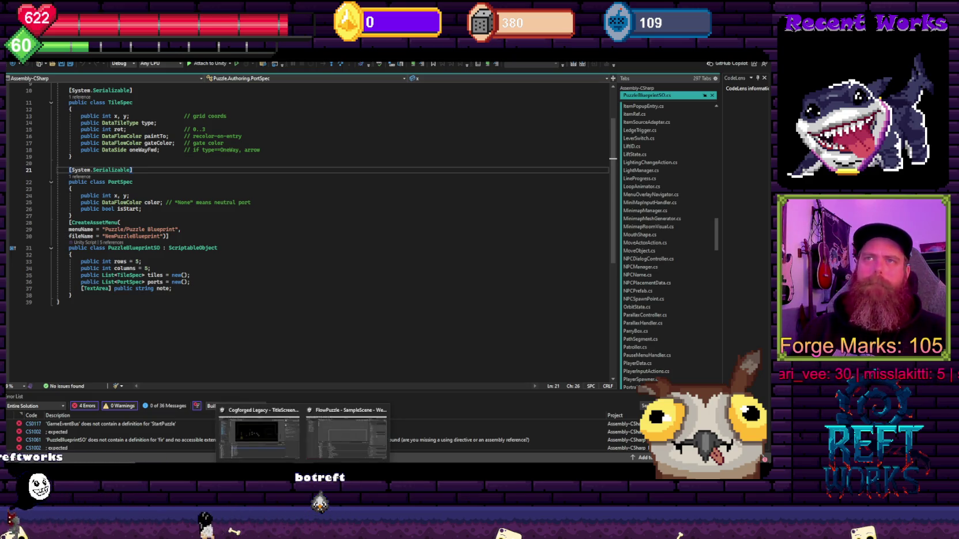
click(260, 240)
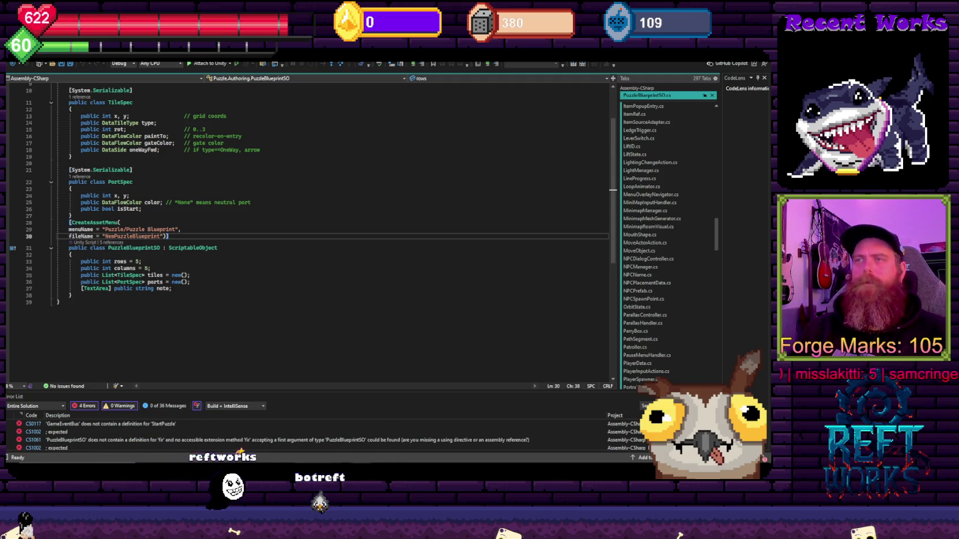
click(404, 323)
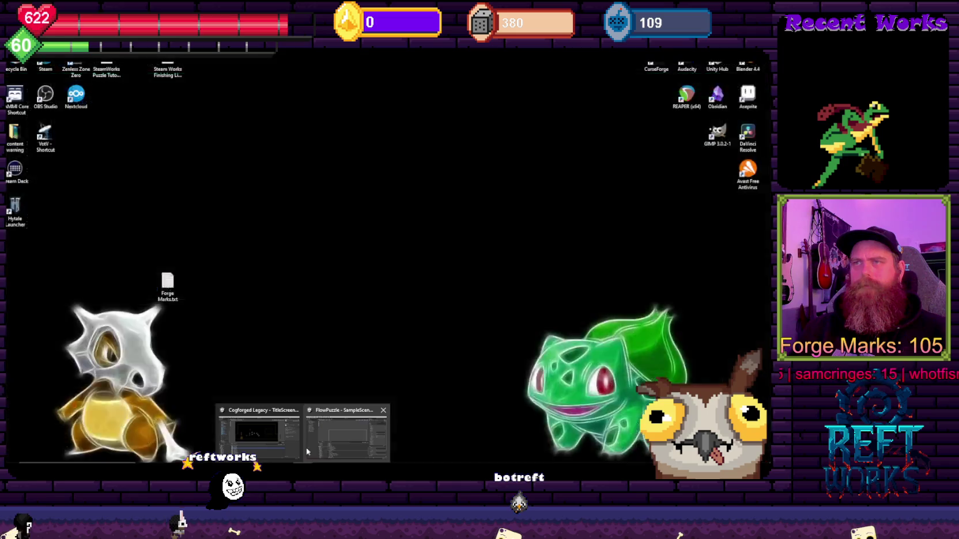
click(305, 447)
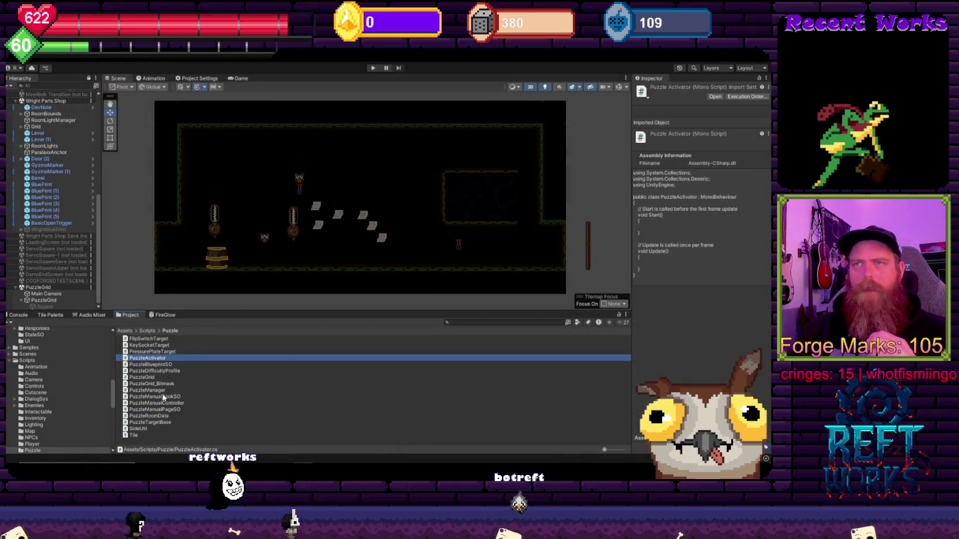
Open PuzzleGrid_Bitmask and search 'bluepr' to find the useBlueprint check in StartPuzzle
double_click(152, 383)
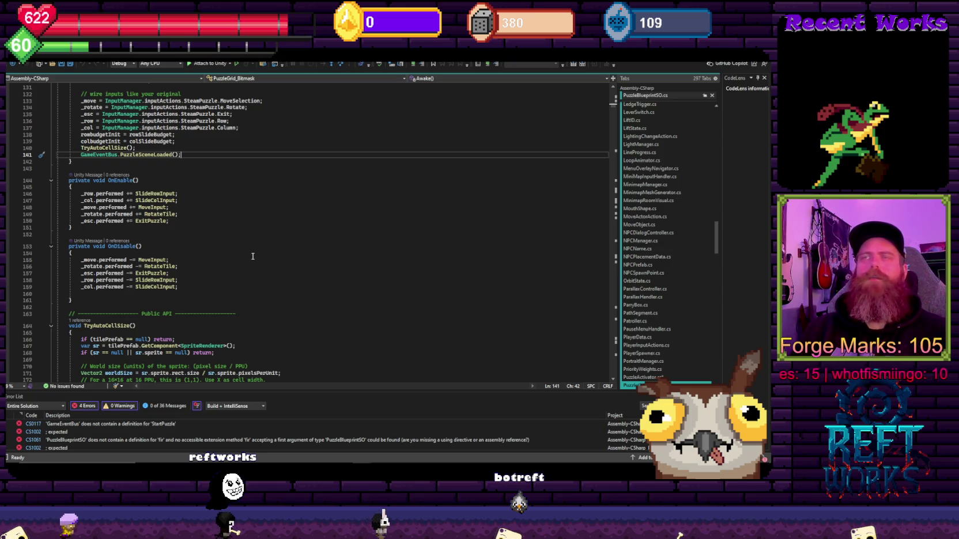
key(ctrl+f)
text(bluepr)
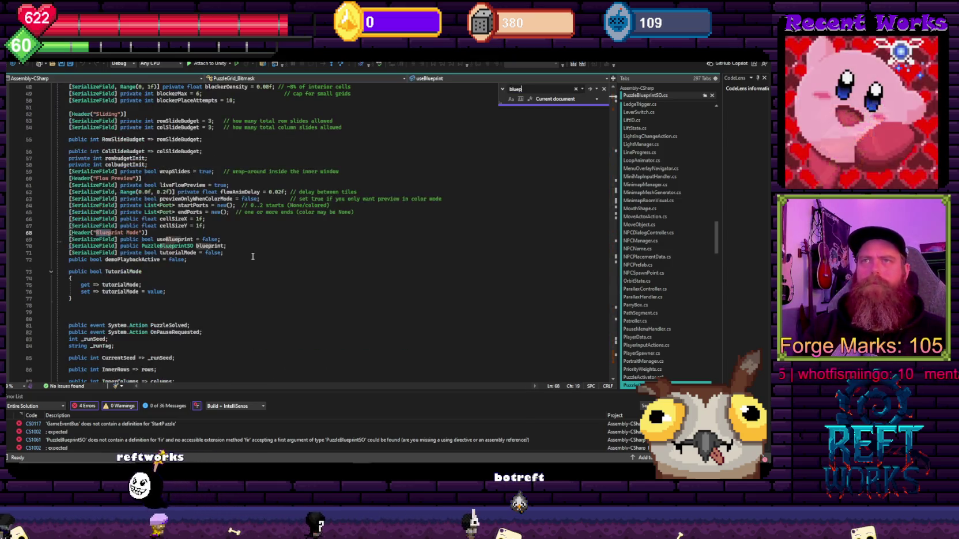
key(Return)
key(Return)
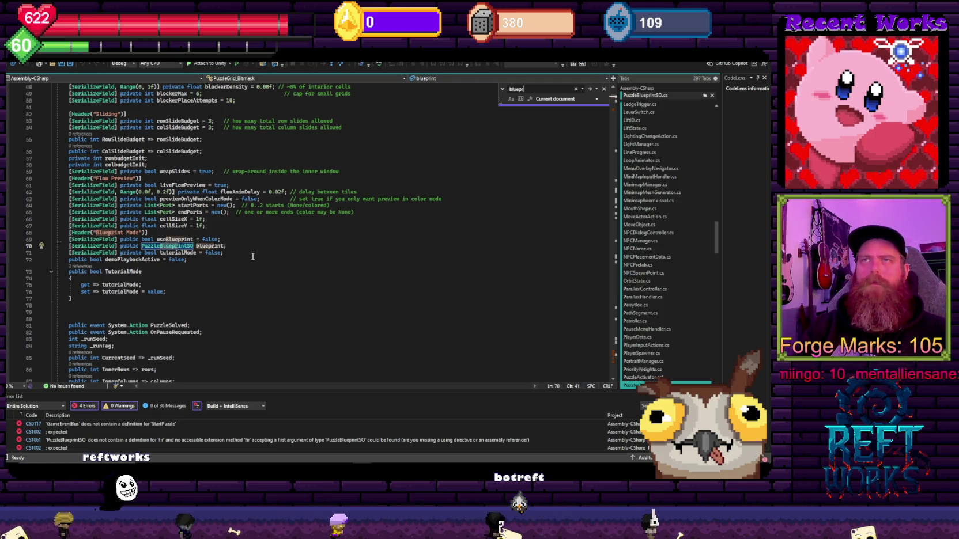
key(Return)
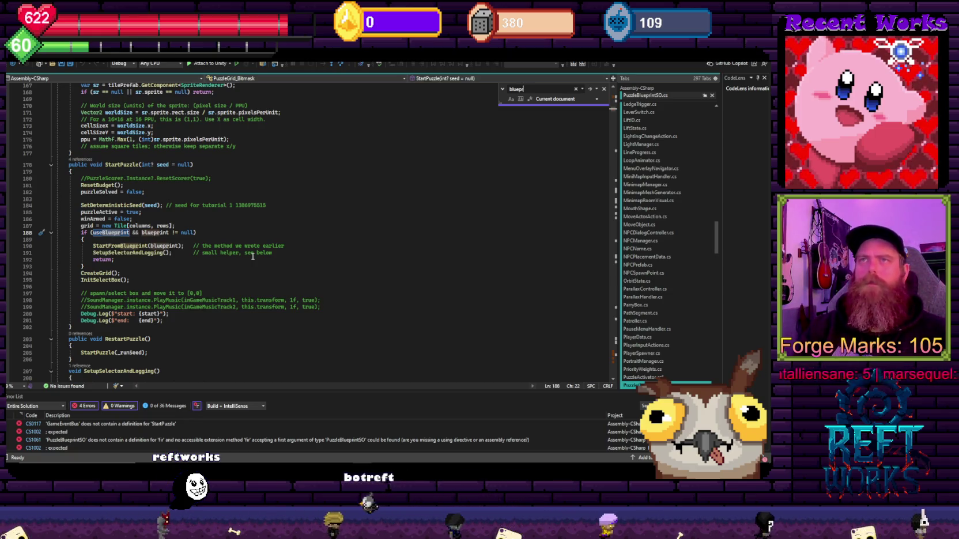
click(278, 206)
click(312, 219)
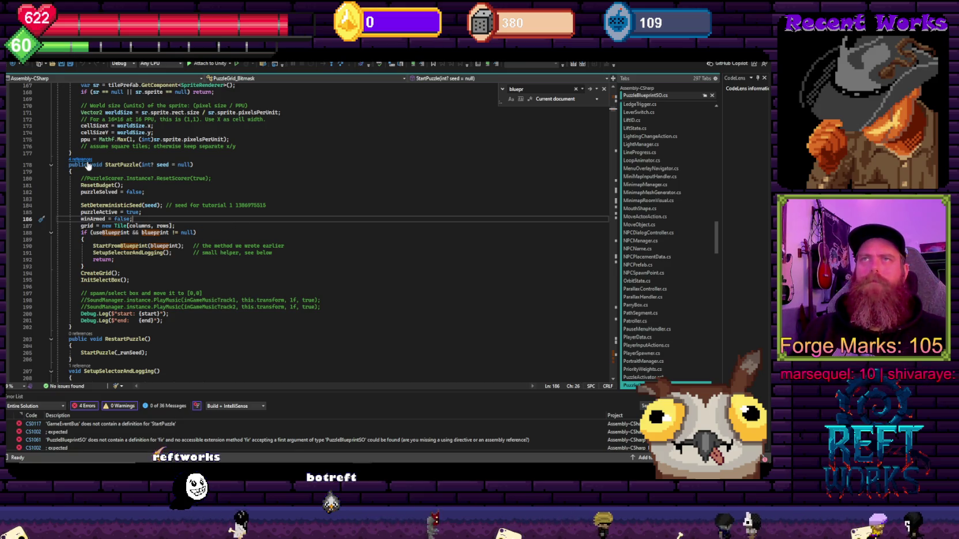
List StartPuzzle's references and go to PuzzleManualController's tutorialGrid.StartPuzzle(null) call
click(86, 160)
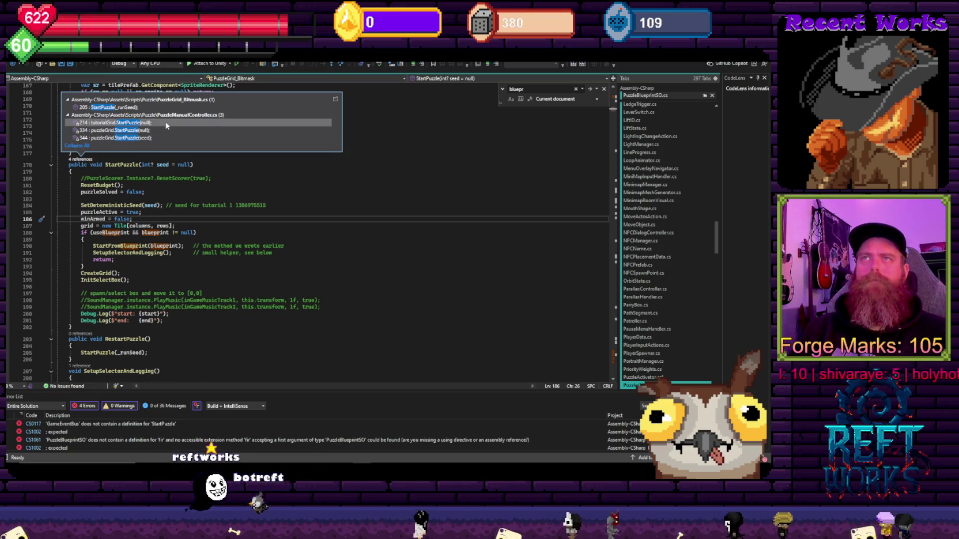
mouse_move(164, 123)
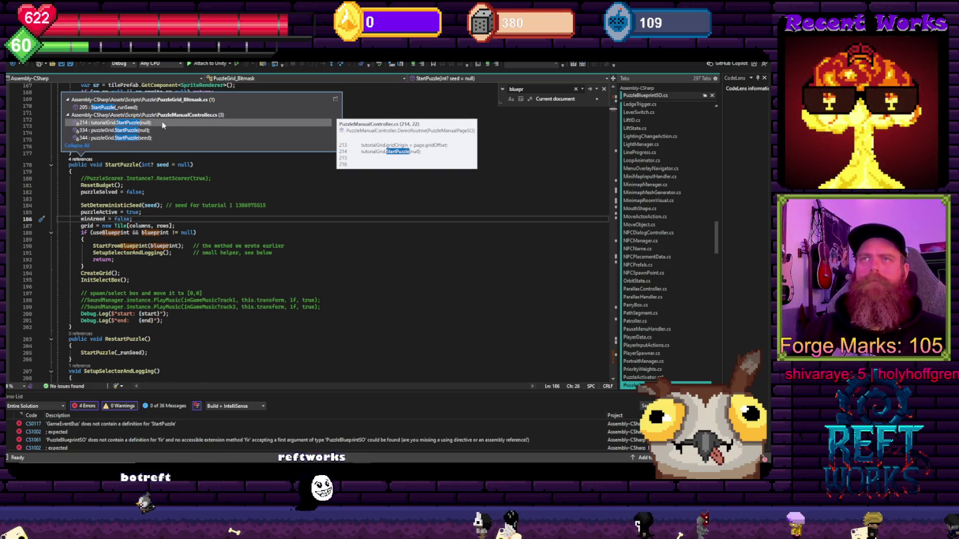
key(Escape)
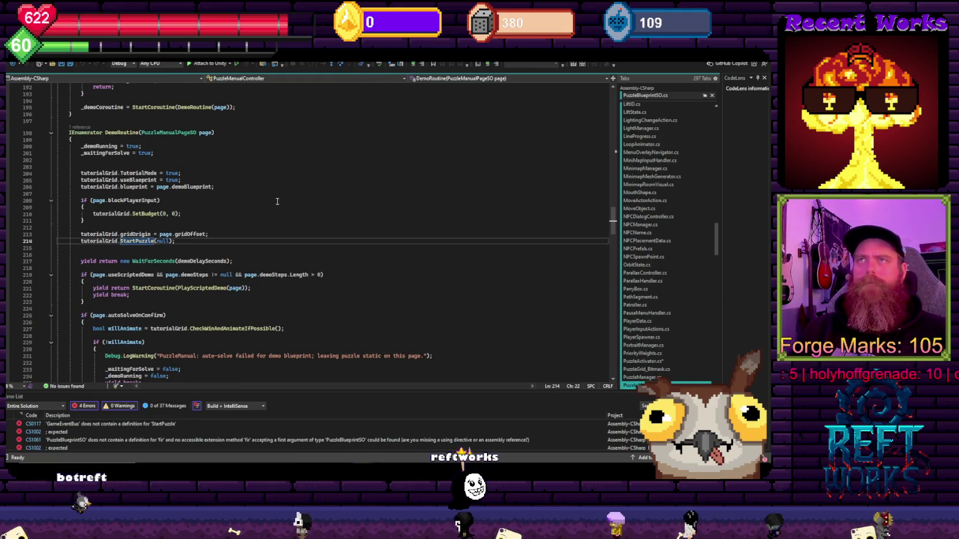
Inspect DemoRoutine's tutorialGrid and demoBlueprint setup, then navigate back to PuzzleGrid_Bitmask's StartPuzzle
click(128, 188)
click(184, 188)
drag(228, 167, 245, 246)
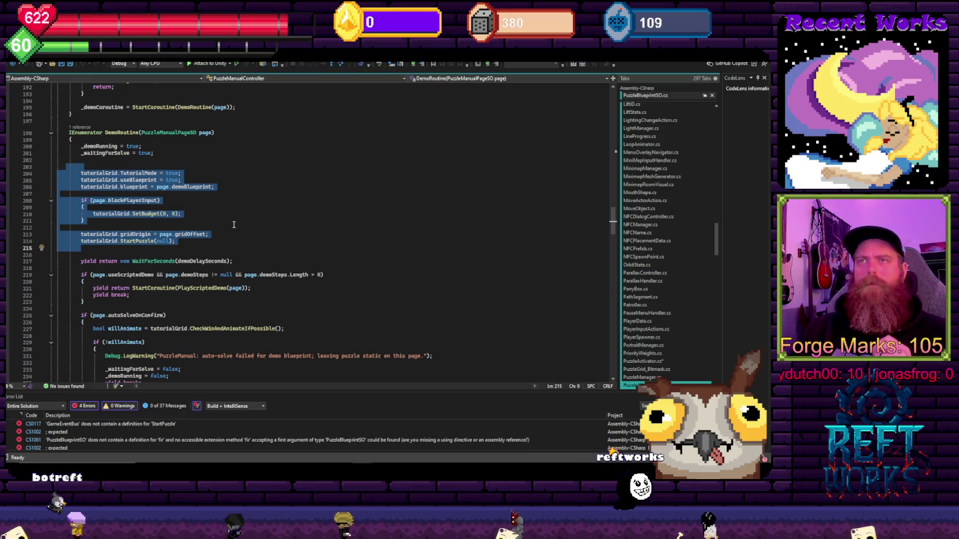
key(ctrl+minus)
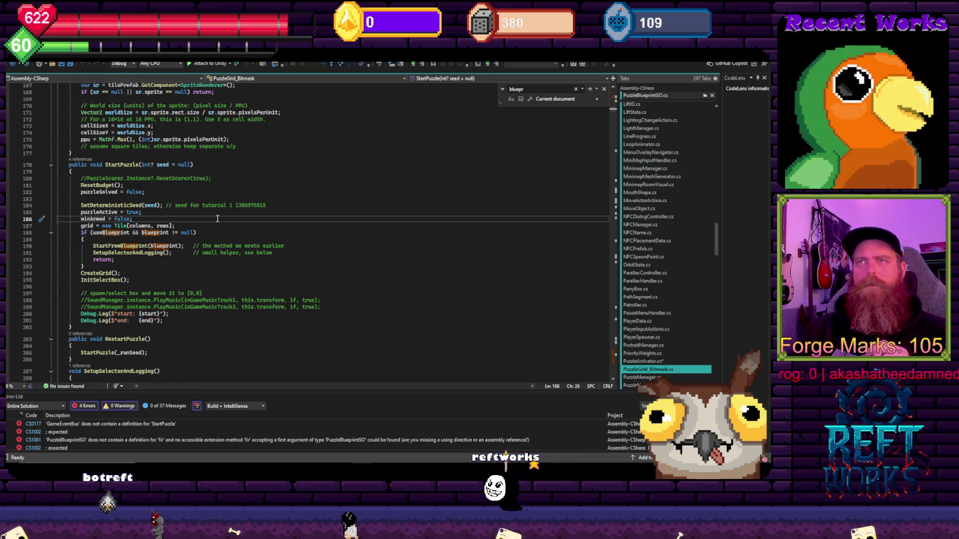
scroll(217, 218, down, 3)
scroll(217, 218, down, 3)
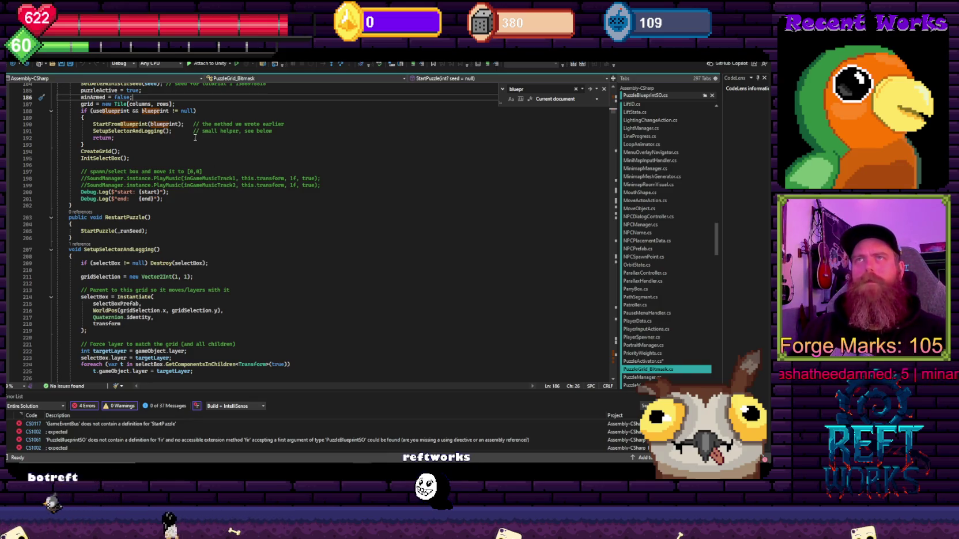
key(Down)
key(Down)
key(Down)
key(Escape)
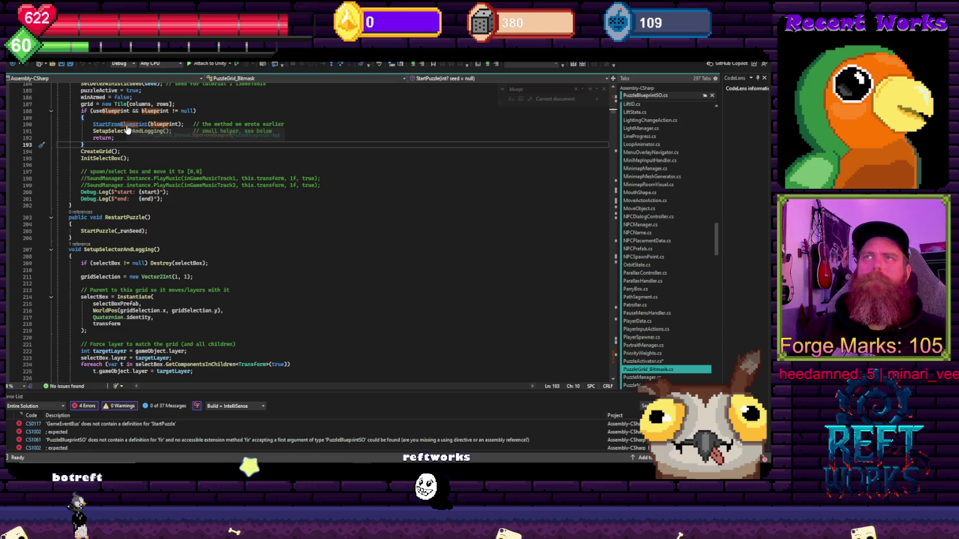
scroll(127, 130, up, 5)
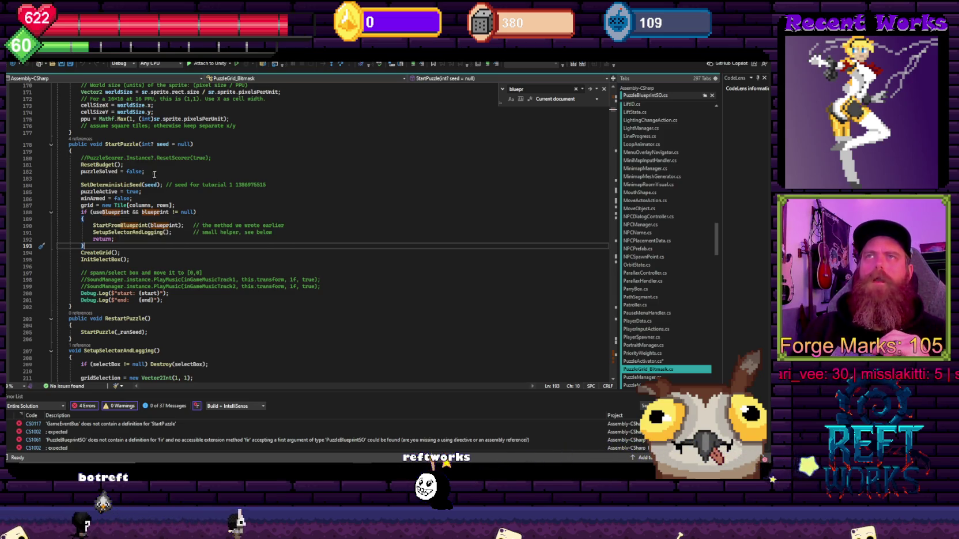
drag(182, 312, 27, 146)
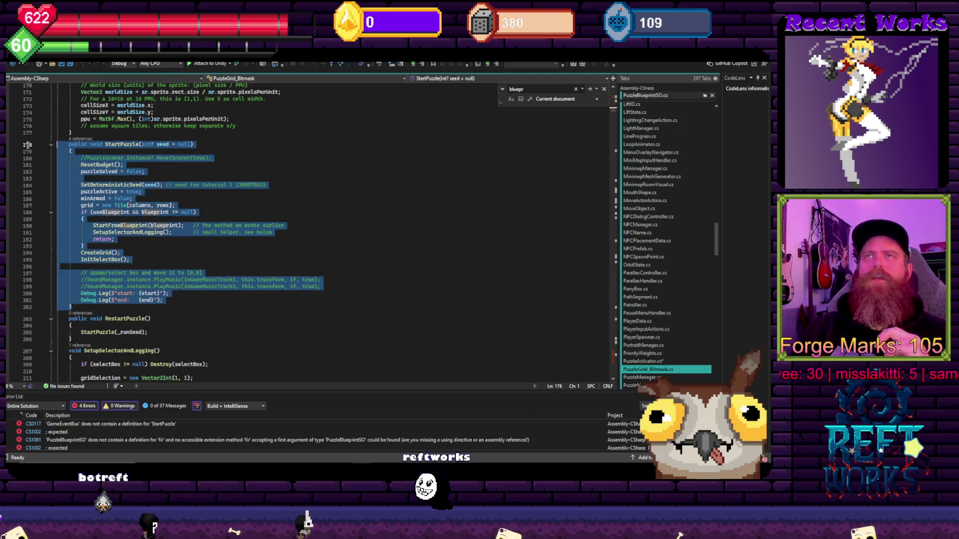
click(193, 199)
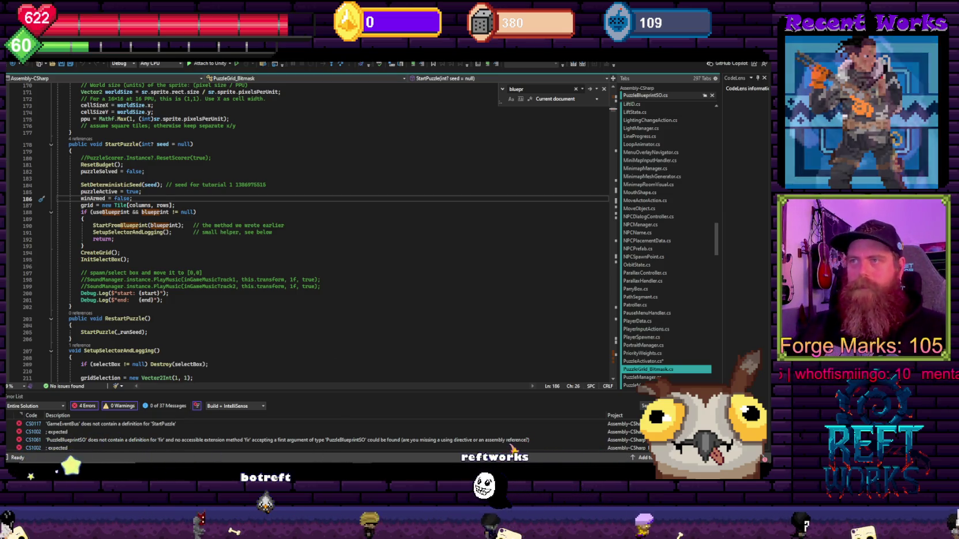
mouse_move(304, 467)
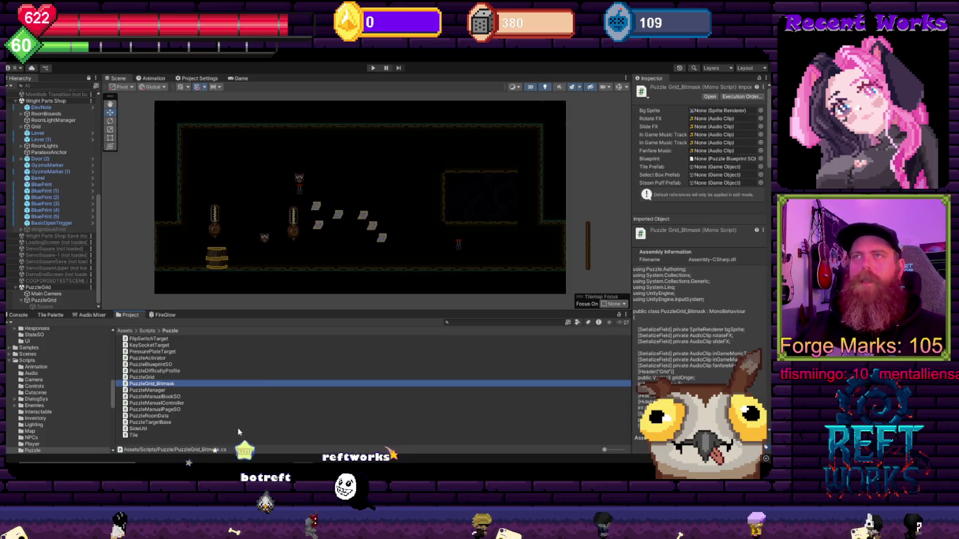
Glance at Unity, then step back from line 203 through PuzzleBlueprintSO.cs to PuzzleActivator.cs
click(260, 435)
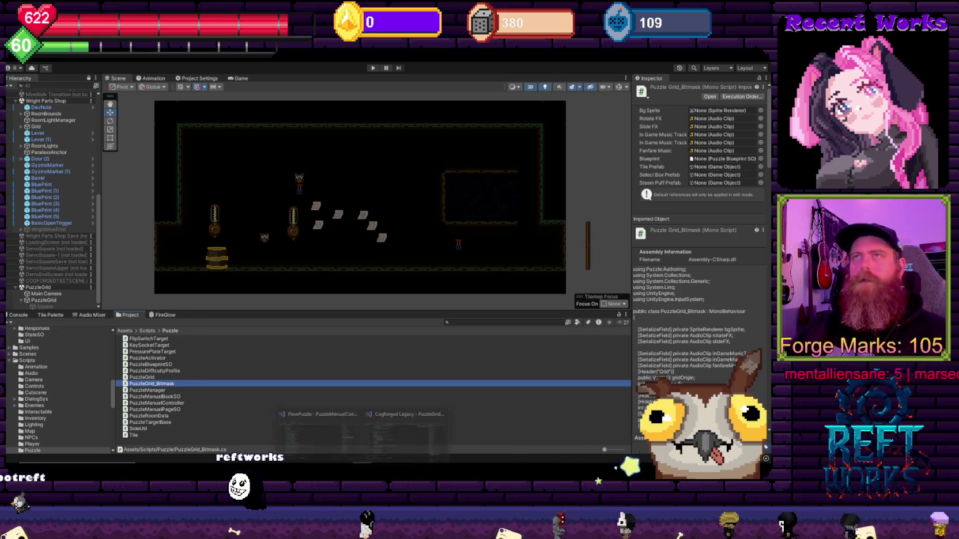
click(323, 432)
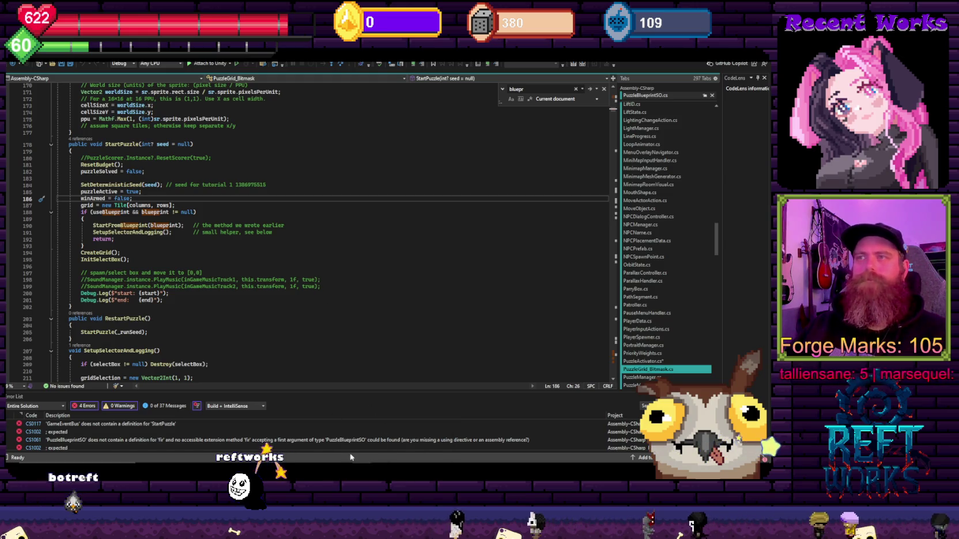
mouse_move(352, 461)
click(331, 316)
key(ctrl+minus)
key(ctrl+minus)
key(ctrl+minus)
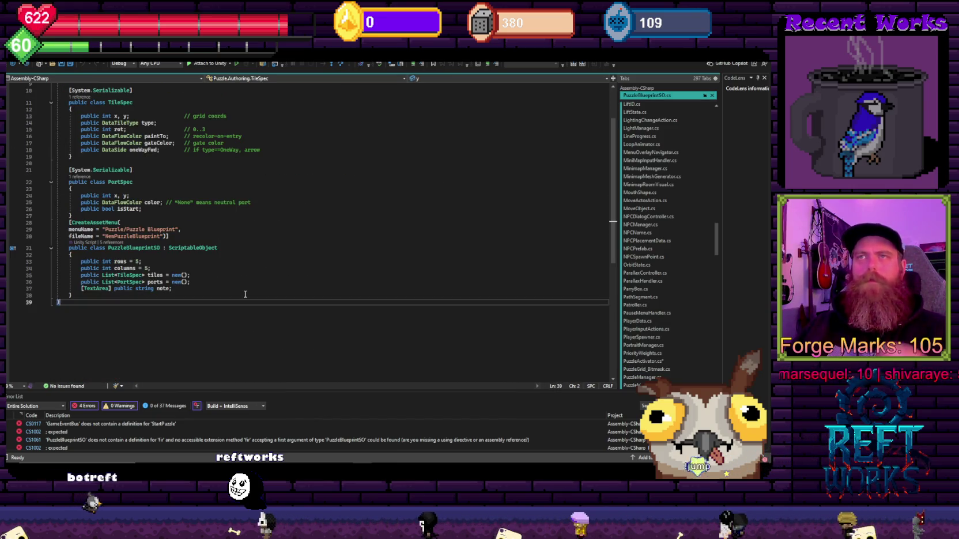
key(ctrl+minus)
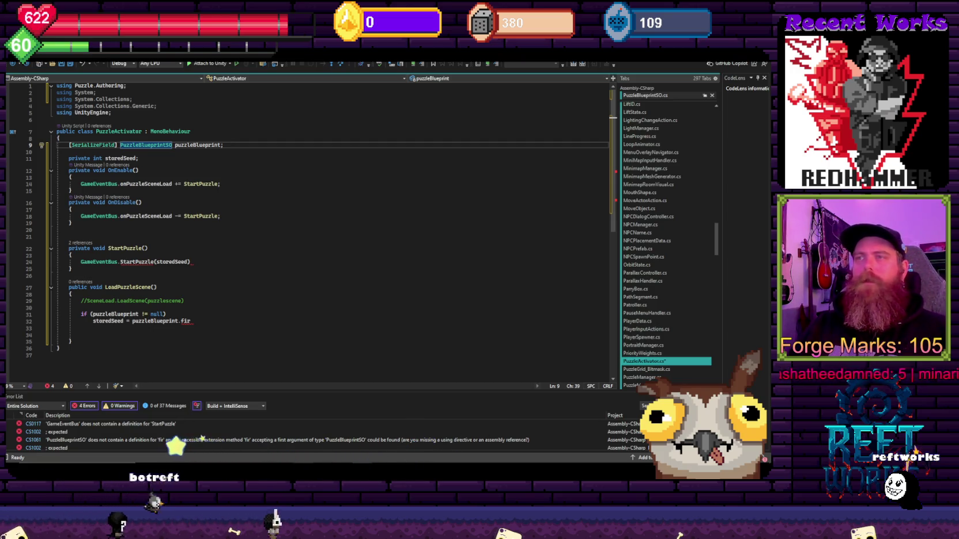
click(236, 294)
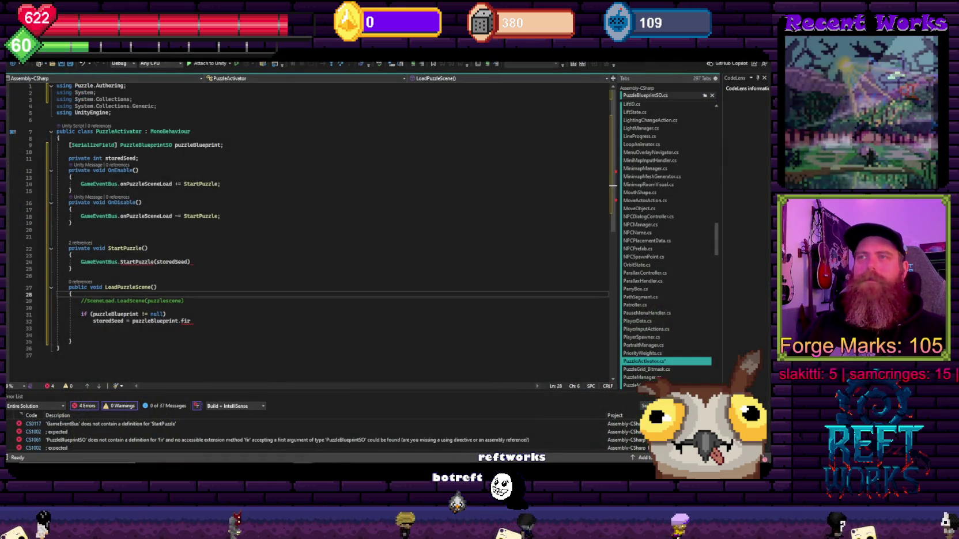
Select PuzzleGrid in the Hierarchy and view the PuzzleDifficultyProfile and PuzzleBlueprintSO scripts
click(277, 445)
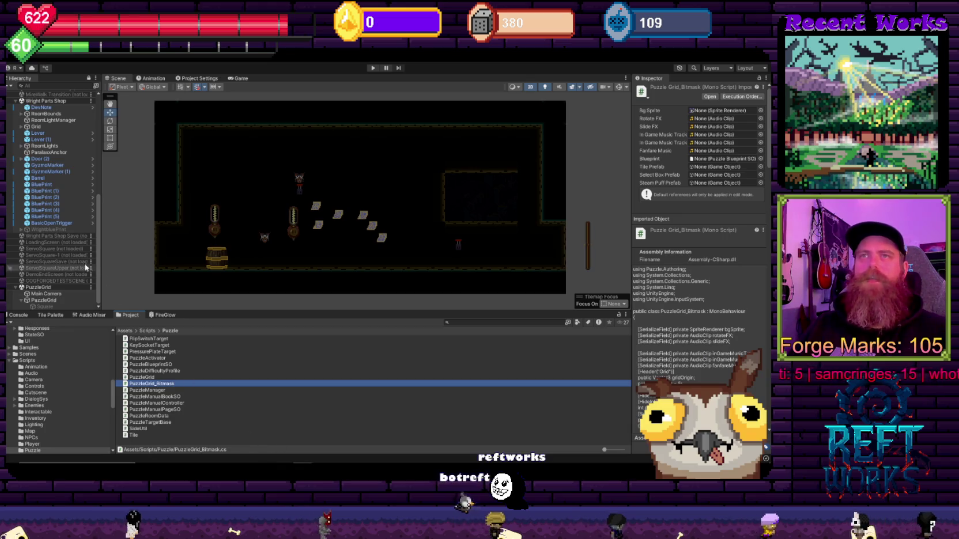
click(56, 301)
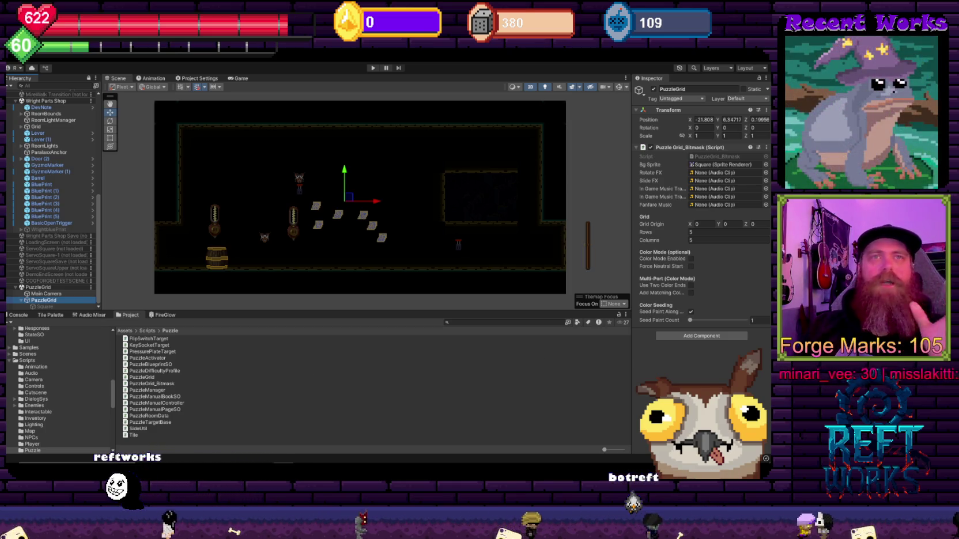
click(162, 370)
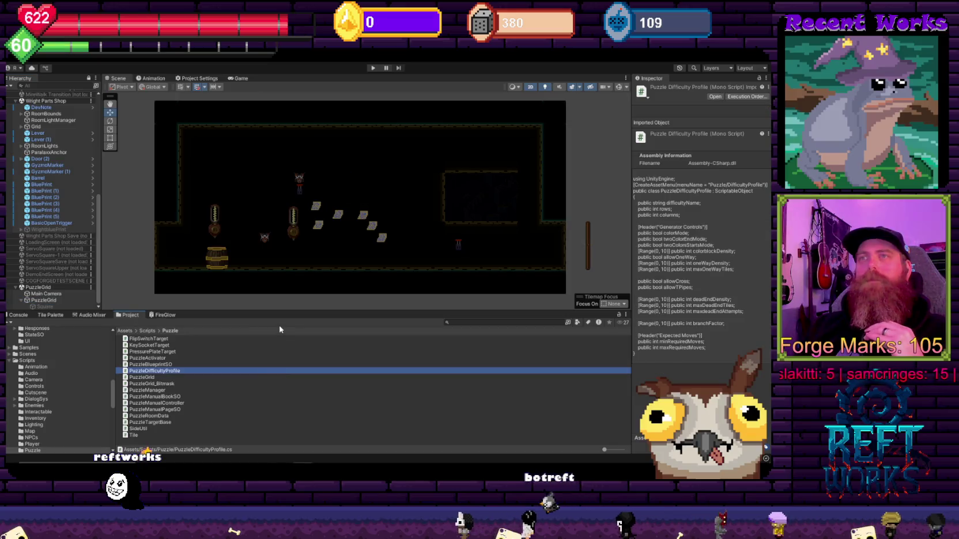
click(172, 365)
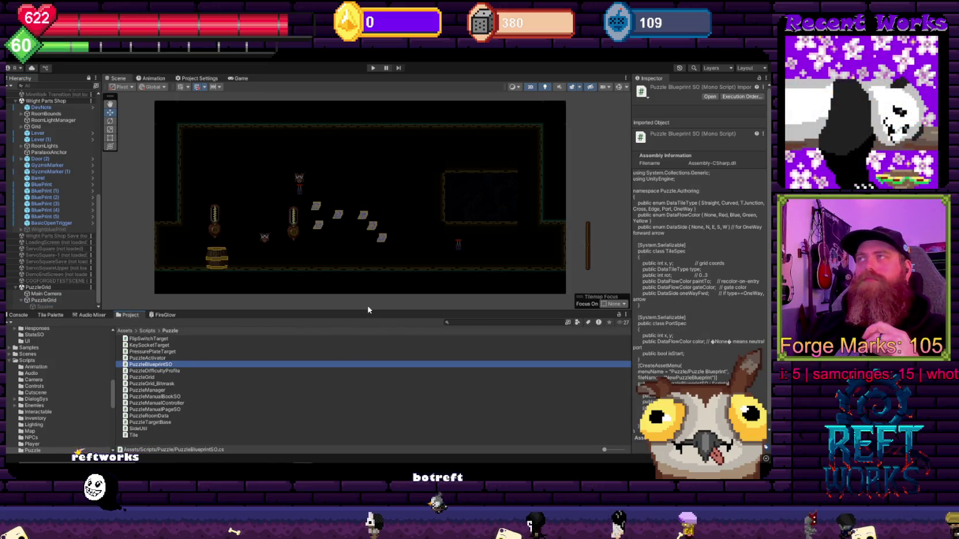
Glance at Visual Studio, then return to Unity and reselect PuzzleGrid
key(alt+Tab)
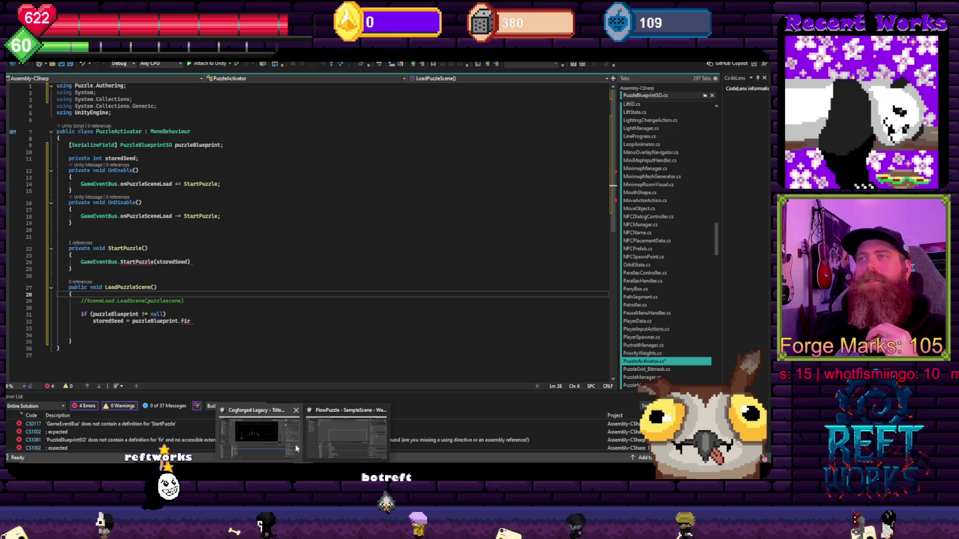
key(alt+Tab)
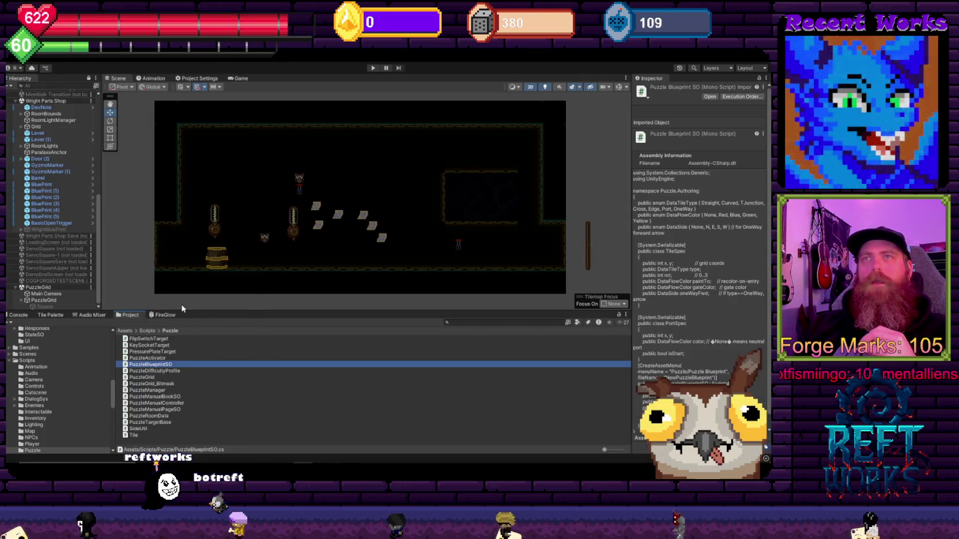
click(43, 300)
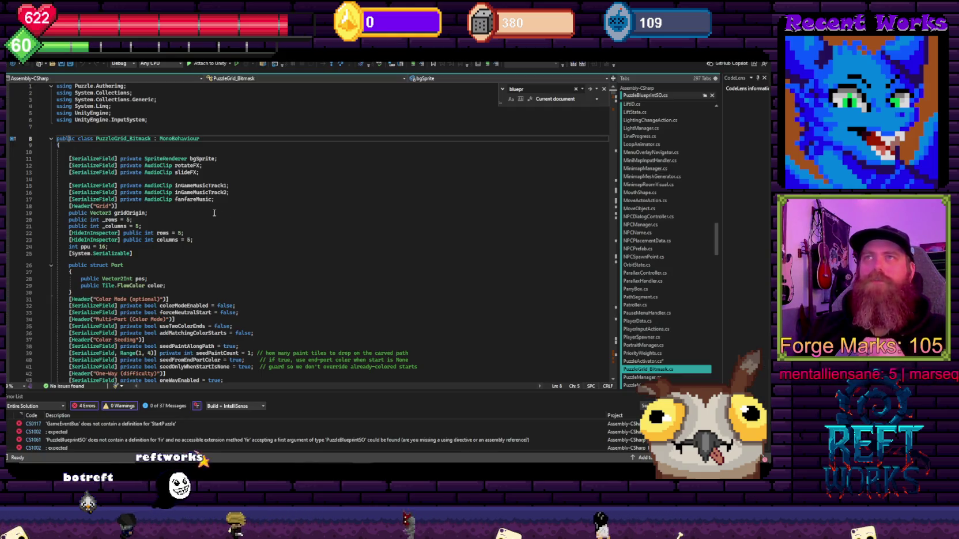
Scroll through PuzzleGrid_Bitmask's code, then switch to PuzzleActivator.cs from the tab list
scroll(131, 159, down, 19)
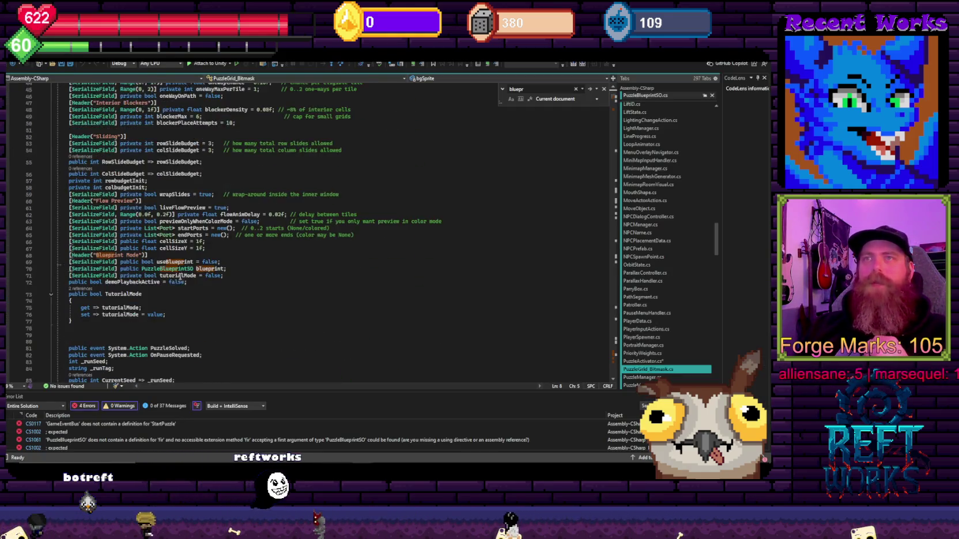
scroll(183, 273, down, 5)
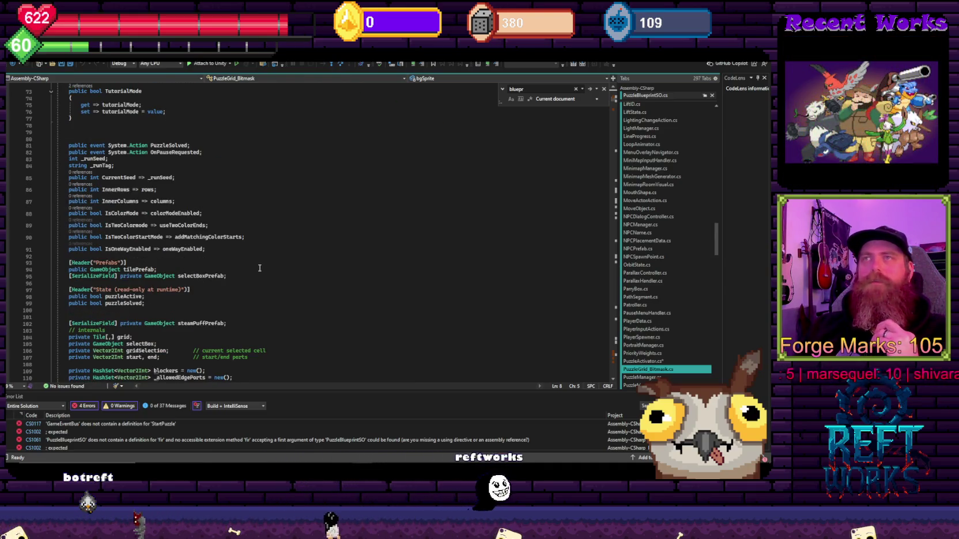
scroll(259, 268, up, 6)
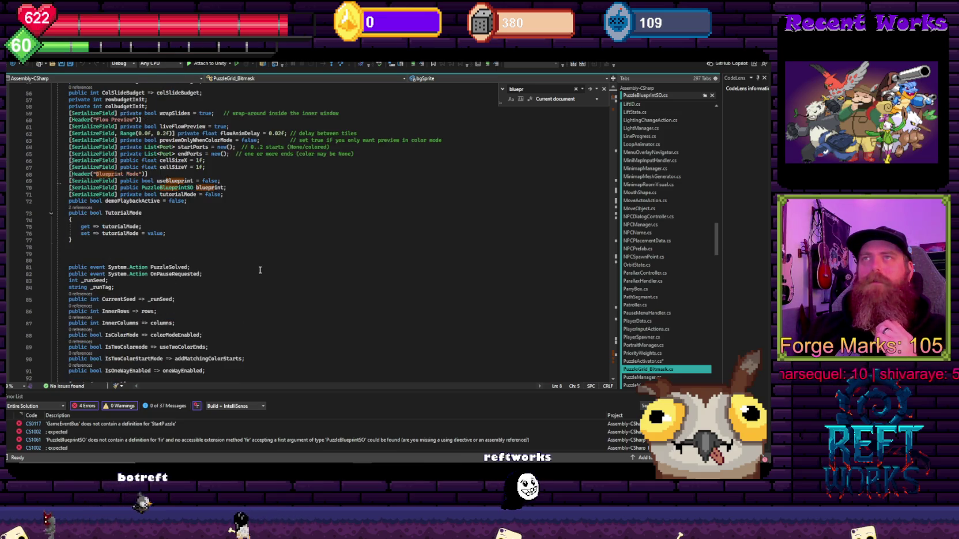
scroll(241, 313, up, 6)
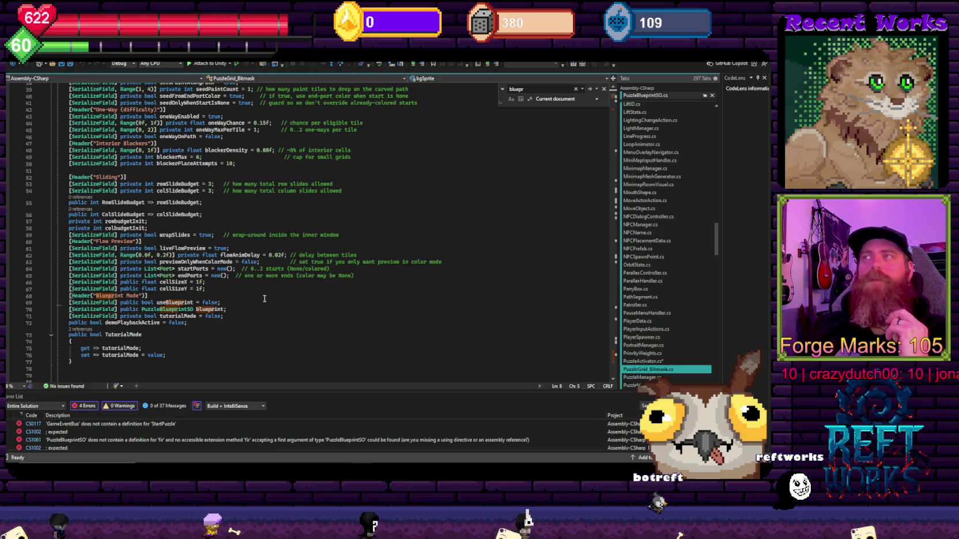
click(639, 361)
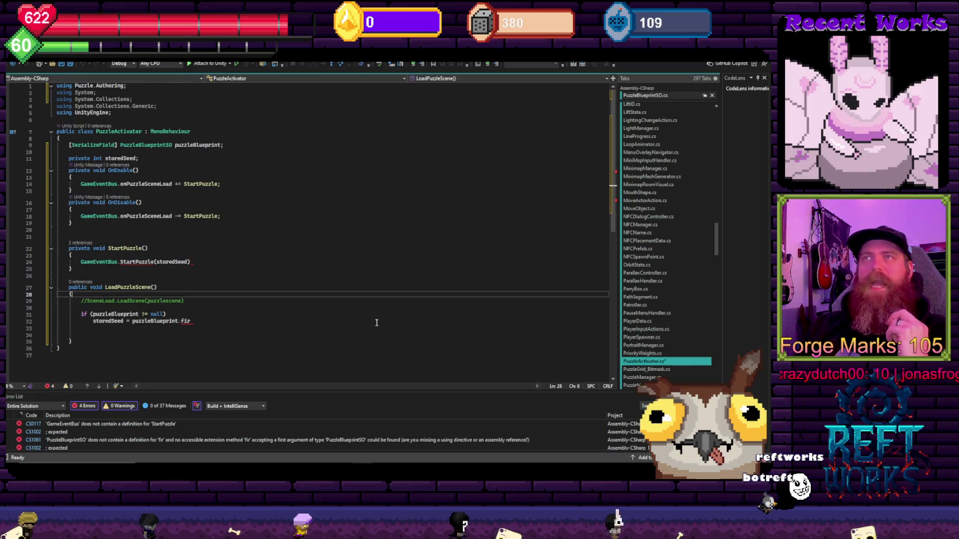
Select PuzzleActivator's class body and the StartPuzzle event call to review them
drag(59, 349, 22, 121)
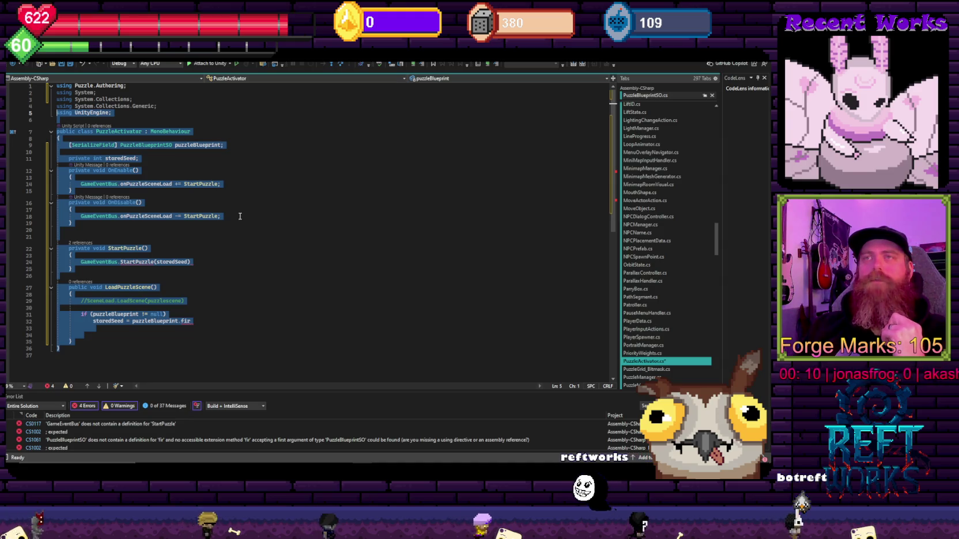
drag(242, 351, 242, 314)
drag(191, 262, 72, 255)
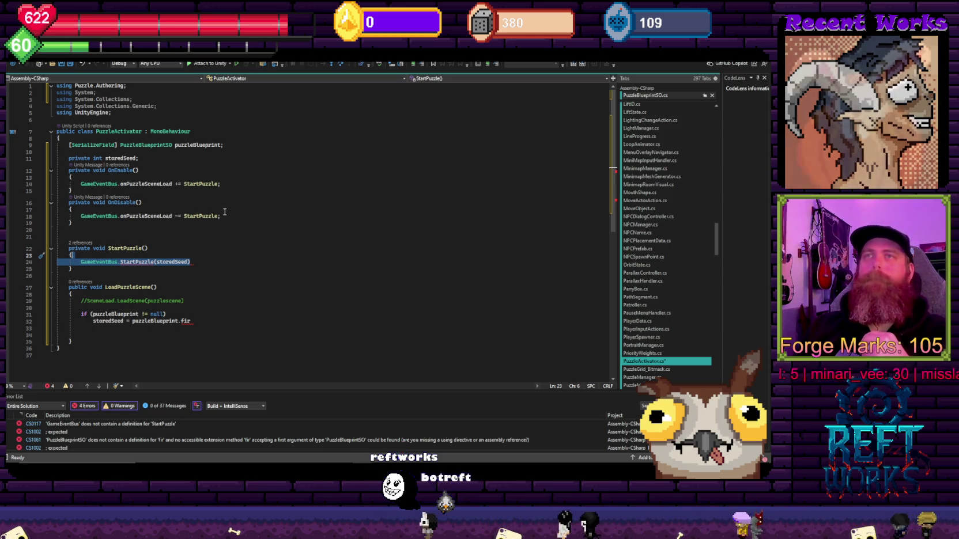
click(160, 287)
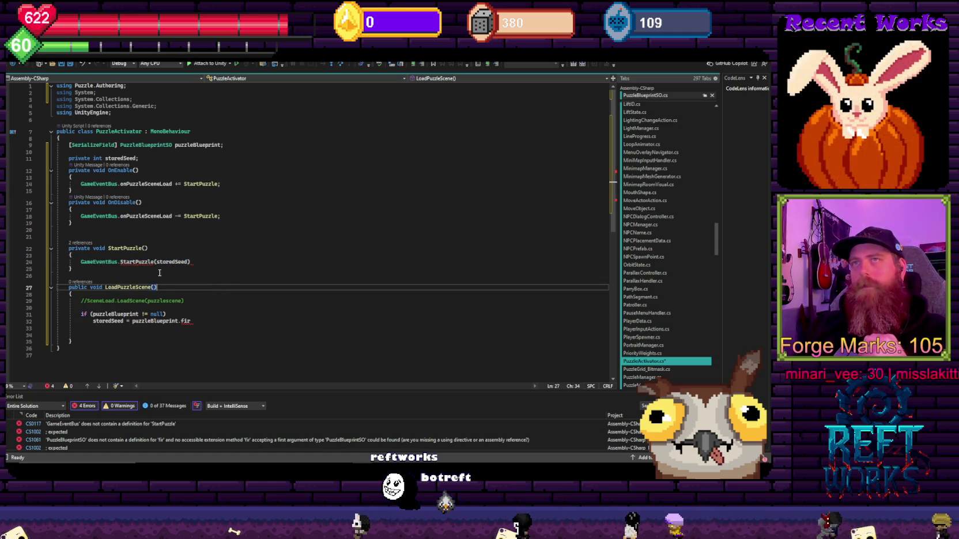
click(105, 268)
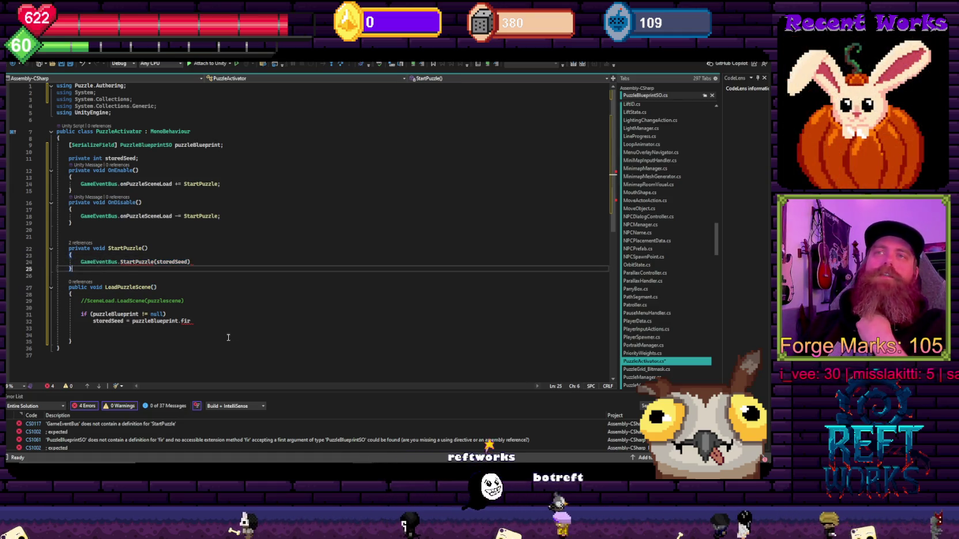
drag(221, 336, 69, 287)
click(191, 262)
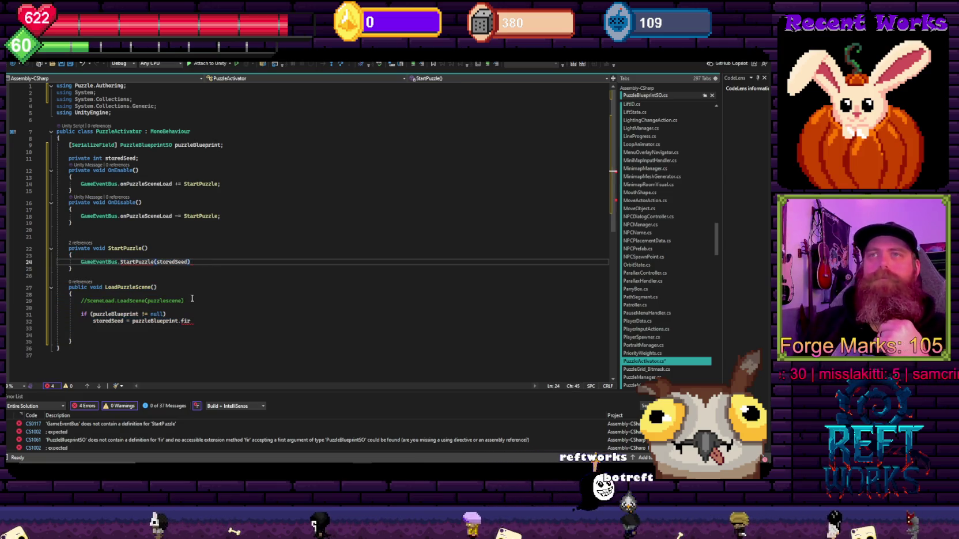
Review LoadPuzzleScene's storedSeed assignment, then reselect the StartPuzzle method
drag(138, 328, 83, 266)
click(81, 276)
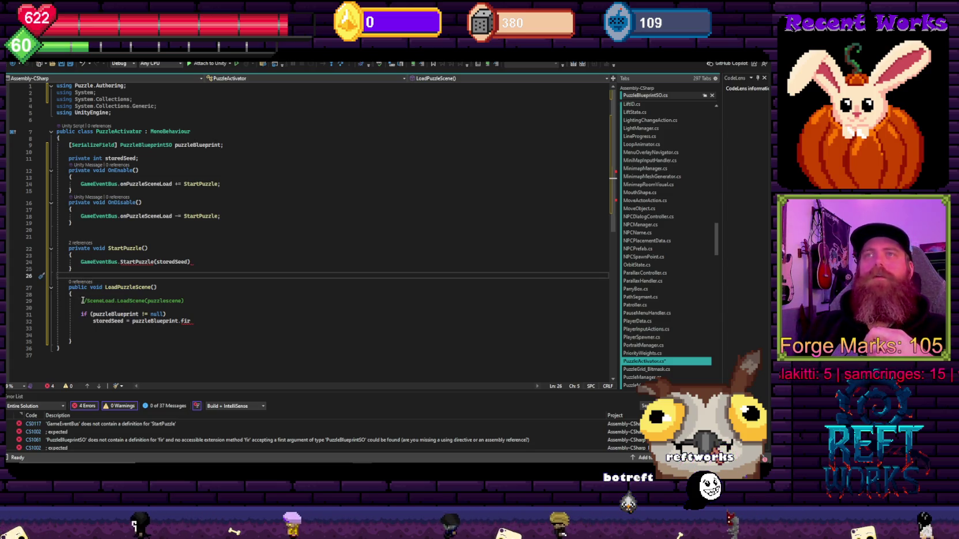
click(168, 314)
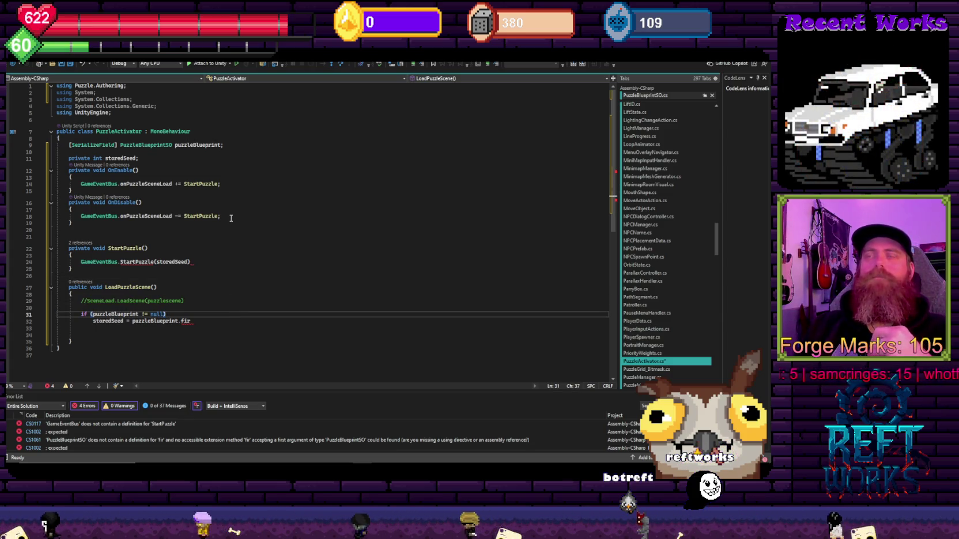
click(77, 255)
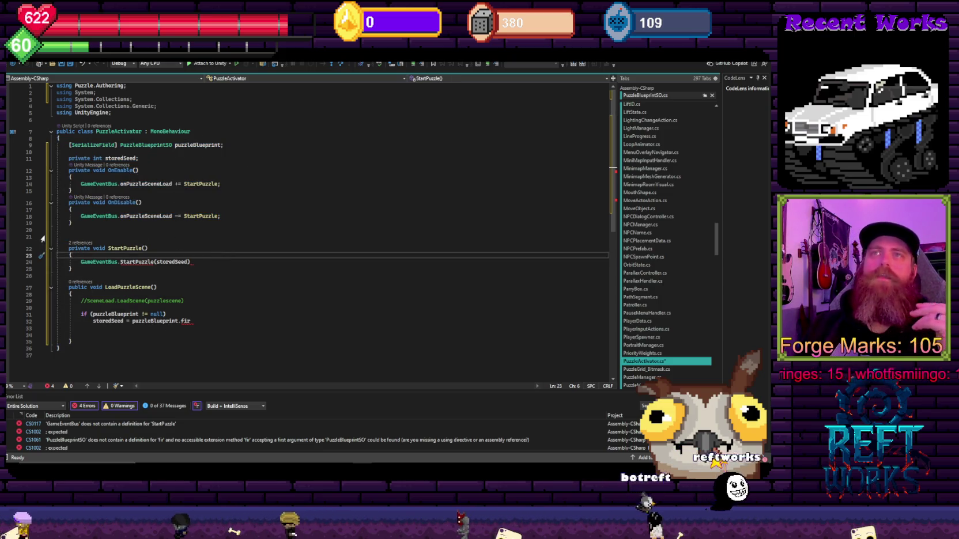
drag(57, 236, 58, 294)
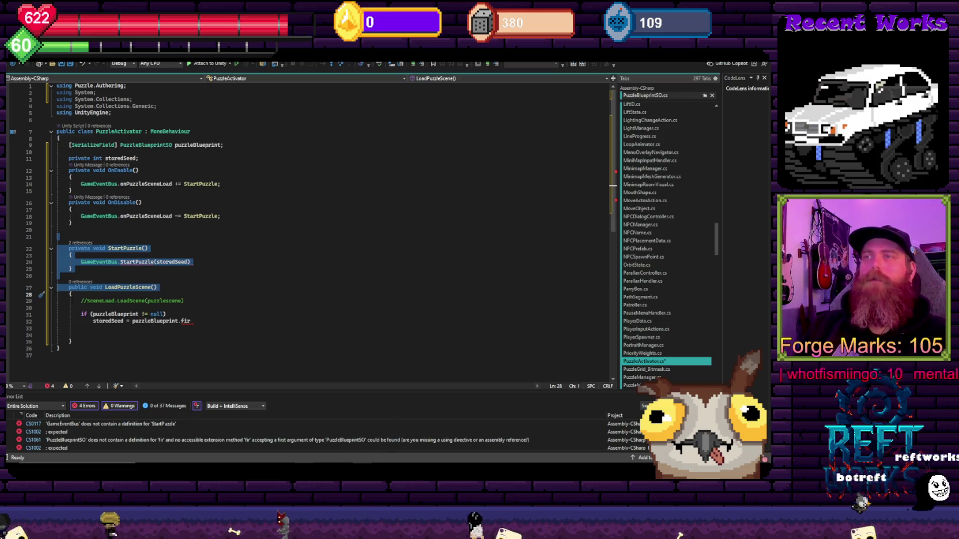
Check the Unity taskbar window previews, then switch to the Aseprite flow sketch
click(302, 468)
click(305, 278)
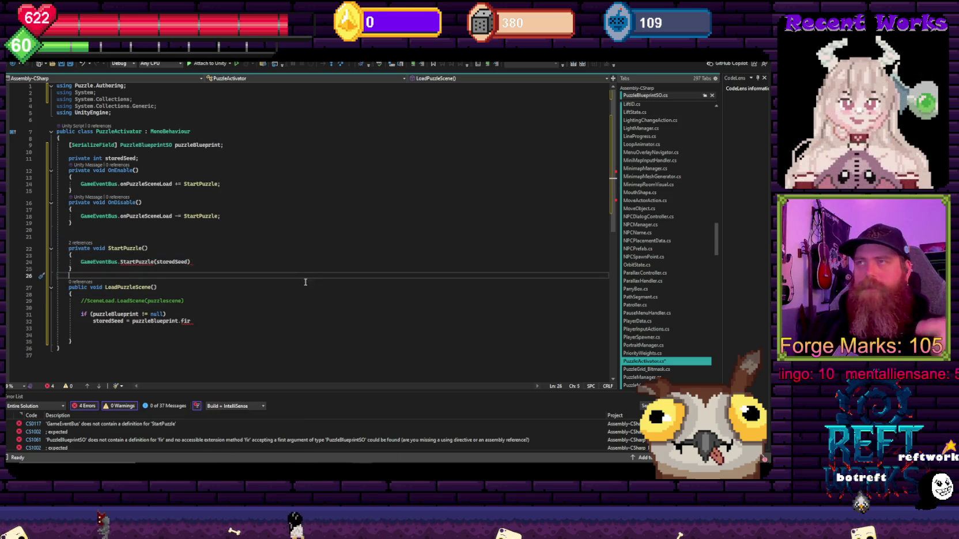
key(alt+Tab)
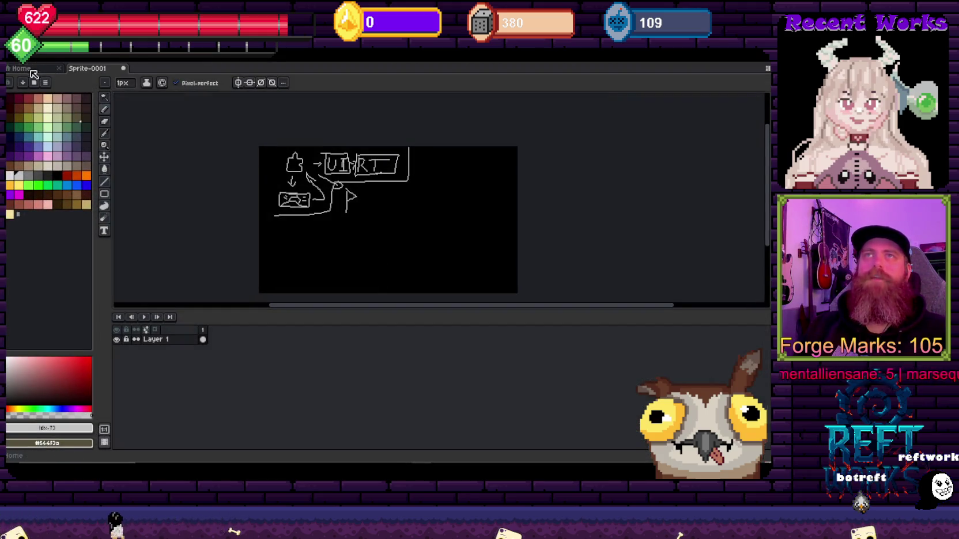
Show the recent files home page, pause the music, and place the caret on StartPuzzle's declaration
click(32, 69)
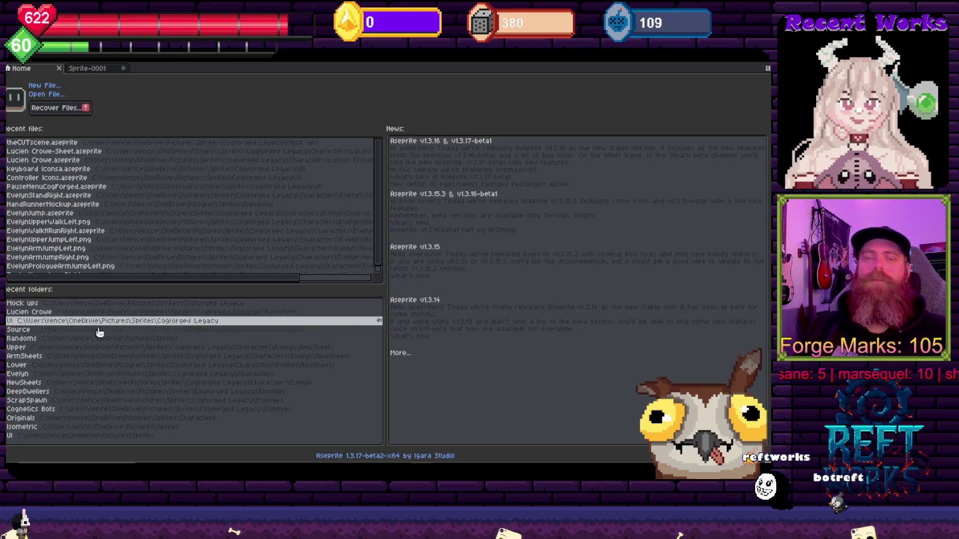
key(XF86AudioPlay)
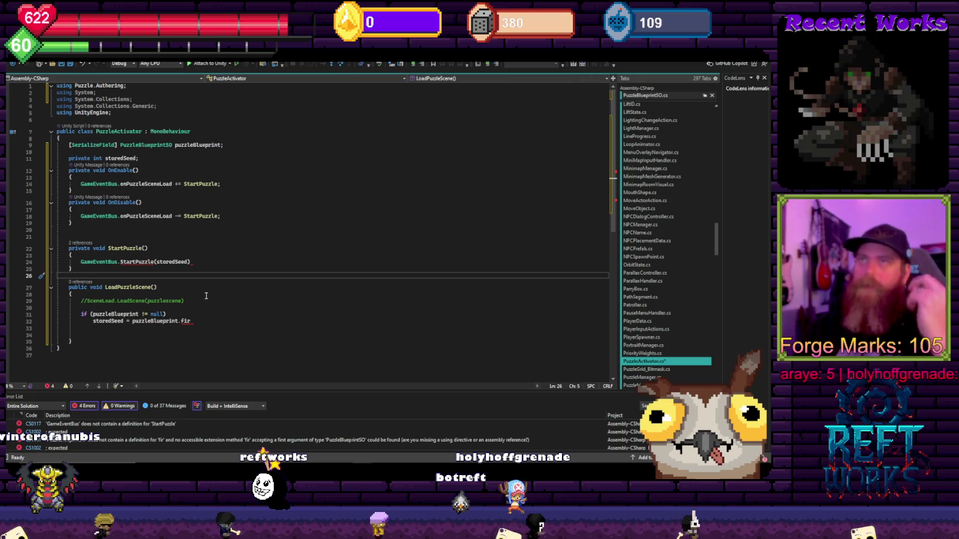
click(224, 244)
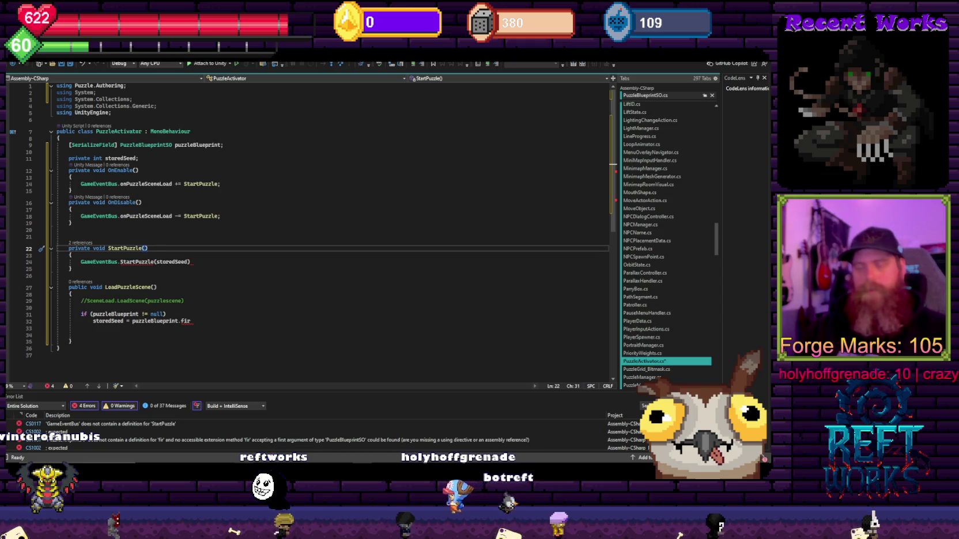
Skip to the next music track and switch to the Unity editor
key(XF86AudioNext)
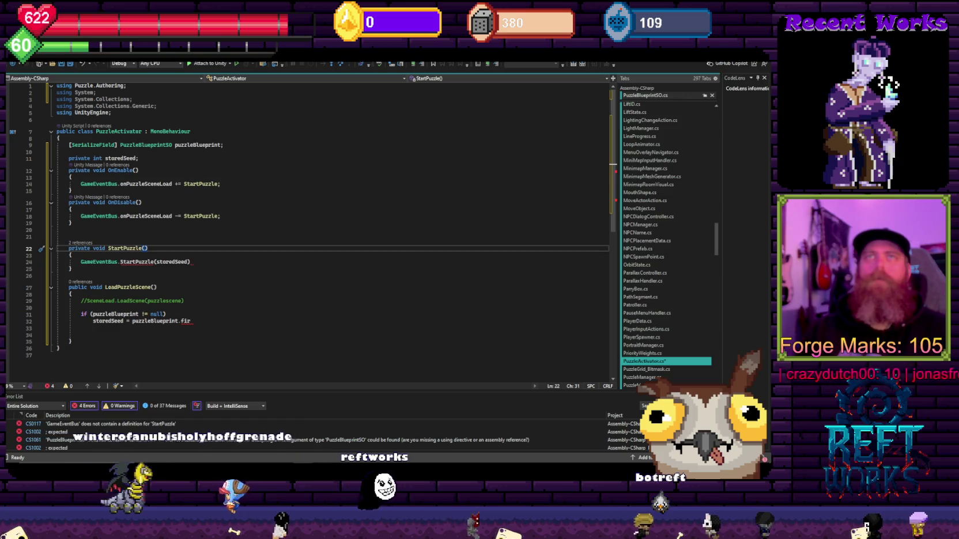
key(alt+Tab)
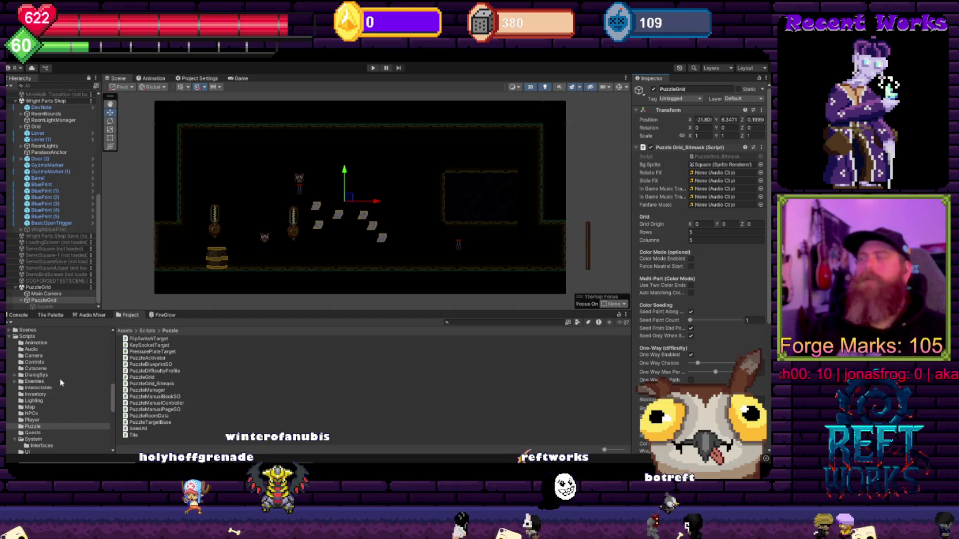
Open PuzzleGrid_Bitmask from Unity's Puzzle folder and start a new line after the class's opening brace
double_click(167, 378)
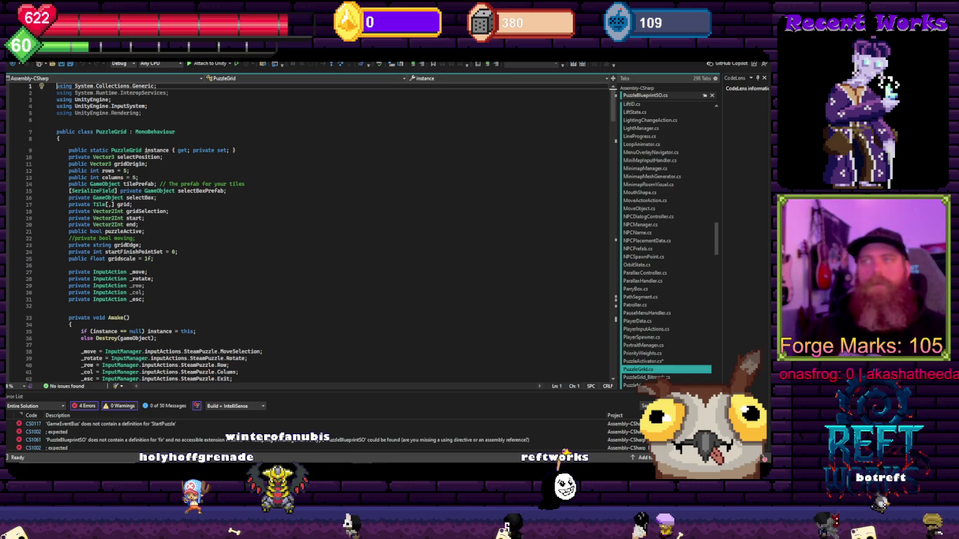
key(alt+Tab)
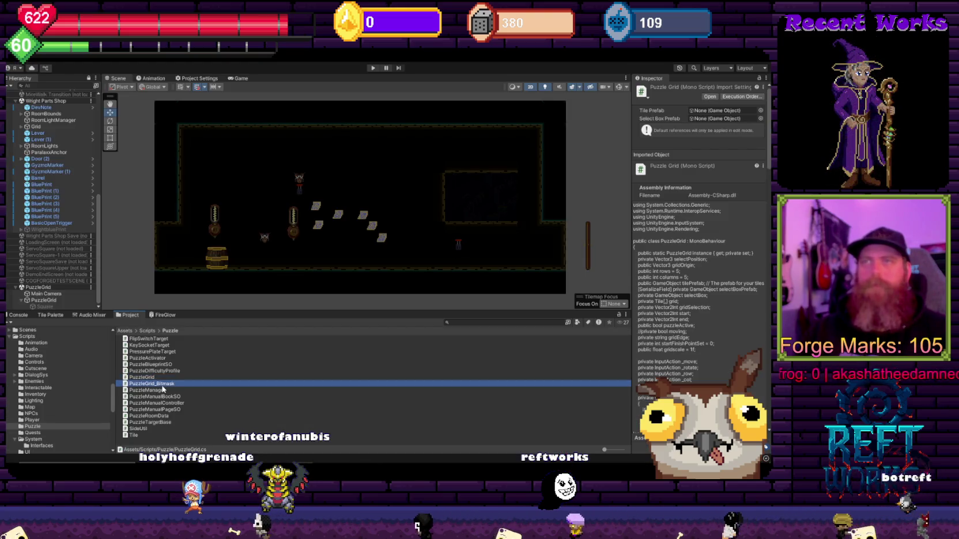
double_click(163, 384)
click(122, 147)
key(Return)
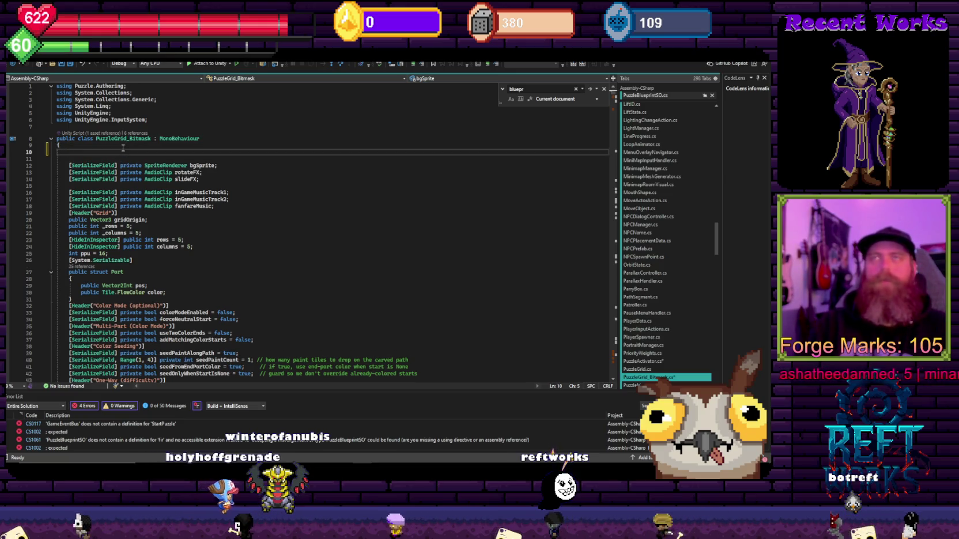
Declare 'public static PuzzleGrid_Bitmask instance' at the top of the class, letting IntelliSense complete the type
key(Return)
text(public sta)
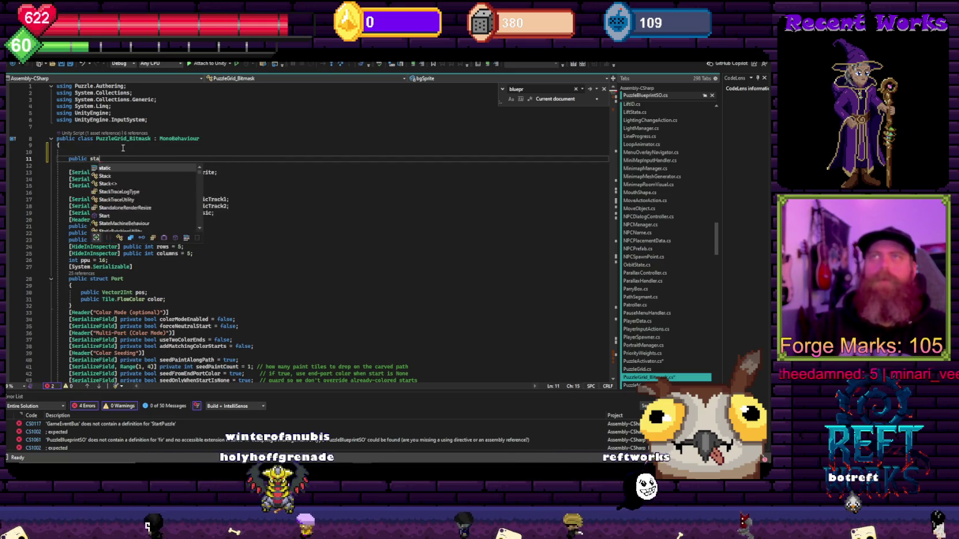
text(tic puzzl)
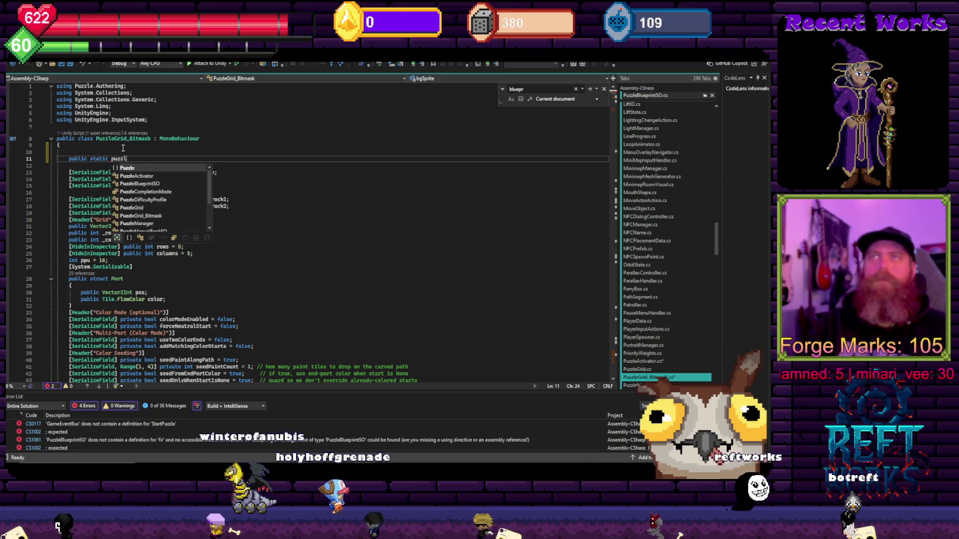
text(egrid_bit)
key(Tab)
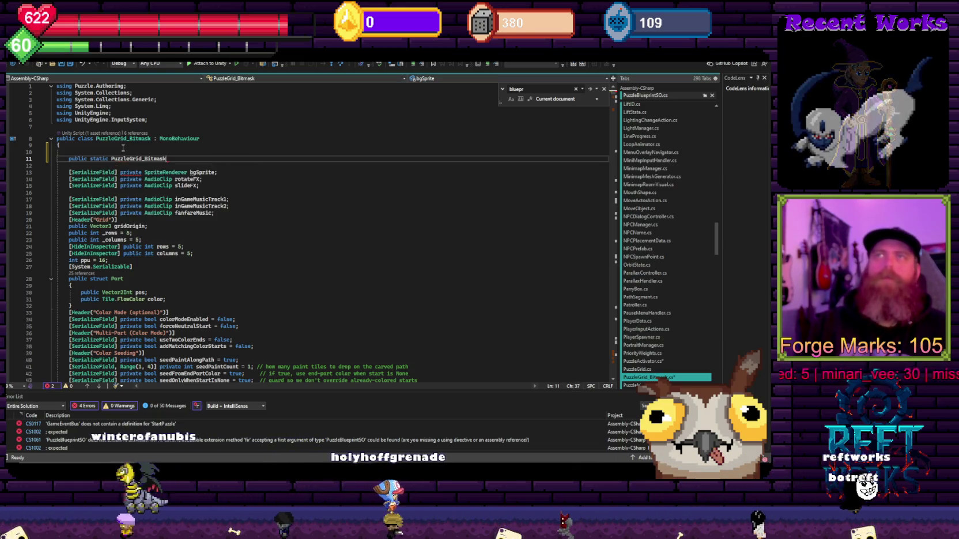
text( in)
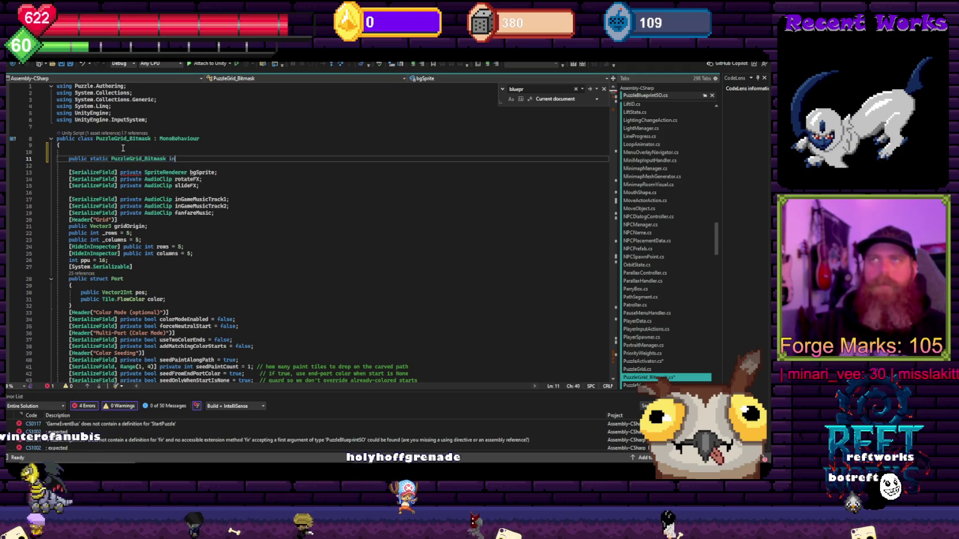
text(stanc)
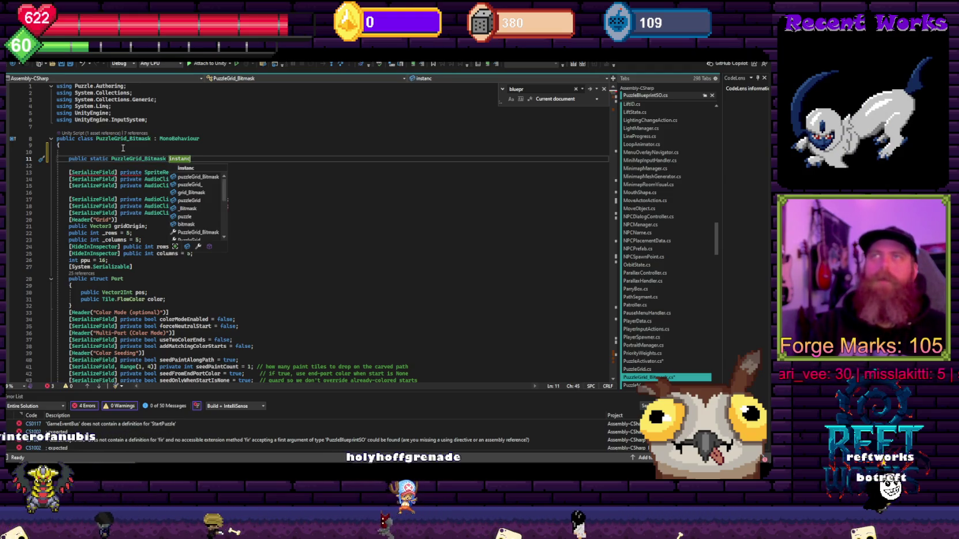
text(e.)
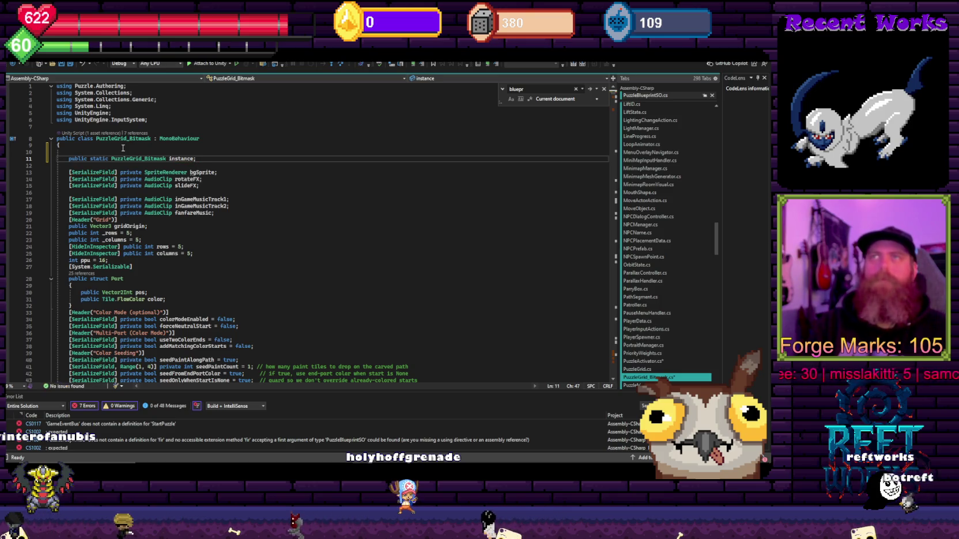
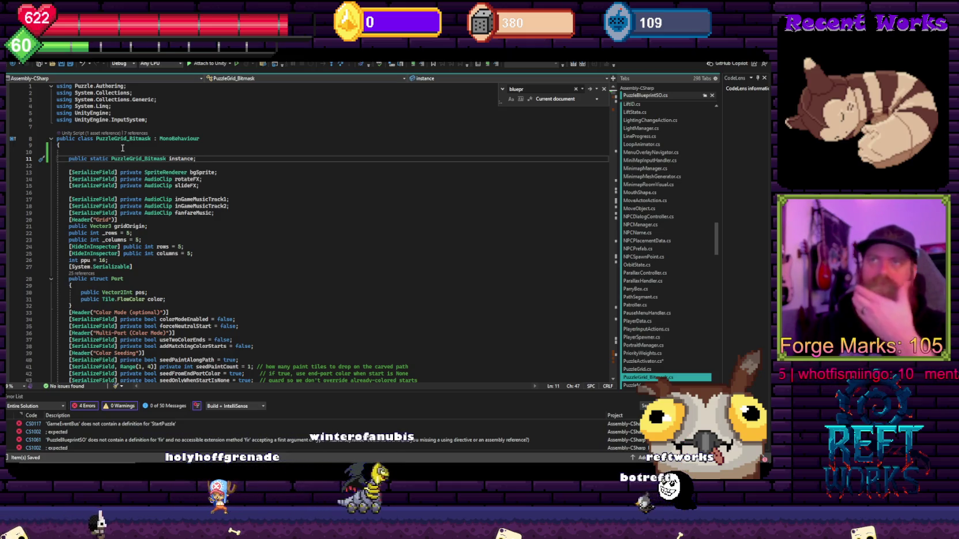
In Awake(), write an if (instance != null) check without braces
scroll(167, 169, down, 18)
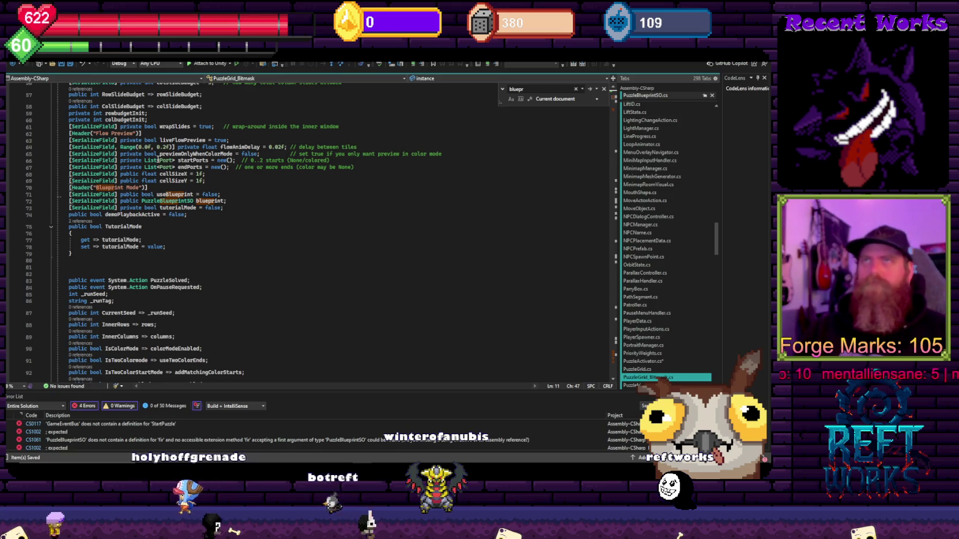
scroll(158, 163, down, 16)
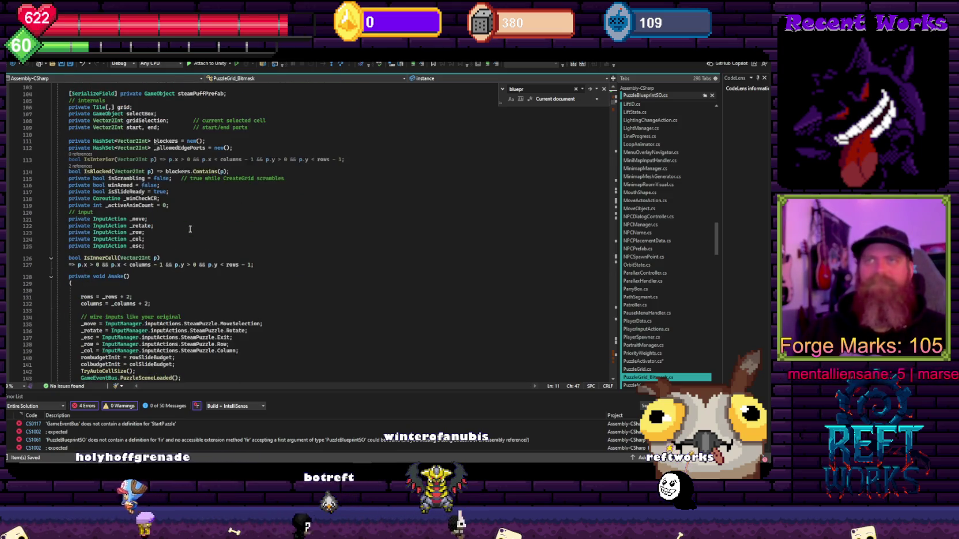
text(if )
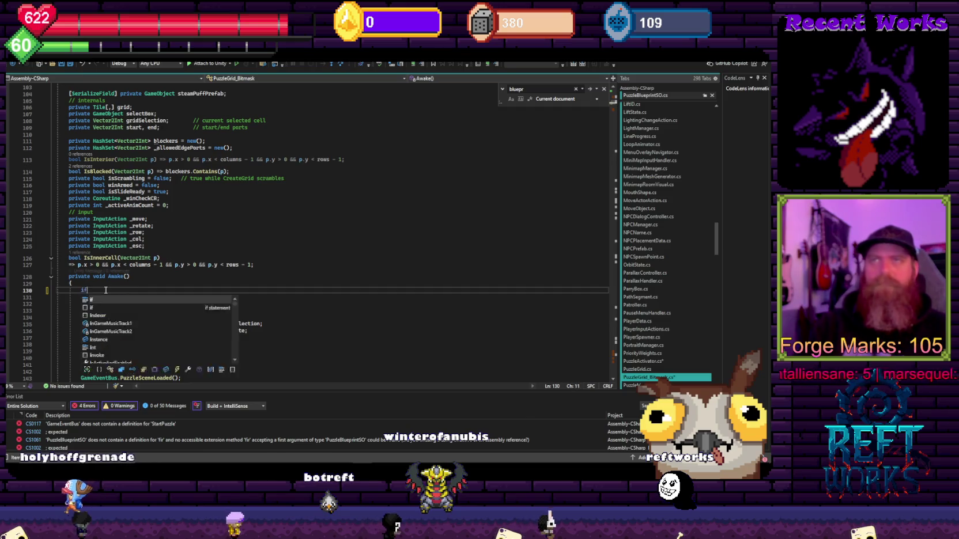
text((instance)
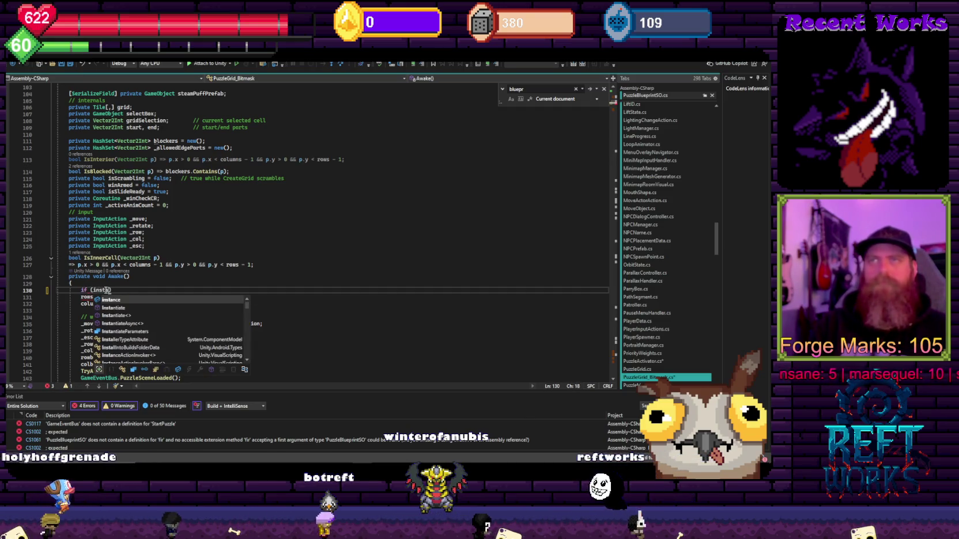
key(Tab)
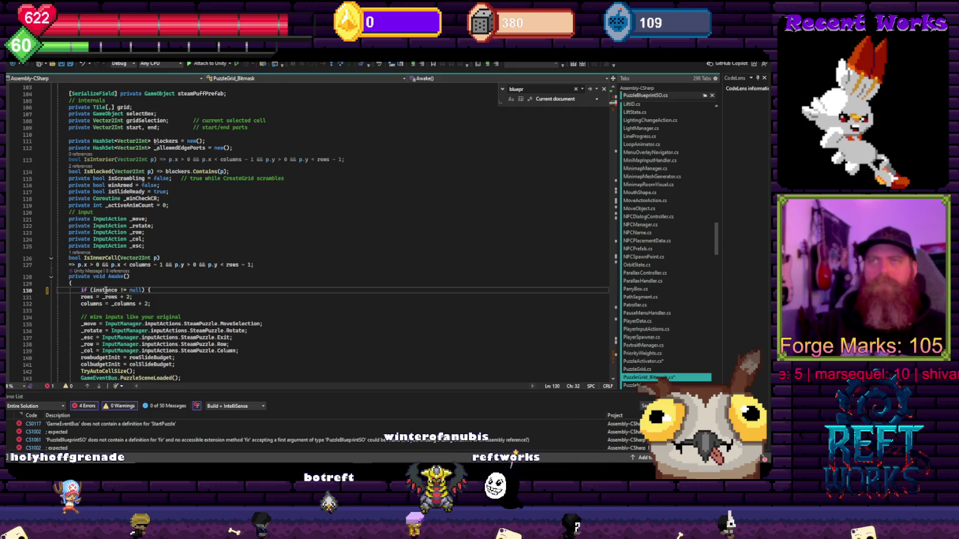
key(Return)
text(i)
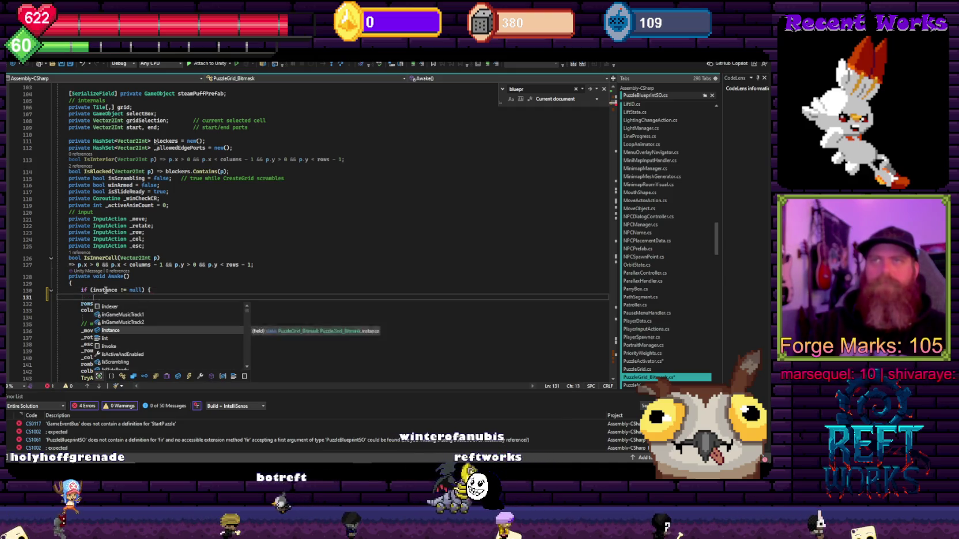
key(BackSpace)
key(Up)
key(End)
key(BackSpace)
key(Return)
Make the if body assign instance = this
text(omstan)
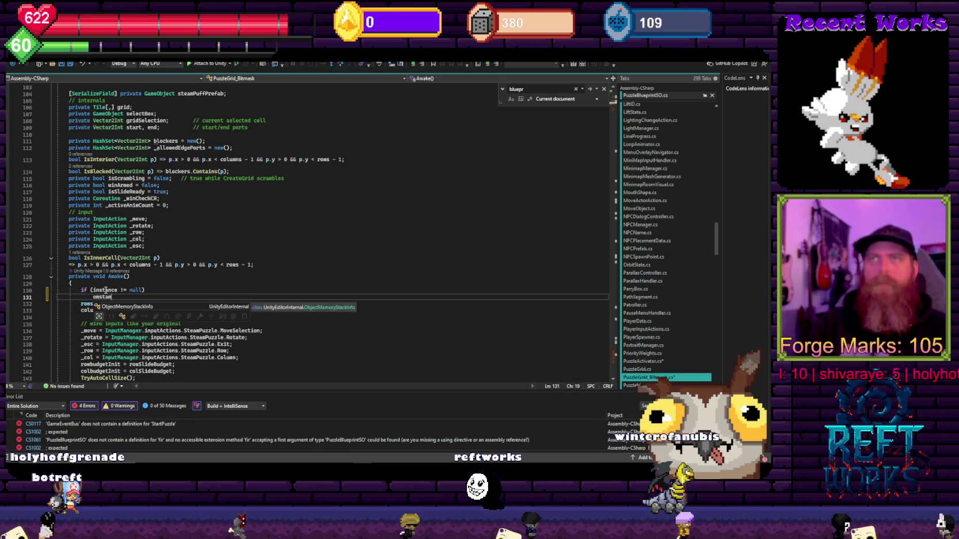
key(BackSpace)
key(BackSpace)
key(BackSpace)
text(insta)
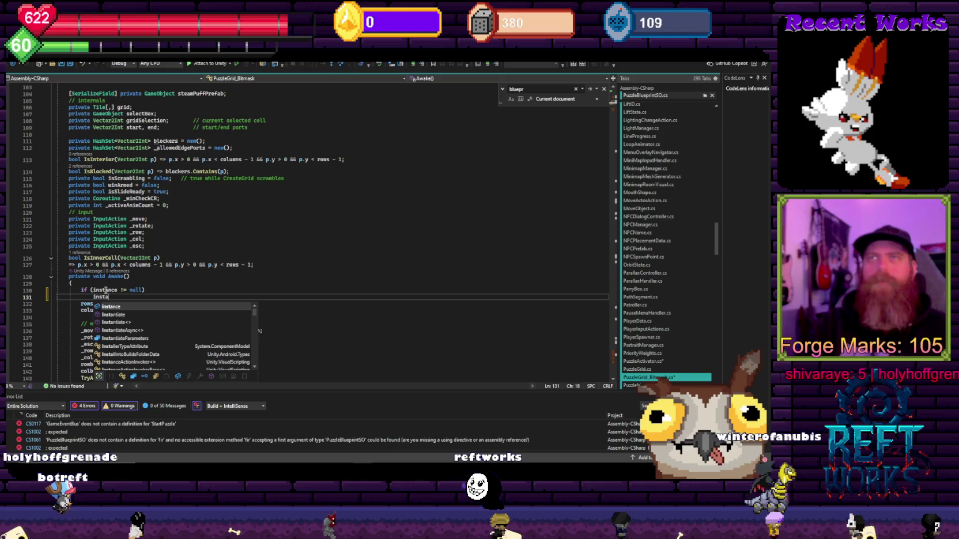
key(Tab)
text(= this.)
key(Return)
Add an else branch calling Destroy(gameObject) and save the script
text(lse)
key(Return)
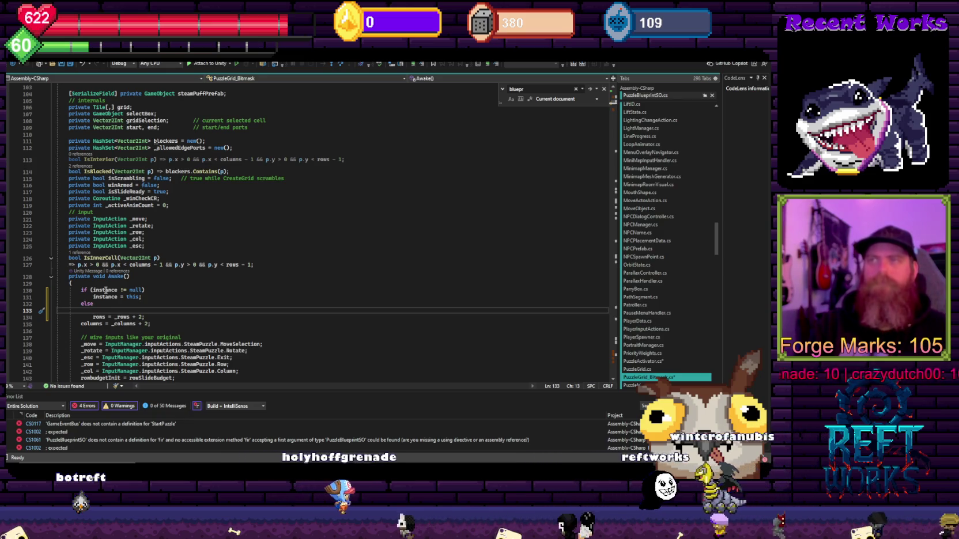
text(destroy)
key(Tab)
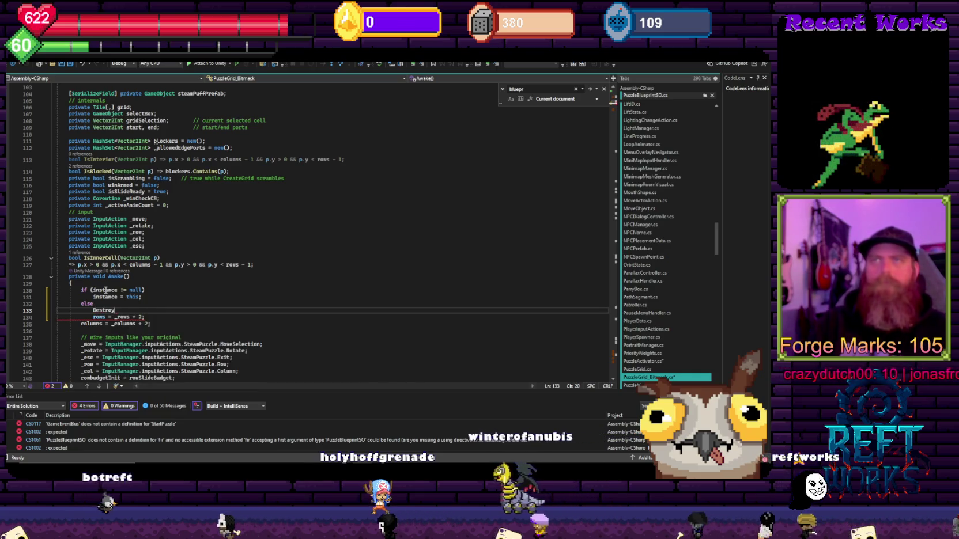
text((gameObject);)
key(ctrl+s)
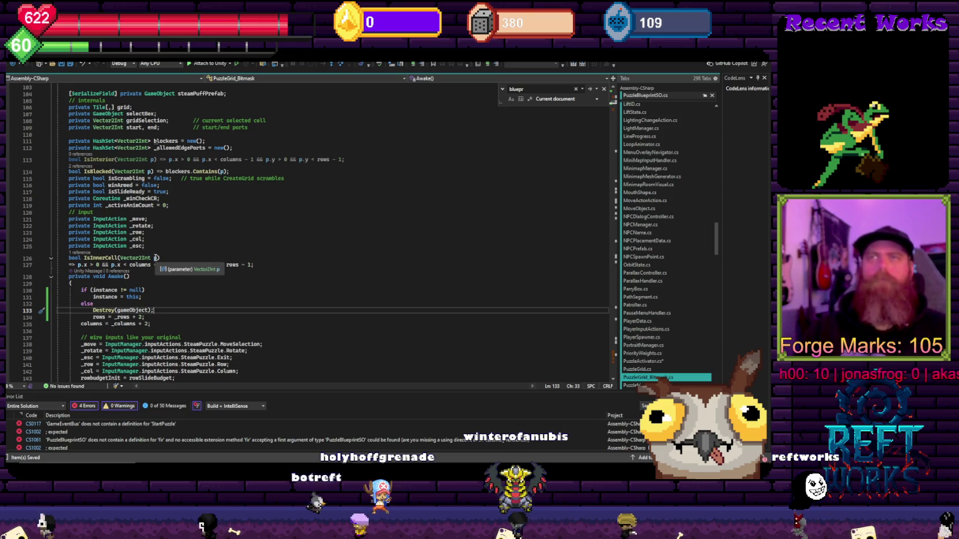
Add a blank line after the else branch and jump to the StartPuzzle error in PuzzleActivator.cs
key(Return)
key(Down)
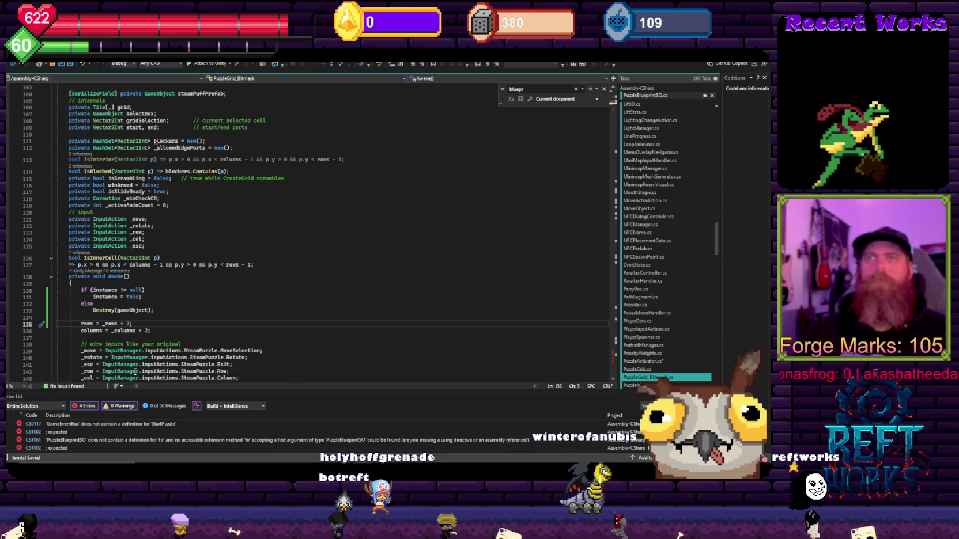
double_click(98, 424)
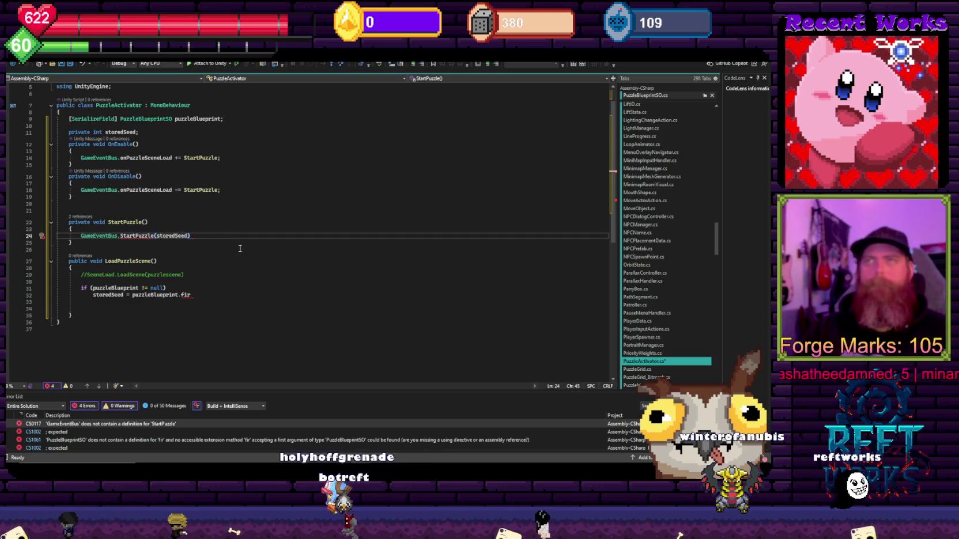
Replace GameEventBus in StartPuzzle with PuzzleGrid_Bitmask.instance
double_click(106, 236)
text(puzzl)
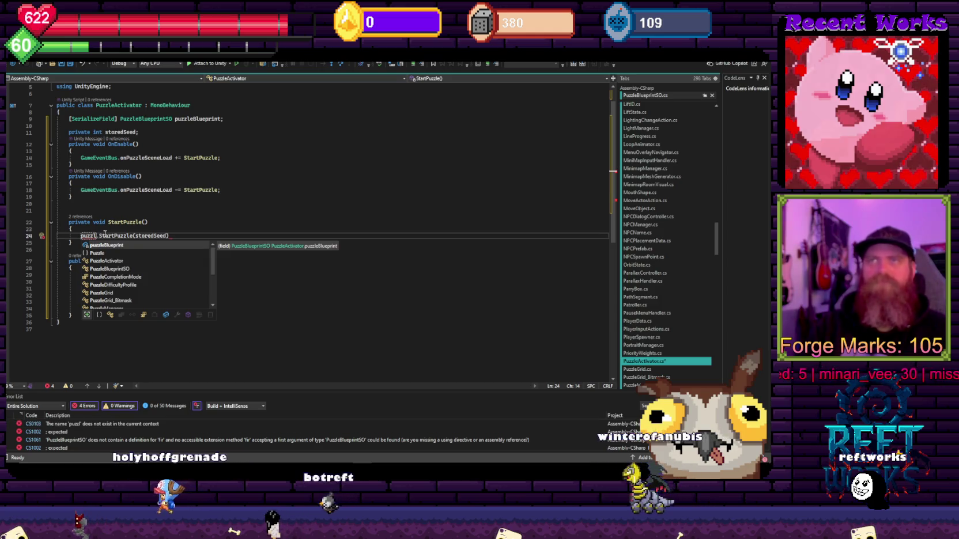
text(eGri)
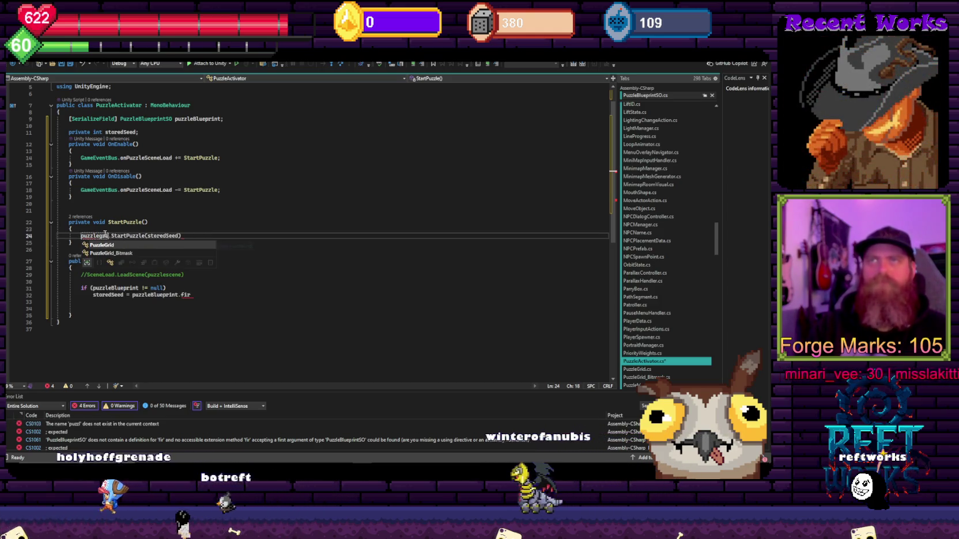
key(Down)
key(Tab)
text(.instance)
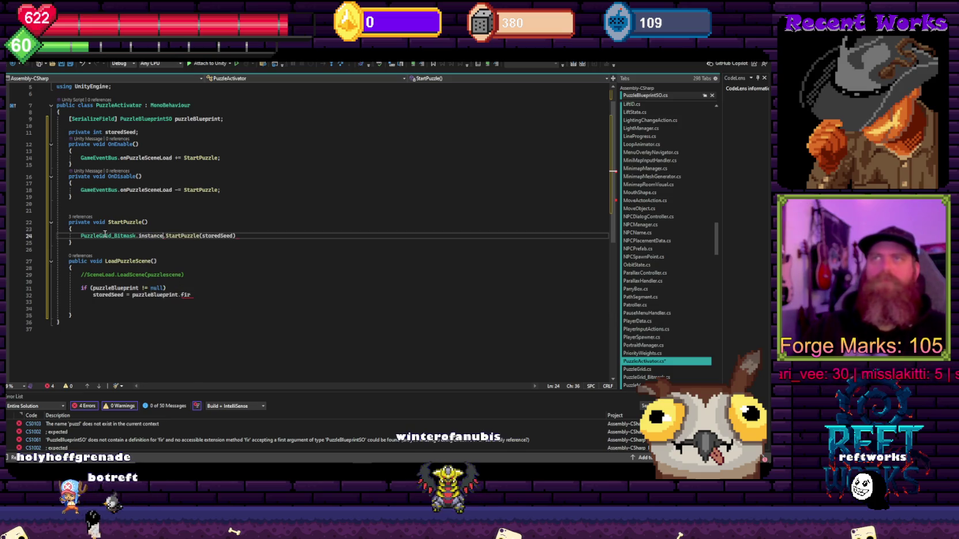
Delete the trailing characters on line 32's unfinished storedSeed assignment
click(255, 237)
text(;)
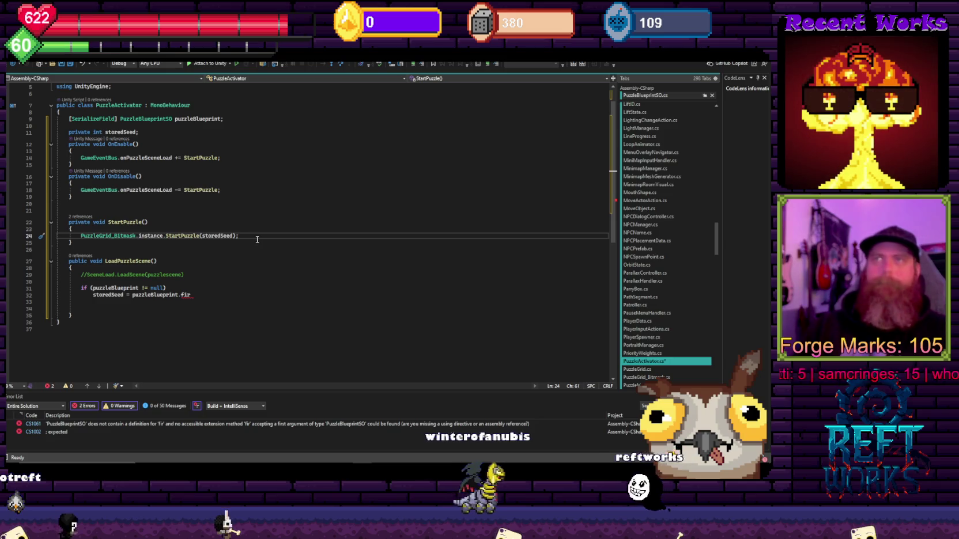
click(208, 294)
text(\)
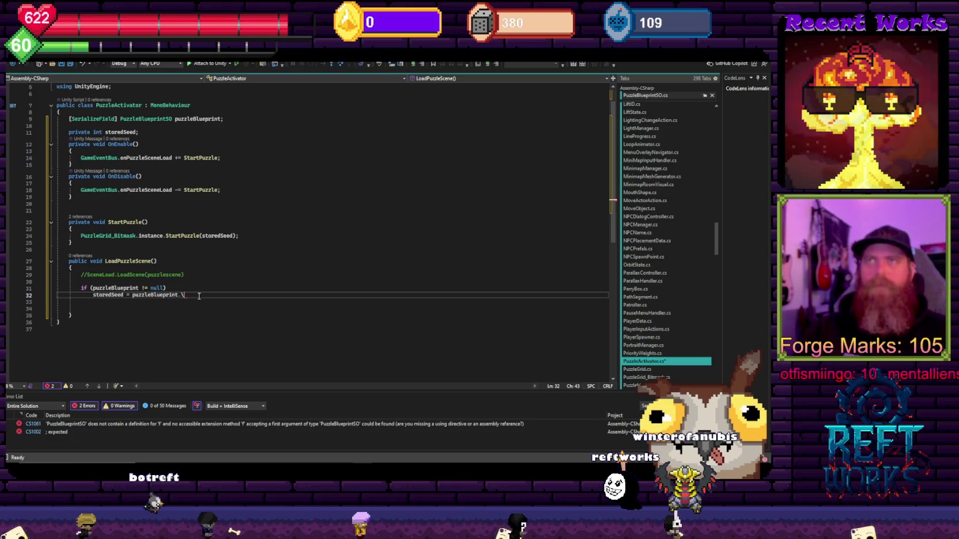
key(BackSpace)
key(BackSpace)
Delete LoadPuzzleScene's leftover if block and open StartPuzzle with if (puzzleBlueprint != null)
key(shift+Up)
key(shift+Up)
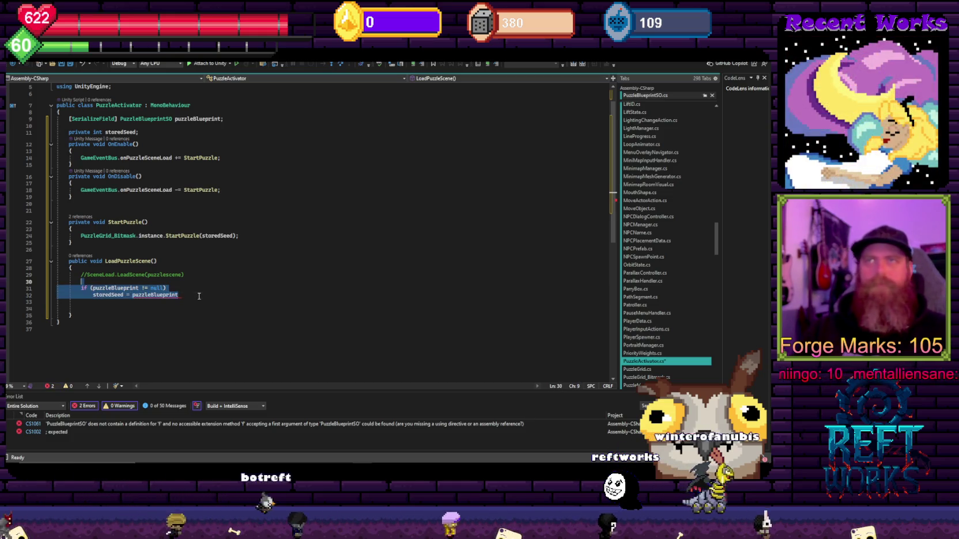
key(Delete)
click(102, 230)
key(Return)
text(if ()
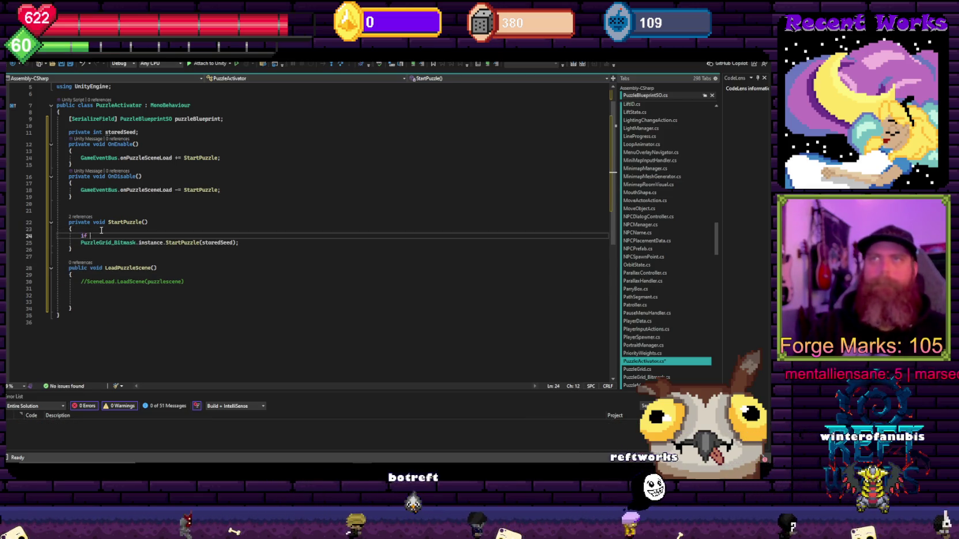
text(puzzleBlueprint != null) {)
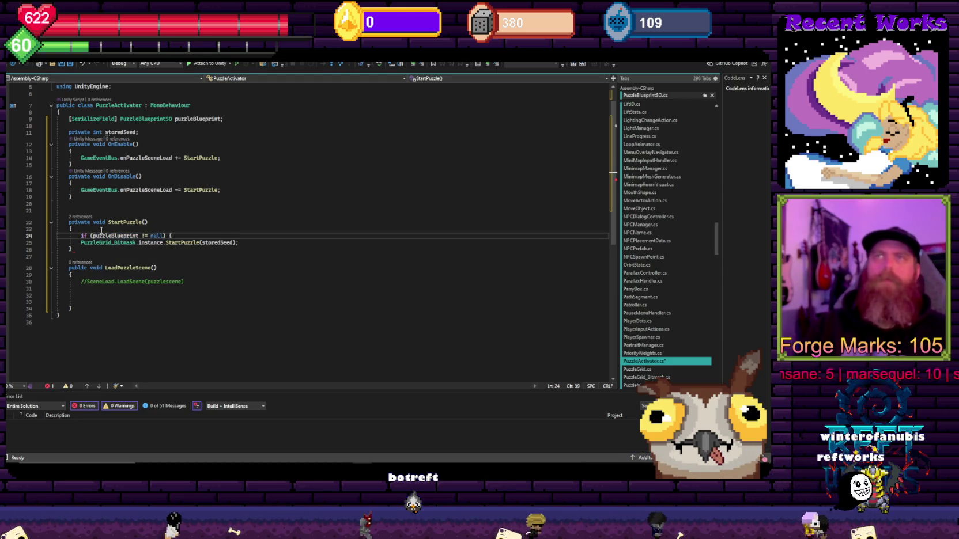
key(Tab)
key(Return)
key(Up)
key(End)
key(BackSpace)
key(BackSpace)
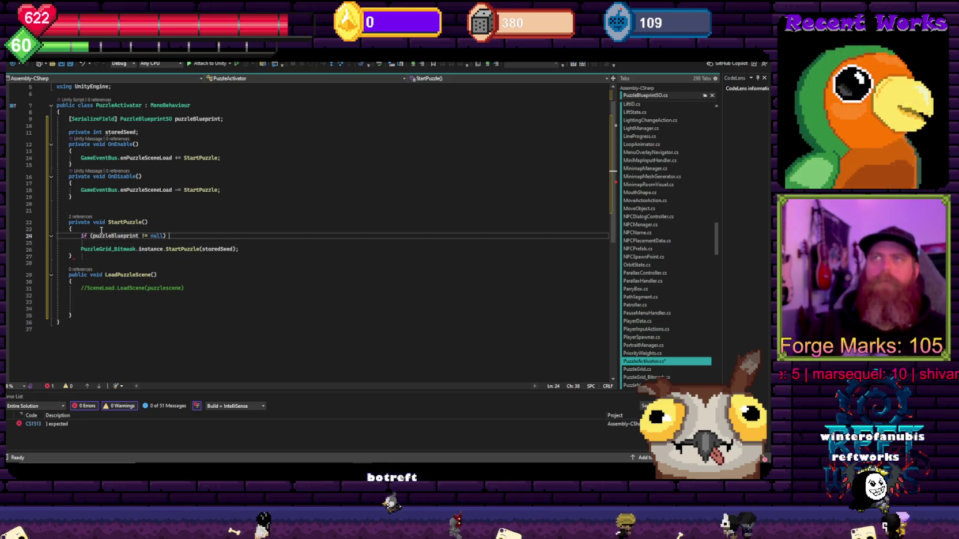
key(Down)
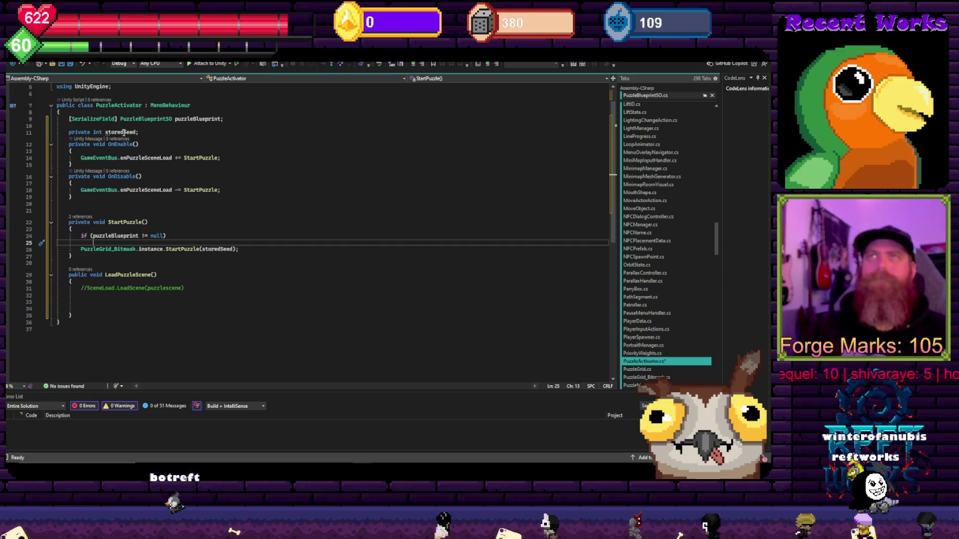
Check the storedSeed field, then remove storedSeed from the StartPuzzle call
click(146, 132)
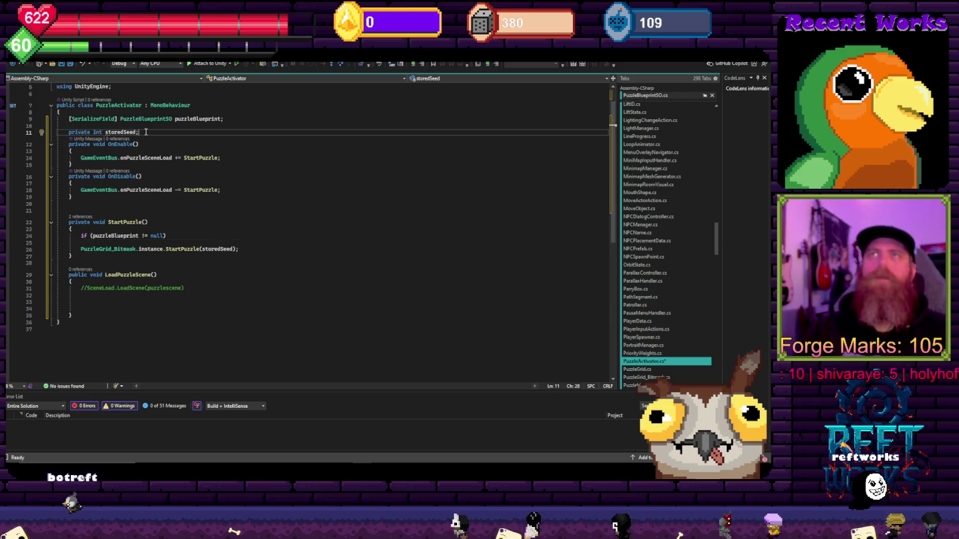
click(233, 249)
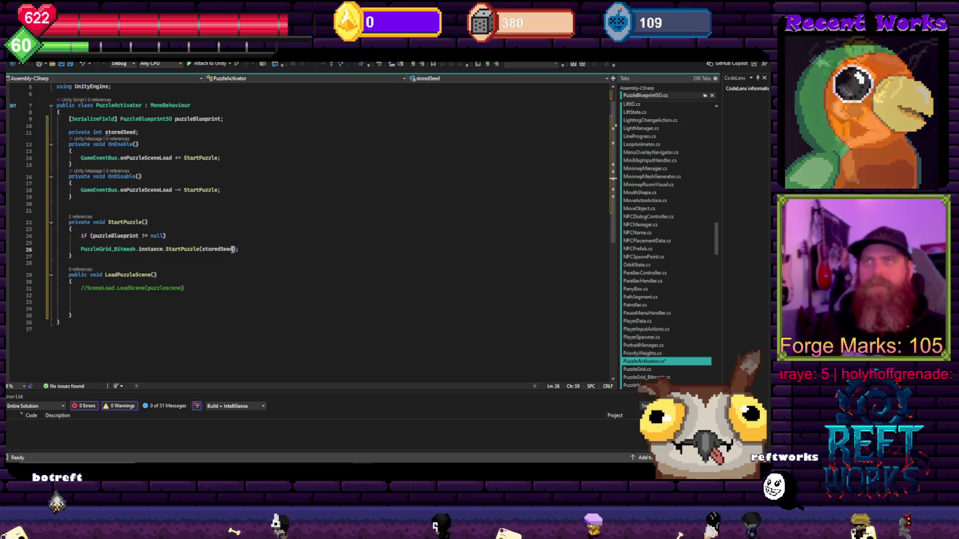
double_click(216, 249)
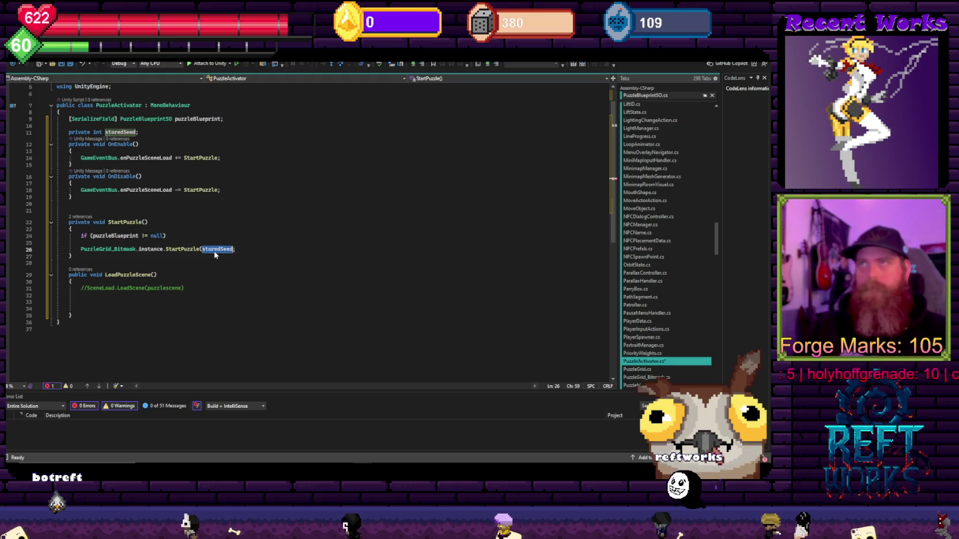
key(BackSpace)
Under the blueprint check, add a PuzzleGrid_Bitmask.instance.StartFromBlueprint(puzzleBlueprint) call
key(Up)
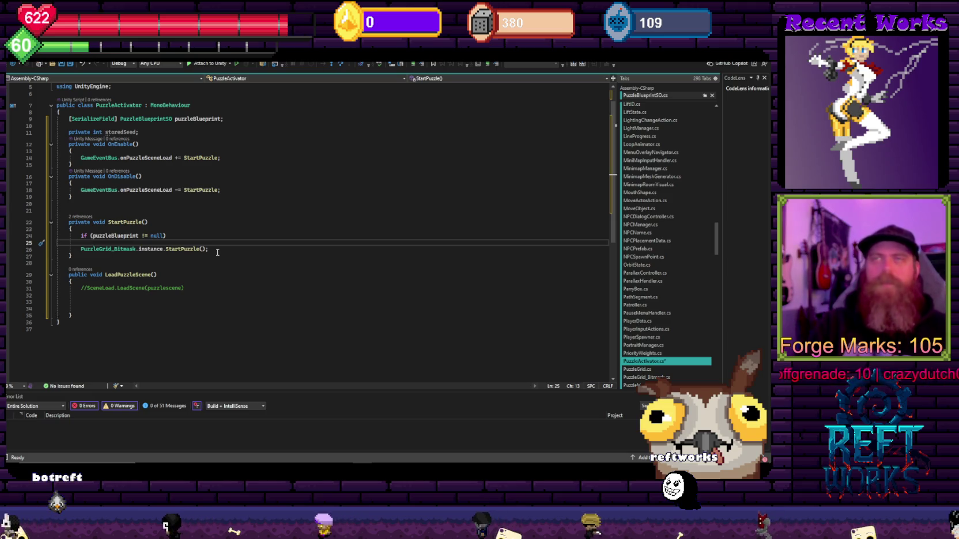
text(puz)
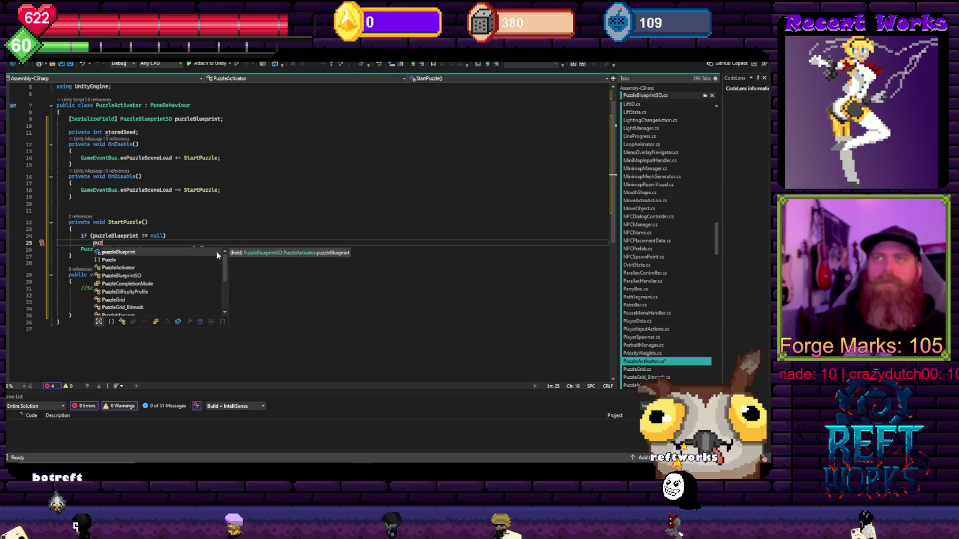
key(Down)
key(Down)
key(Down)
key(Down)
key(Down)
key(Down)
key(Tab)
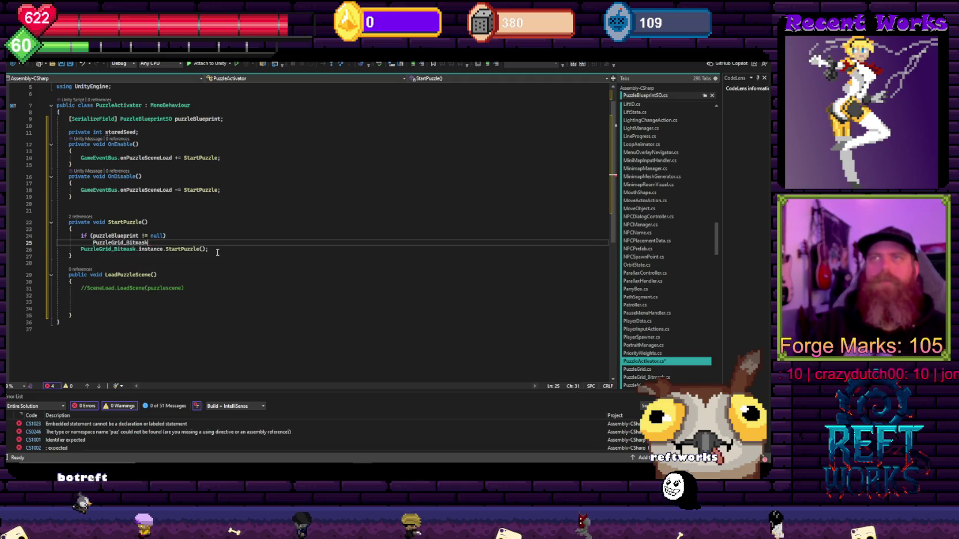
key(Tab)
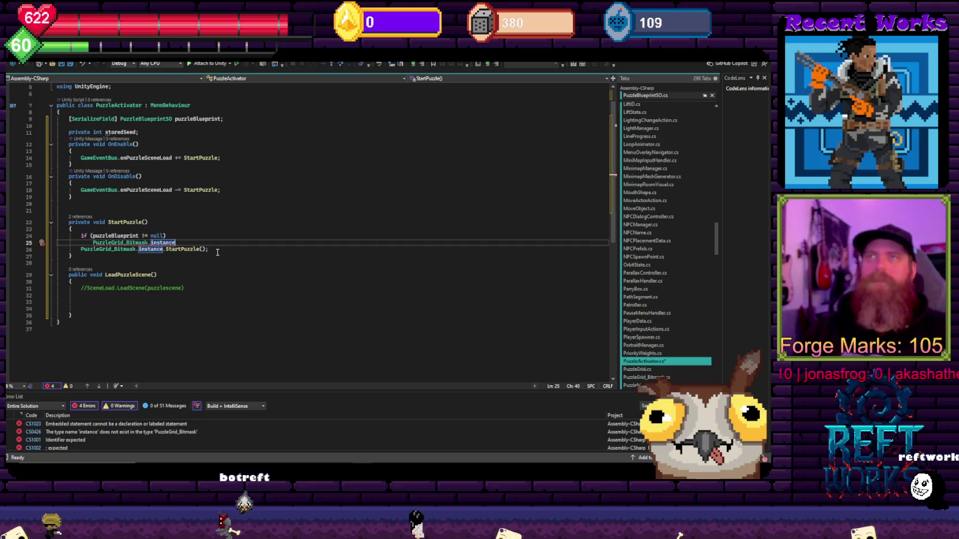
key(Down)
key(Home)
key(Home)
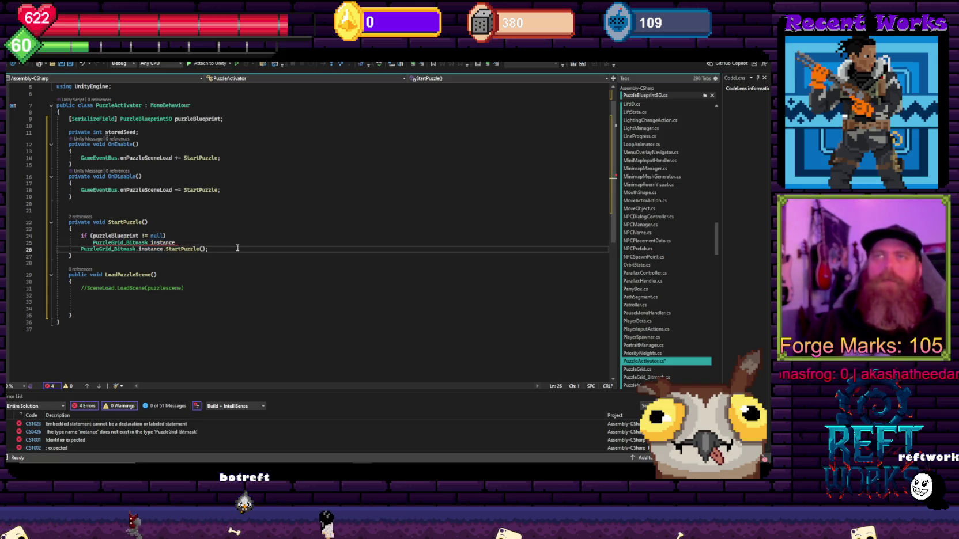
text(.)
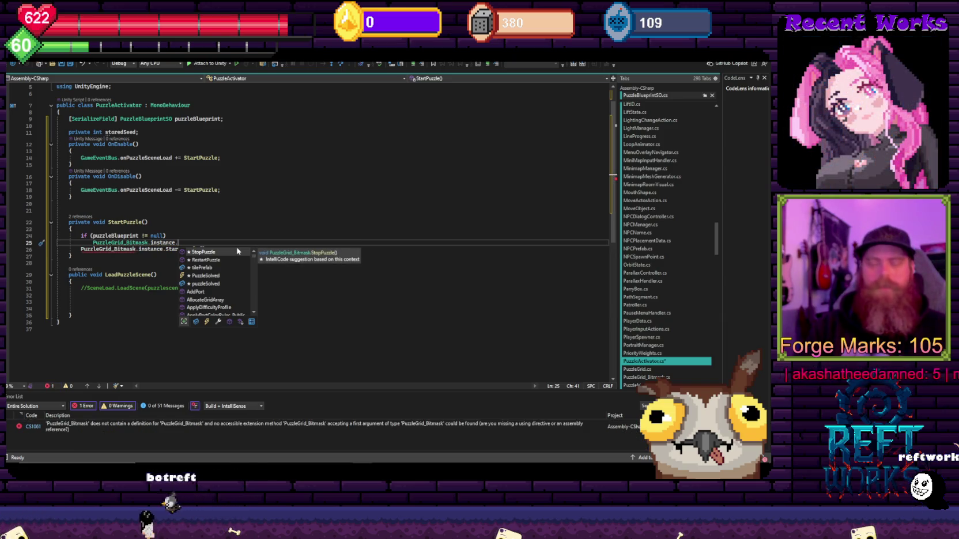
text(start)
key(Down)
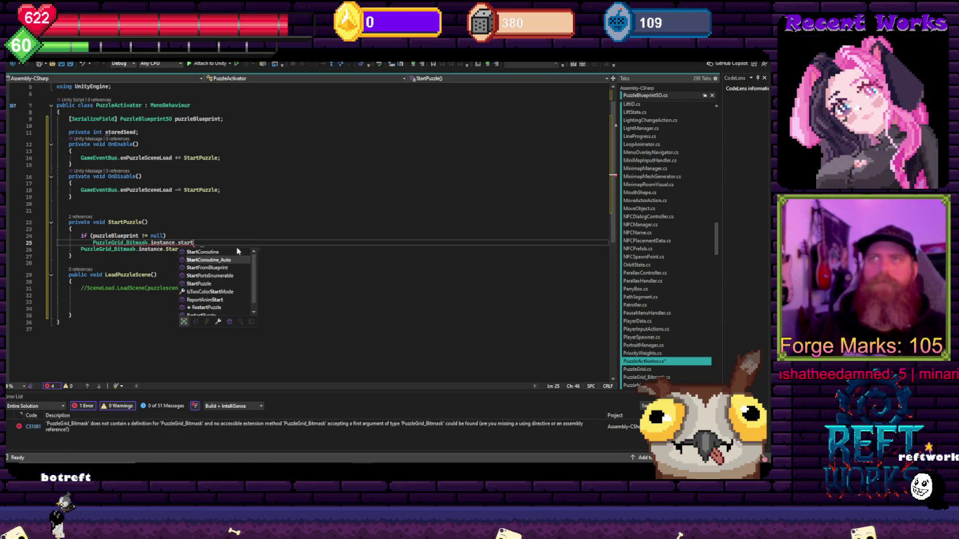
text((puzzleBlueprint);)
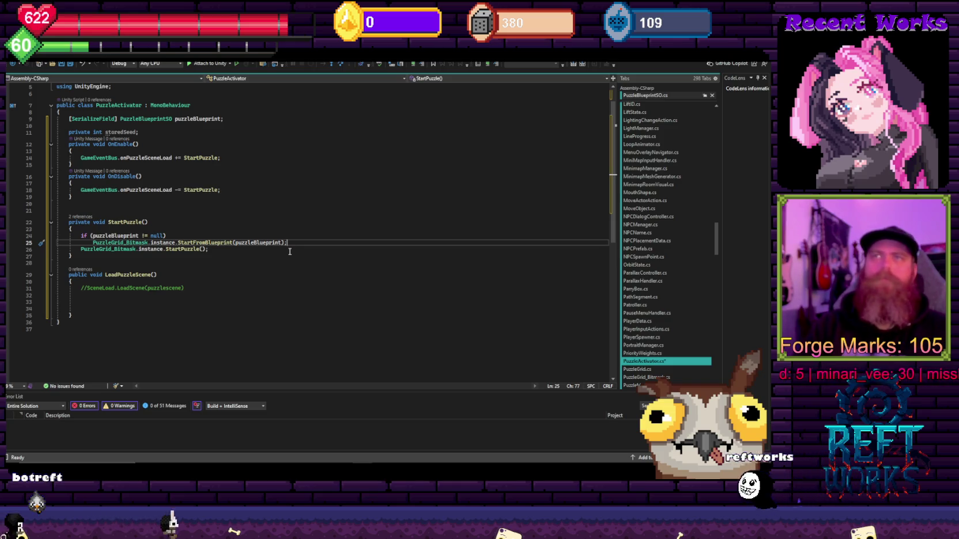
Put else before the plain StartPuzzle() call, without braces
key(Return)
text(else)
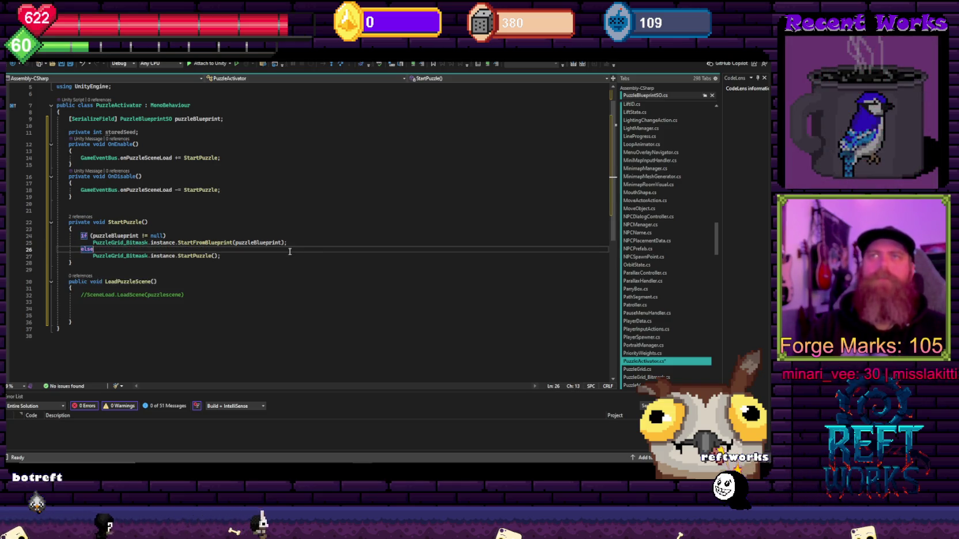
key(Return)
text({)
key(Return)
key(ctrl+z)
key(ctrl+z)
key(ctrl+z)
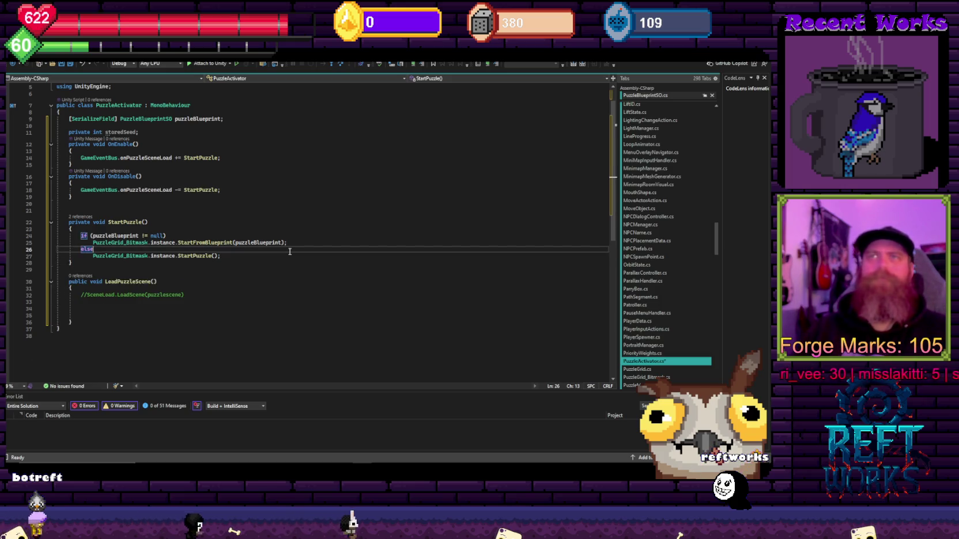
click(280, 224)
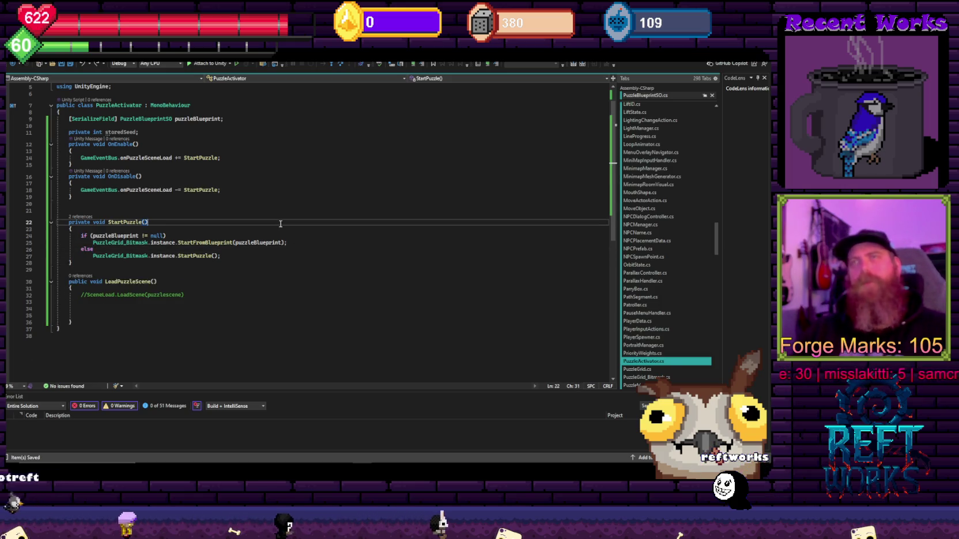
Replace the commented-out line with SceneLoader.LoadScene("")
drag(218, 299, 59, 298)
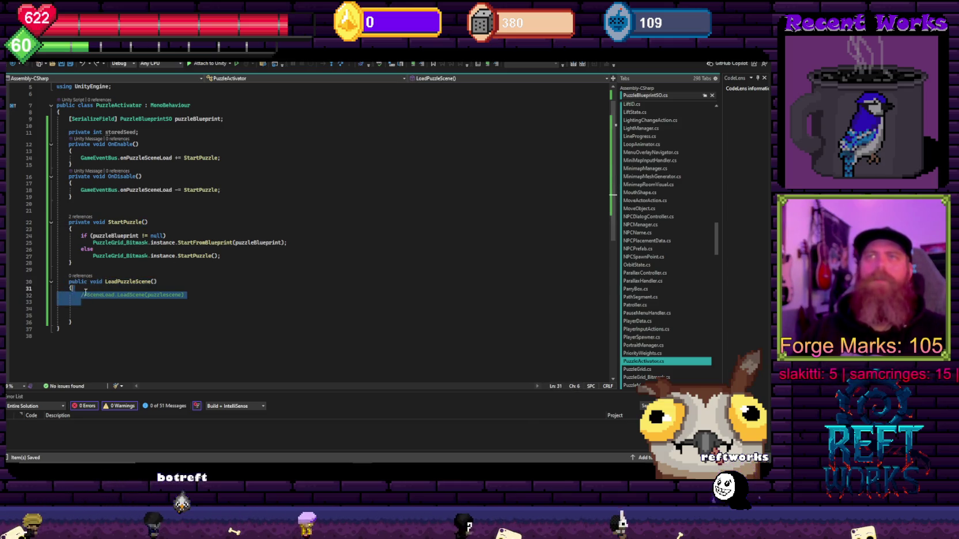
text(scneelo)
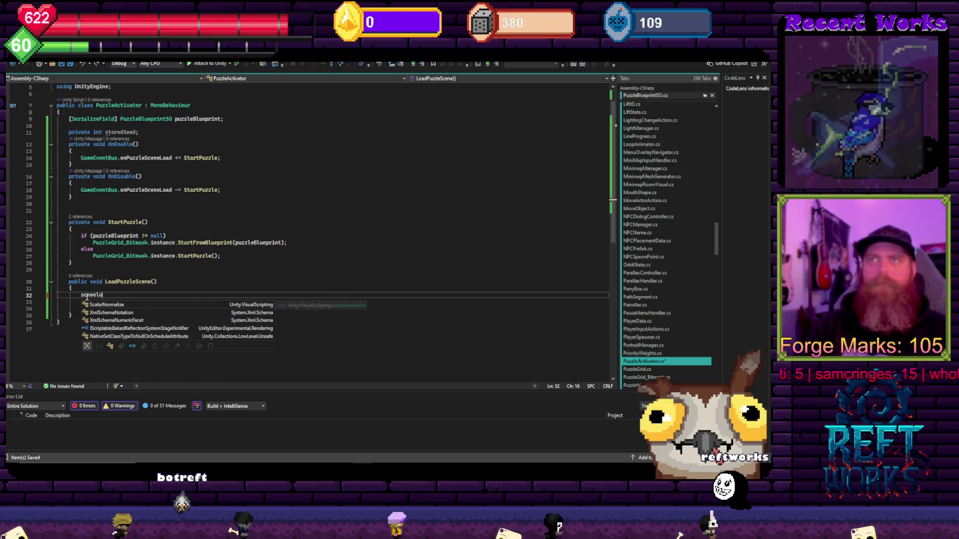
text(e)
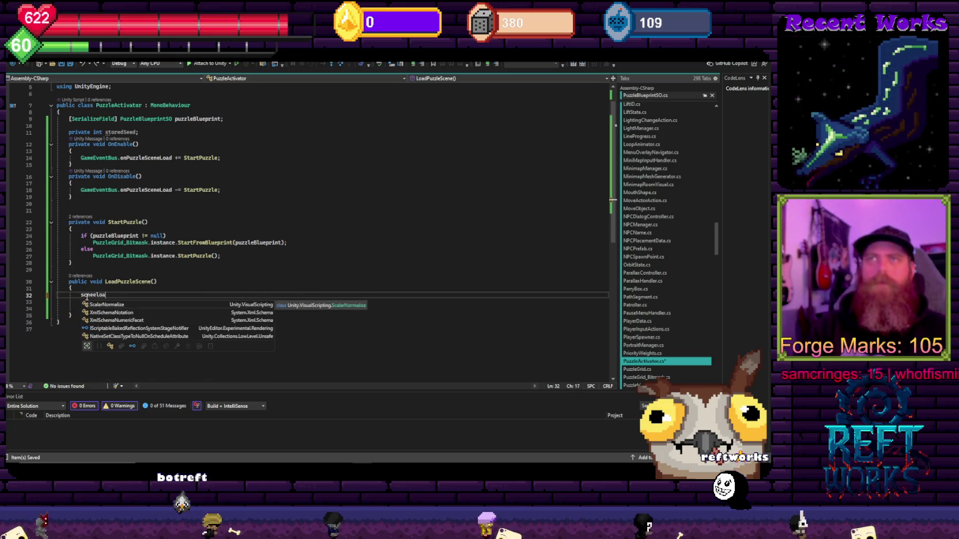
key(BackSpace)
key(BackSpace)
text(ene)
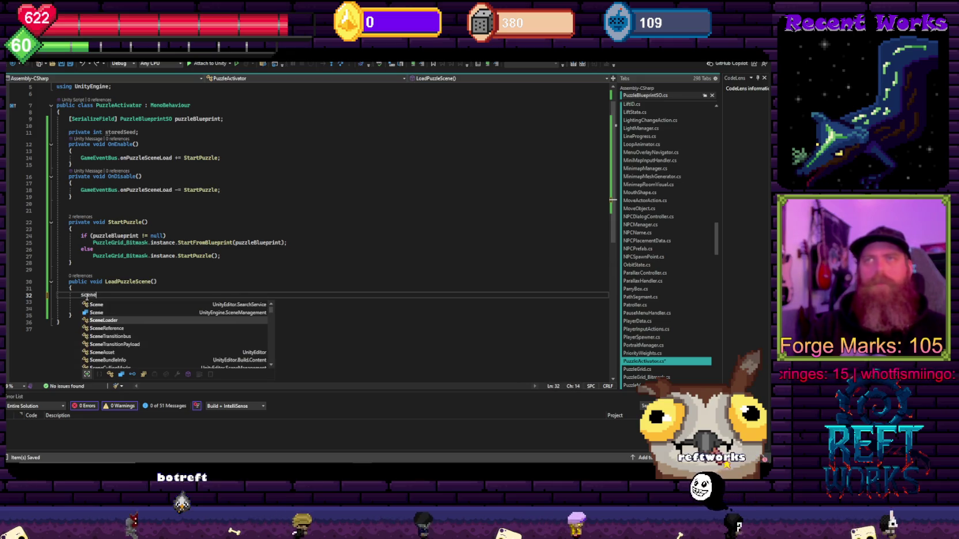
key(Tab)
text(.)
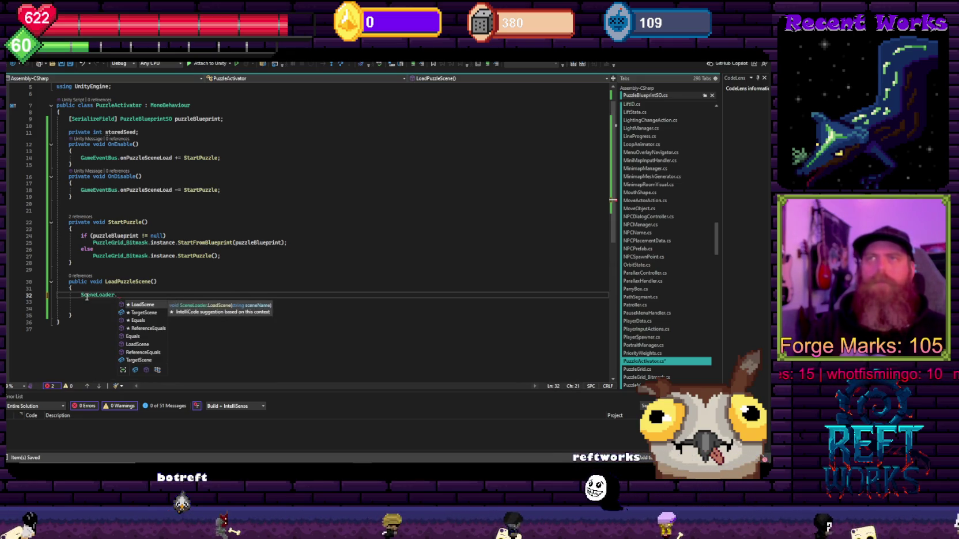
text(lo()
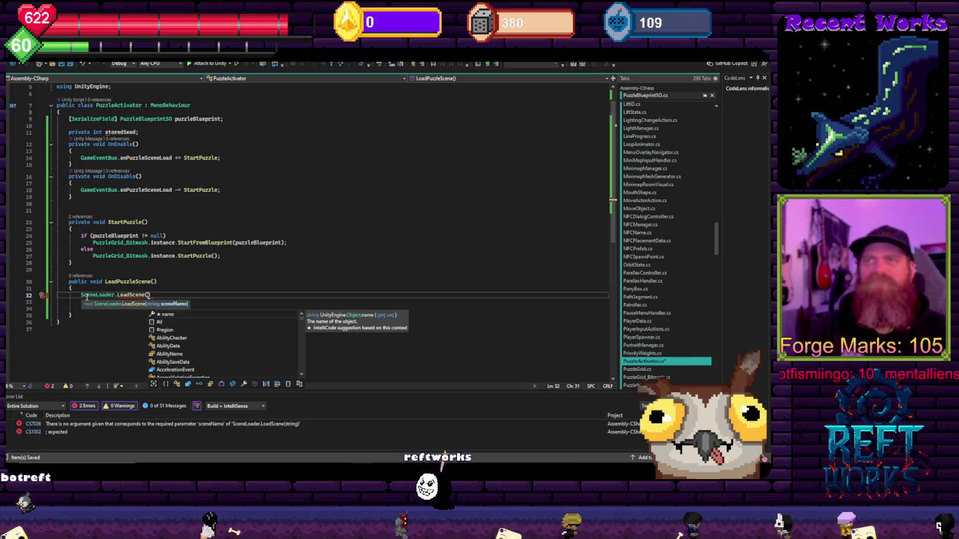
text(")
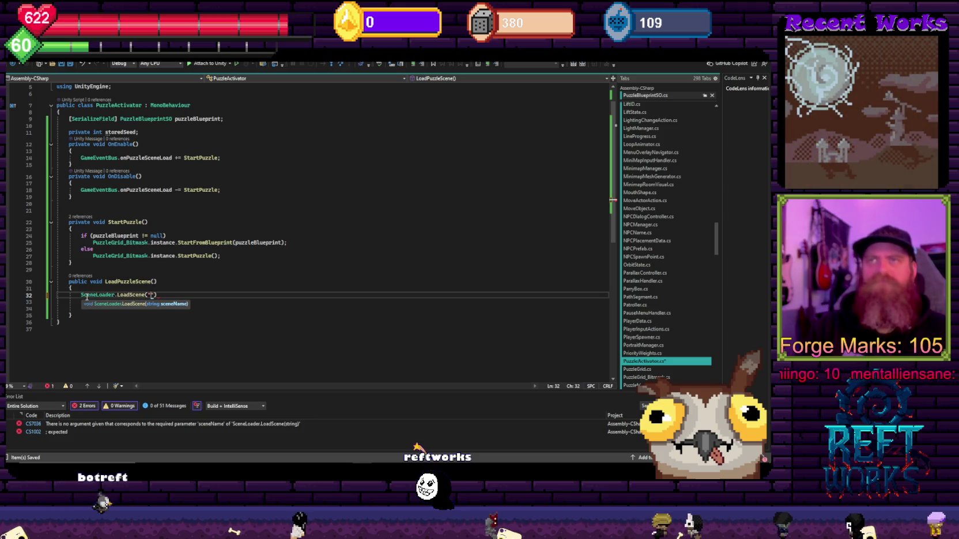
View LoadScene's definition in SceneLoader, then return to LoadPuzzleScene
ctrl+click(124, 295)
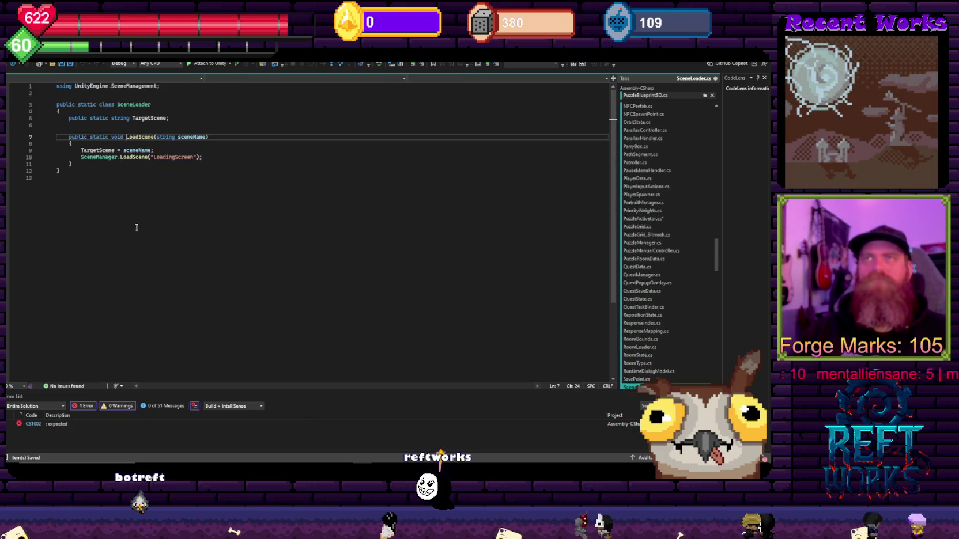
click(143, 174)
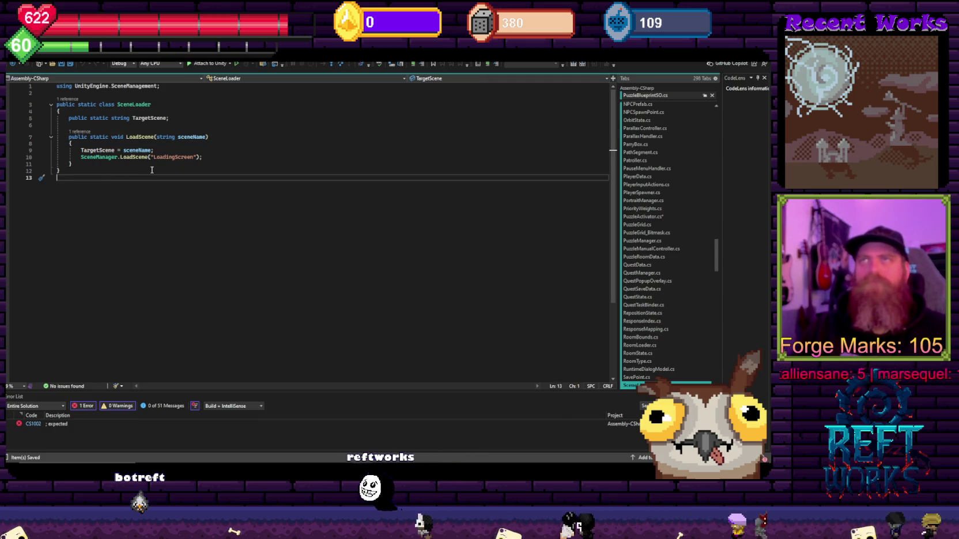
key(ctrl+minus)
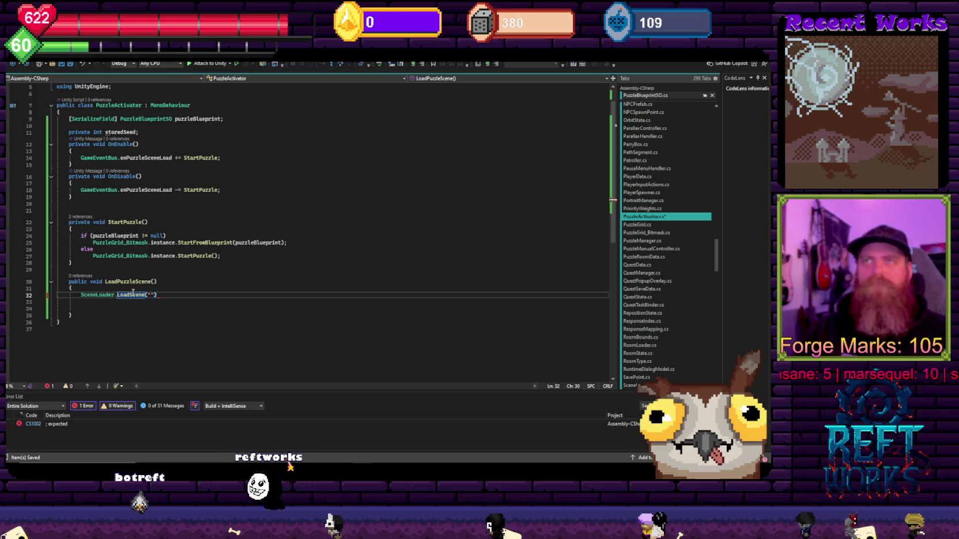
Replace the SceneLoader.LoadScene statement with a new scene-loading line
key(End)
key(shift+Home)
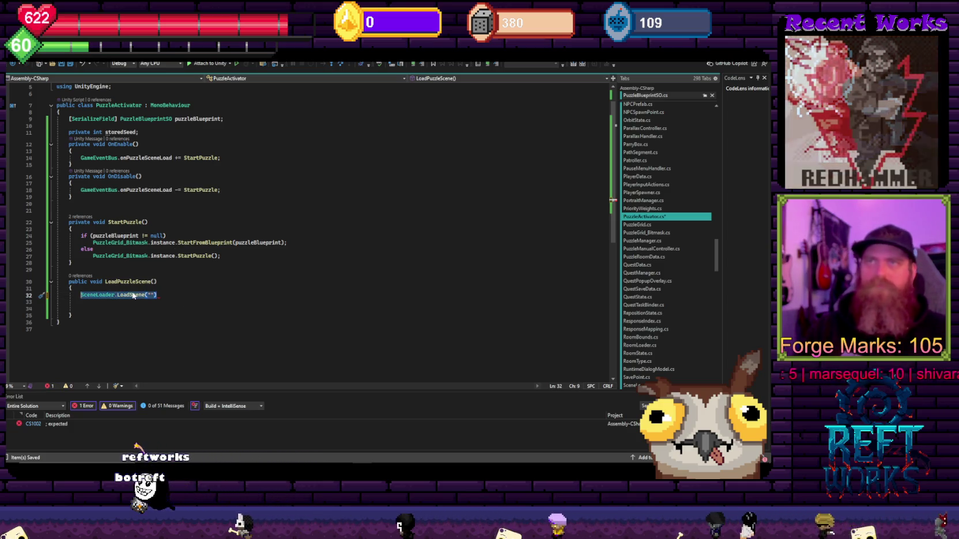
text(sf)
key(BackSpace)
key(BackSpace)
text(scenemna)
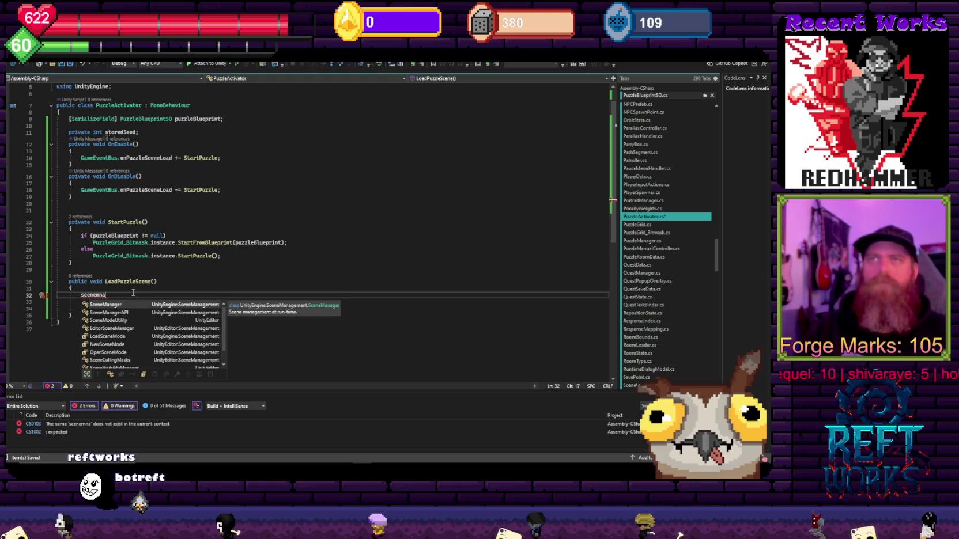
key(BackSpace)
key(BackSpace)
key(BackSpace)
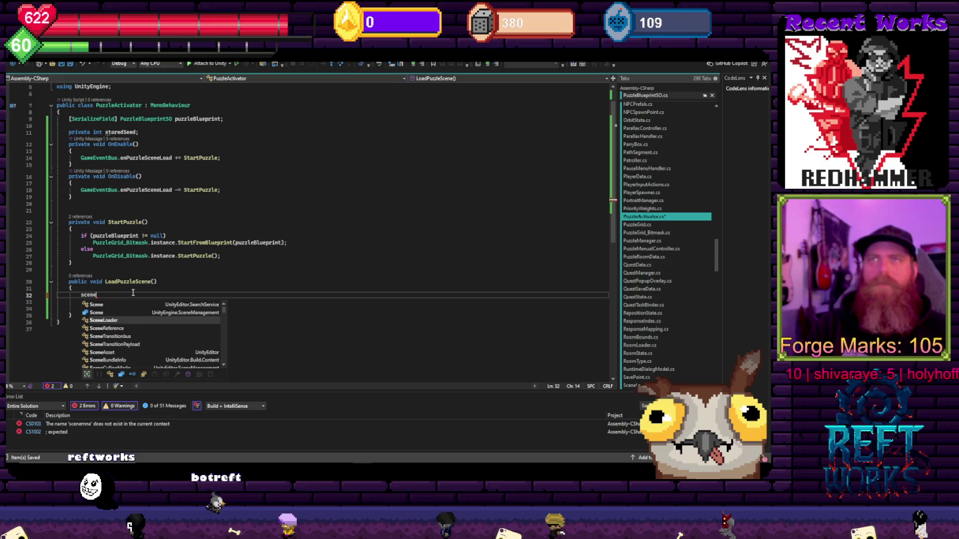
text(load)
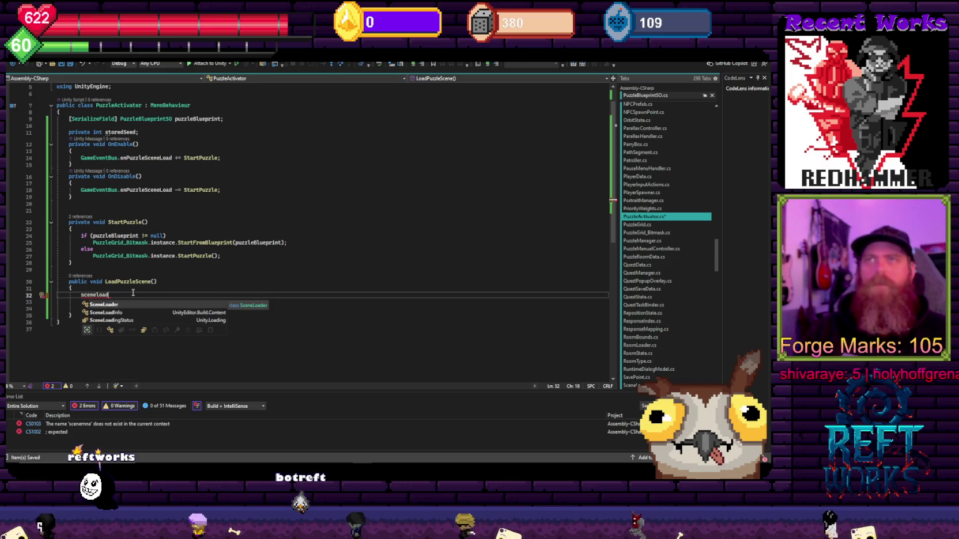
key(BackSpace)
key(BackSpace)
key(BackSpace)
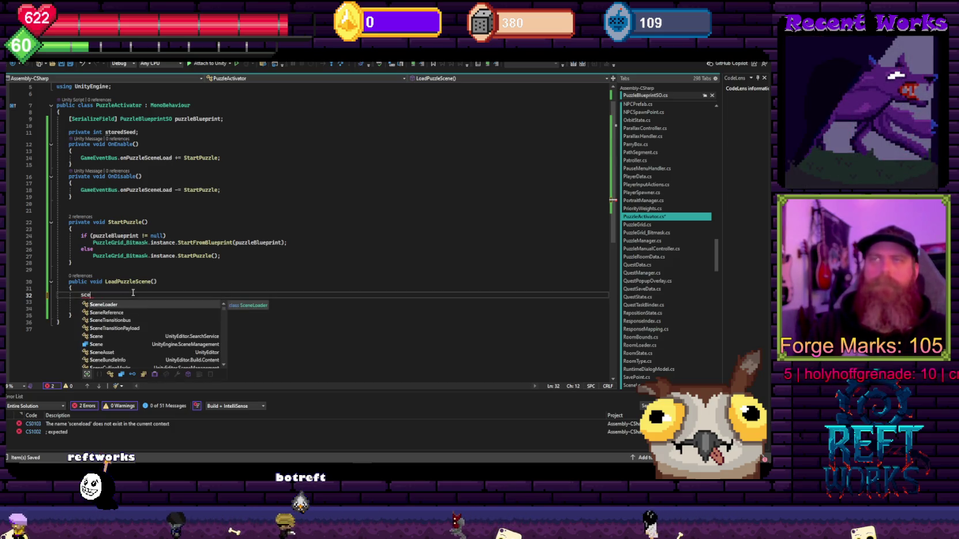
text(nemna)
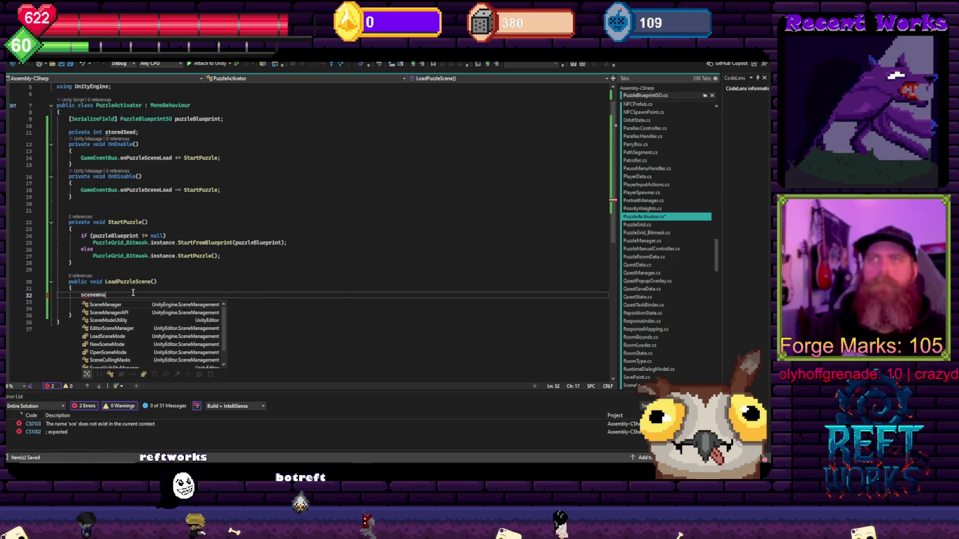
Try SceneManager.LoadSceneAsync, then revert the line to 'sceneload'
key(Tab)
text(.)
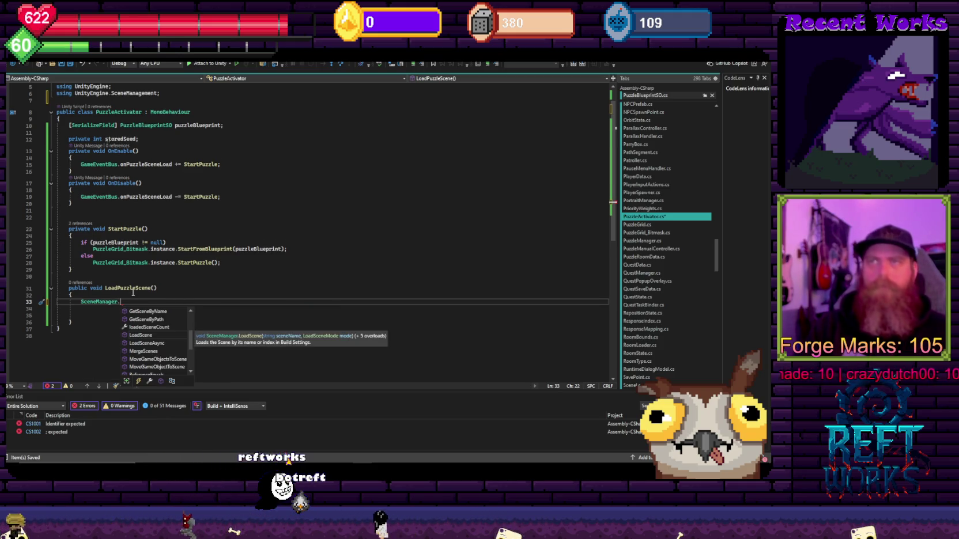
key(Down)
key(Tab)
key(ctrl+z)
key(ctrl+z)
key(ctrl+z)
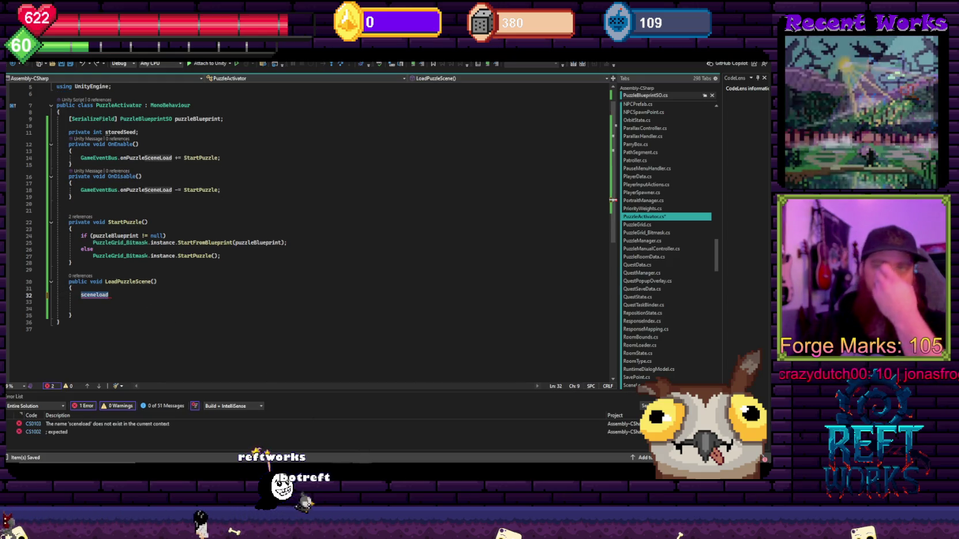
key(alt+Tab)
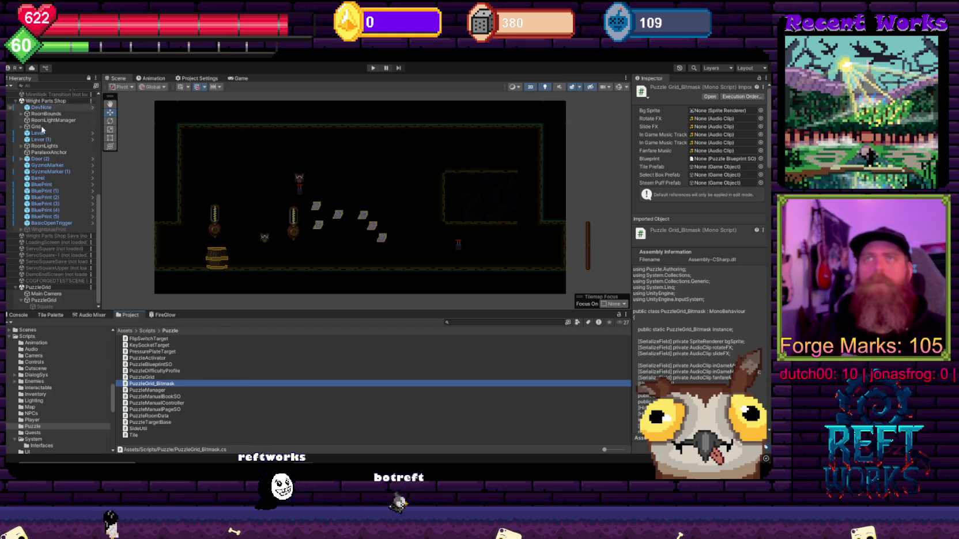
Select MainMenu under TitleScreen in the Hierarchy and open its MainMenu script in Visual Studio
scroll(55, 212, up, 10)
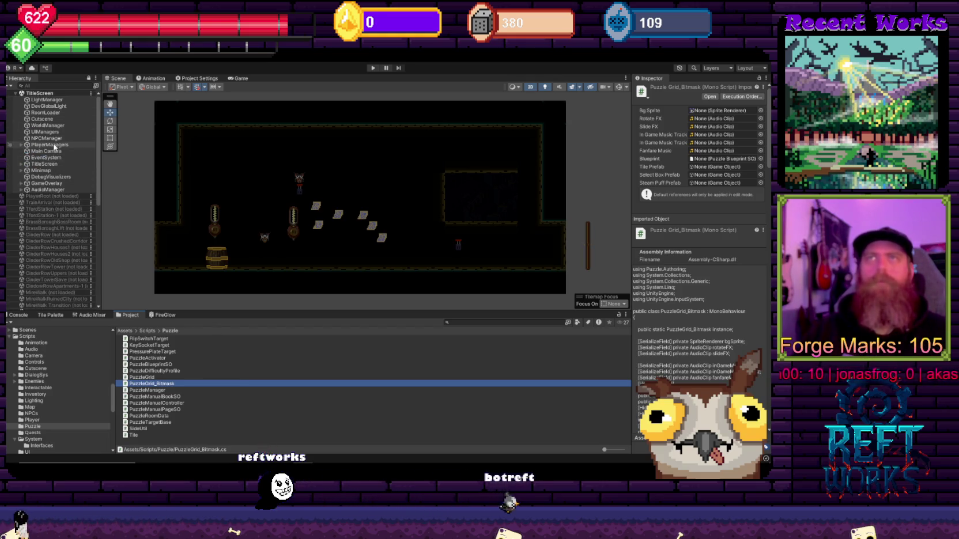
click(49, 164)
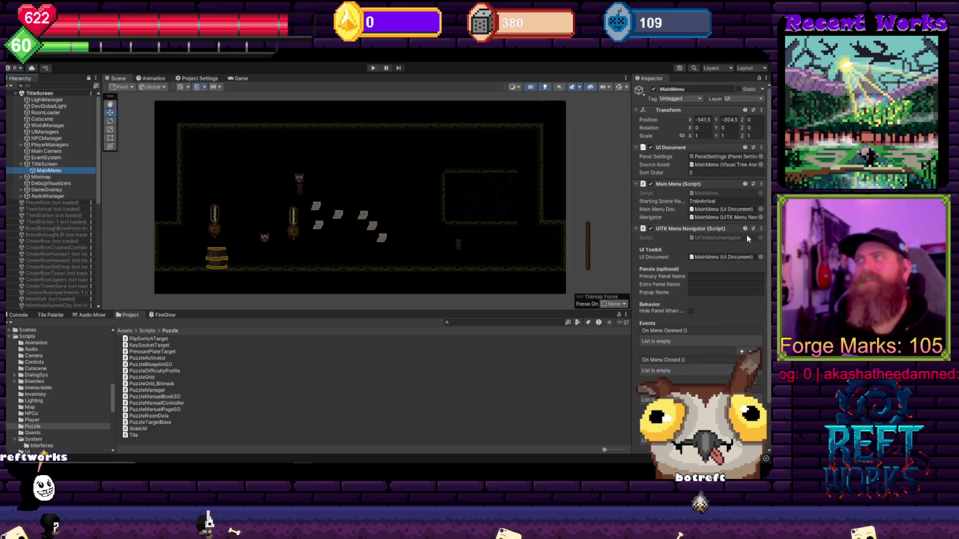
scroll(747, 238, down, 3)
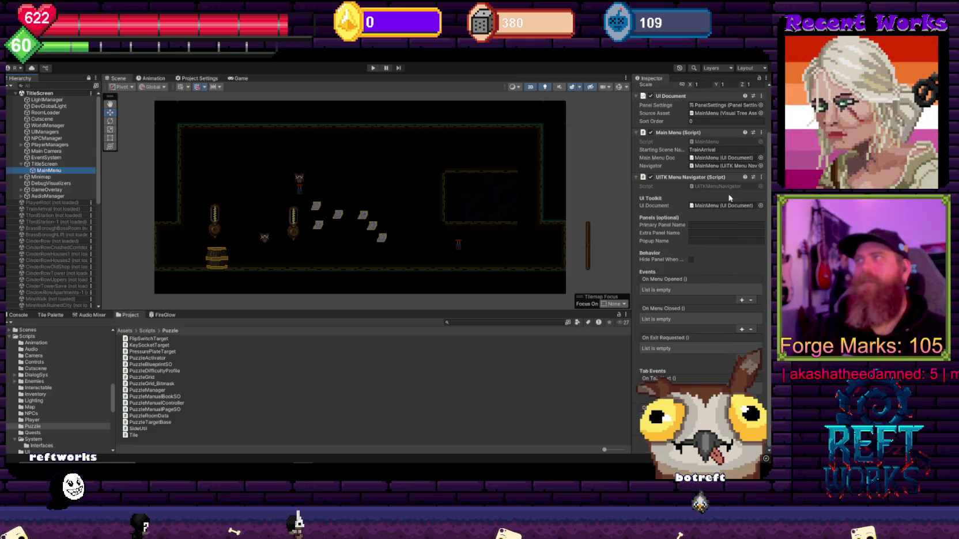
scroll(723, 219, up, 3)
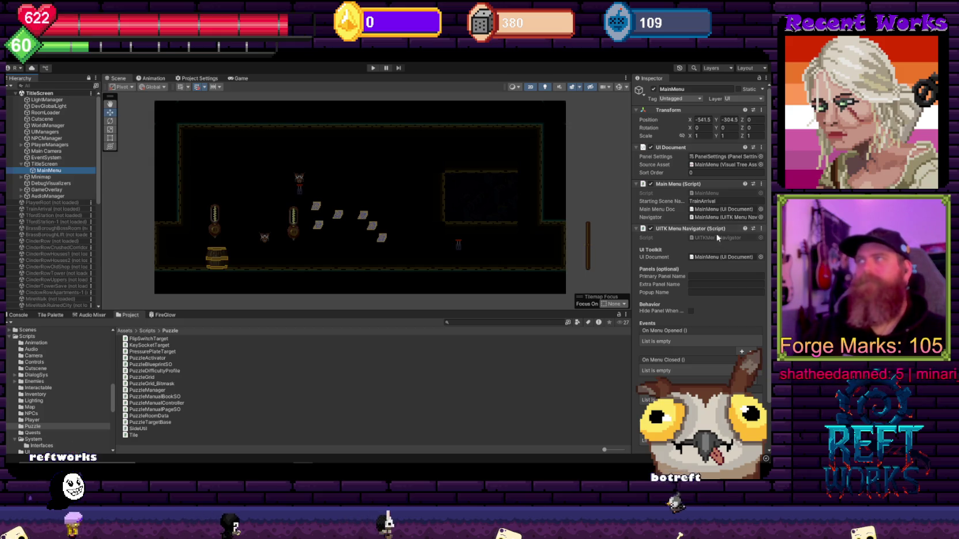
double_click(721, 193)
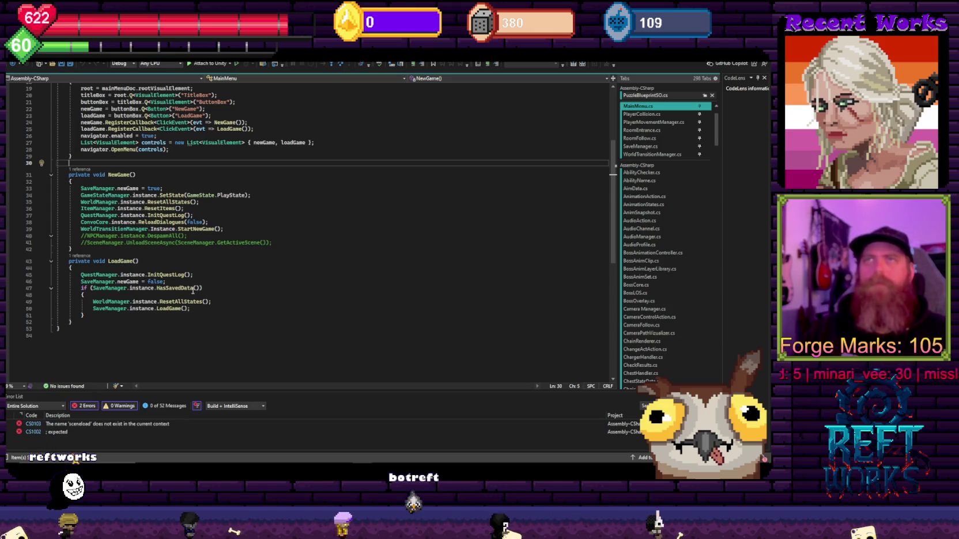
Go to the WorldTransitionManager class and read through its transition code
ctrl+click(110, 229)
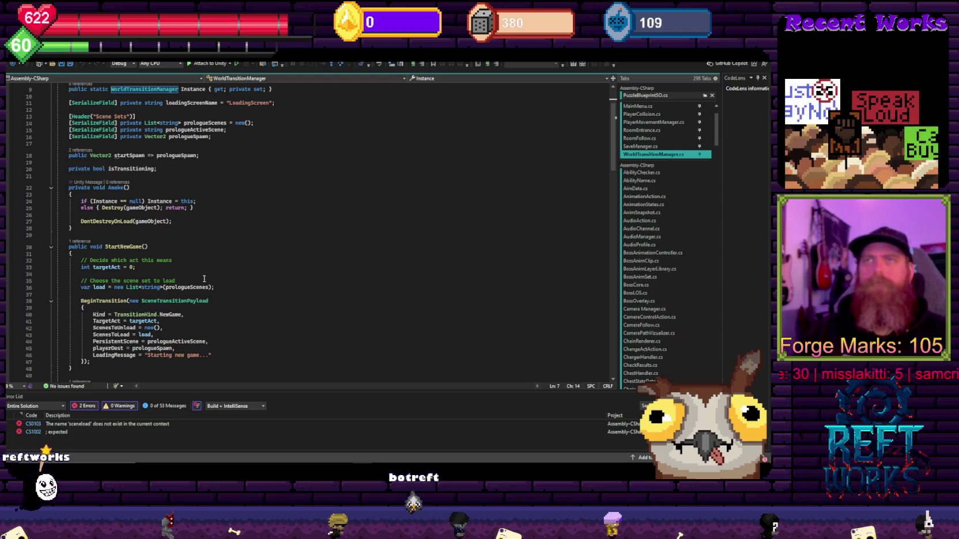
scroll(219, 284, down, 11)
scroll(236, 286, down, 6)
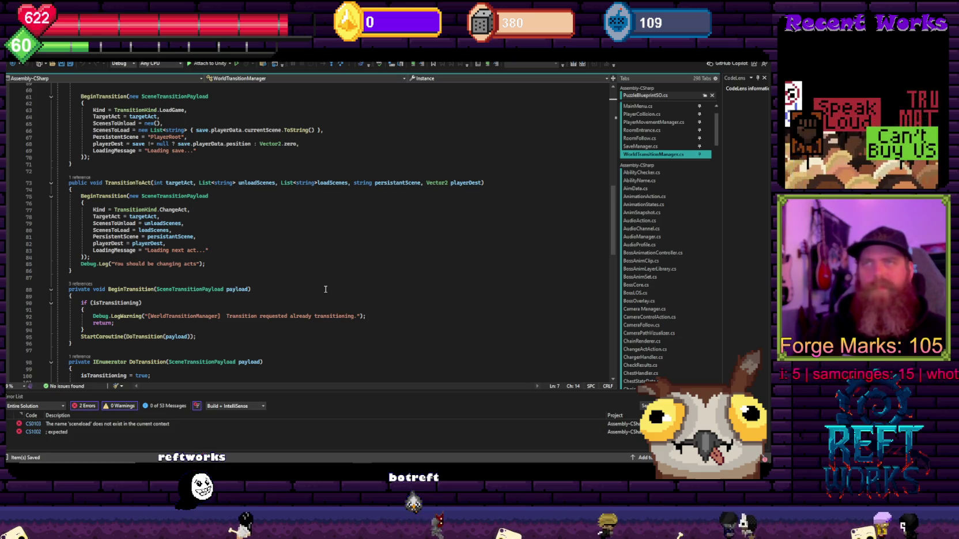
scroll(326, 289, down, 11)
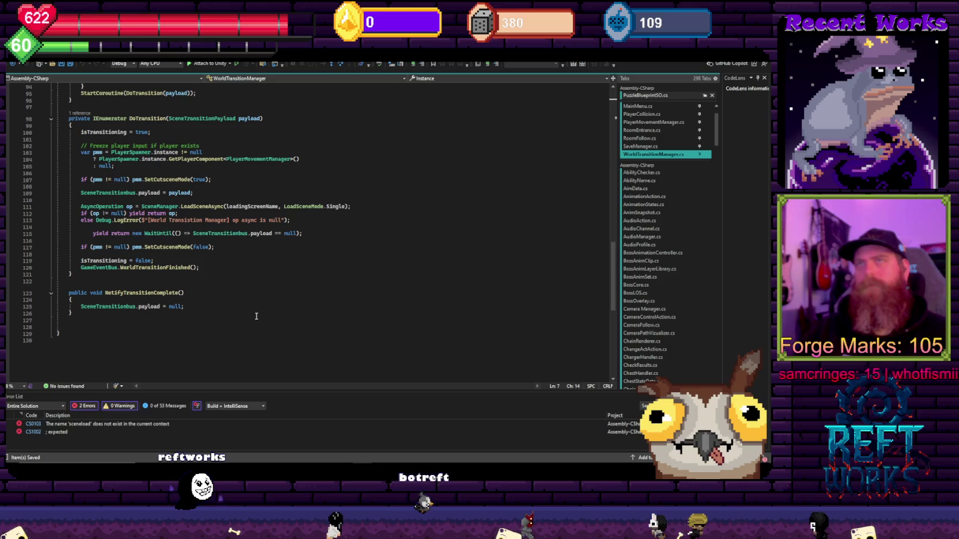
scroll(257, 316, up, 16)
scroll(260, 332, up, 7)
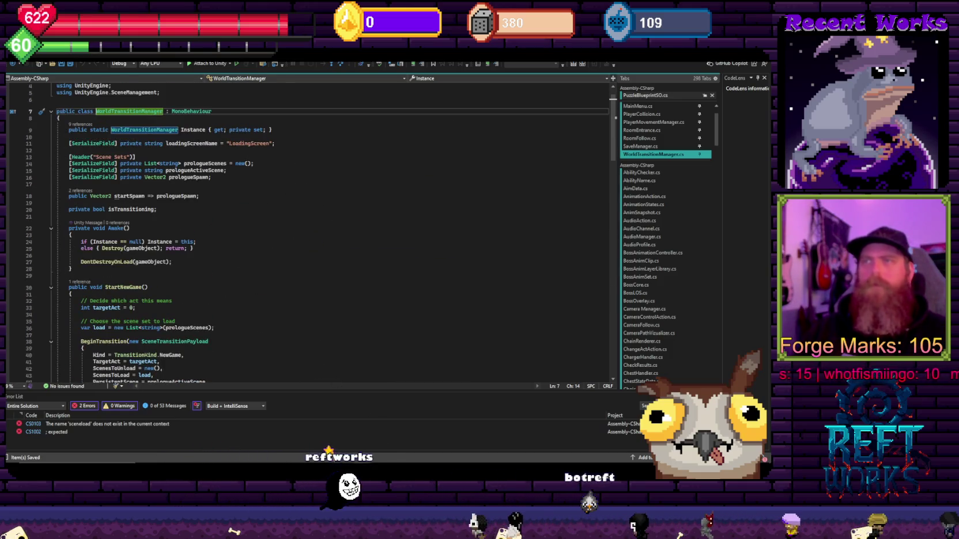
In Unity, search the Project for 'roombounds' and open the RoomBounds script
key(alt+Tab)
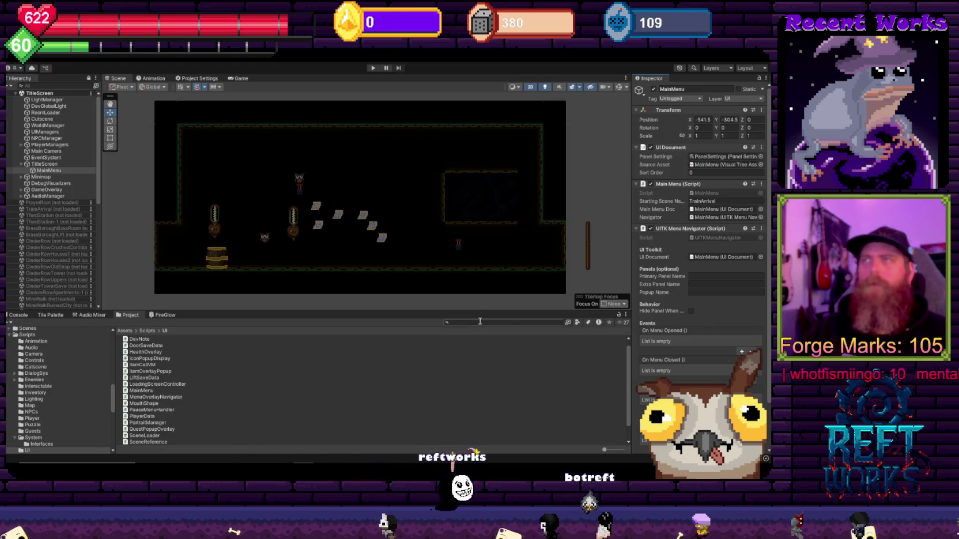
click(480, 322)
text(roombounds)
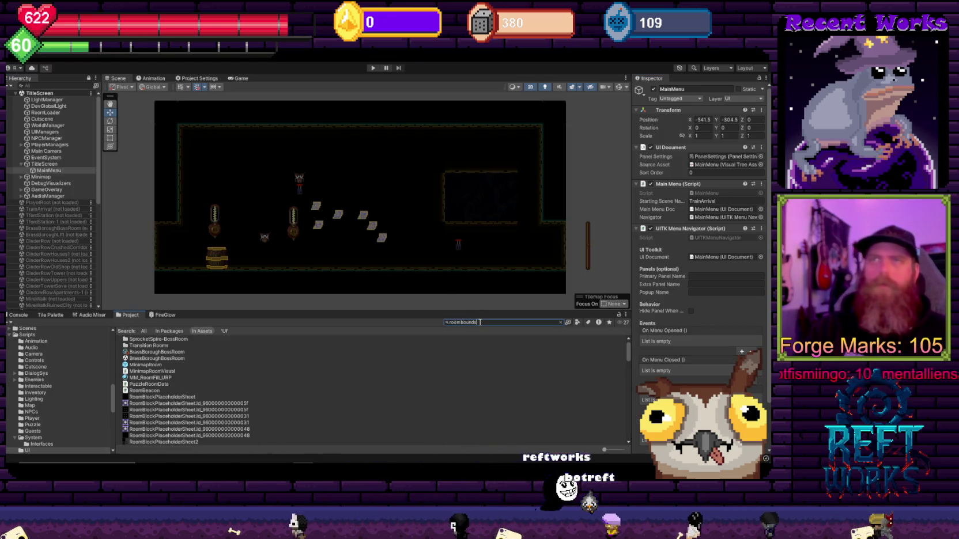
click(148, 339)
double_click(147, 338)
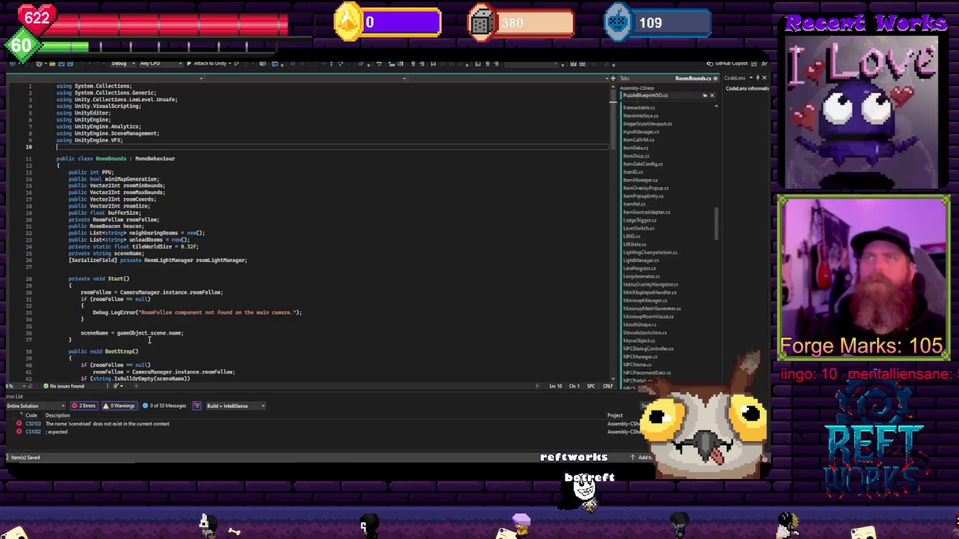
Follow LoadUnloadRooms and LoadRoom definitions through to the RoomLoader class
scroll(277, 258, down, 5)
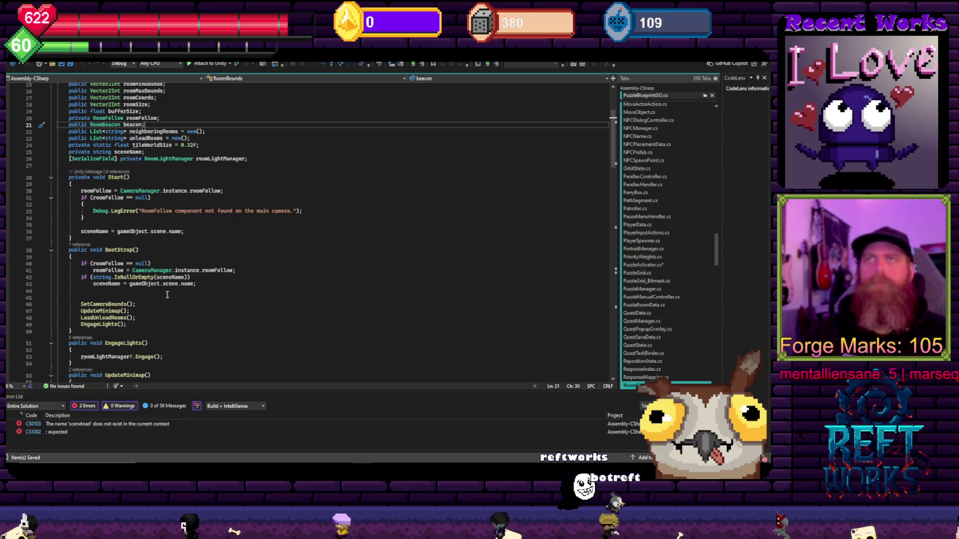
click(154, 311)
ctrl+click(106, 319)
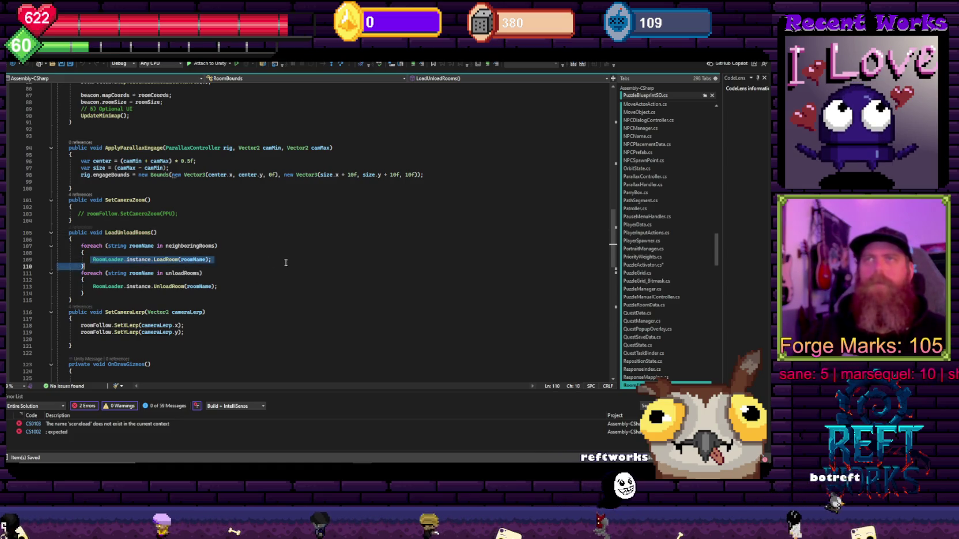
click(130, 265)
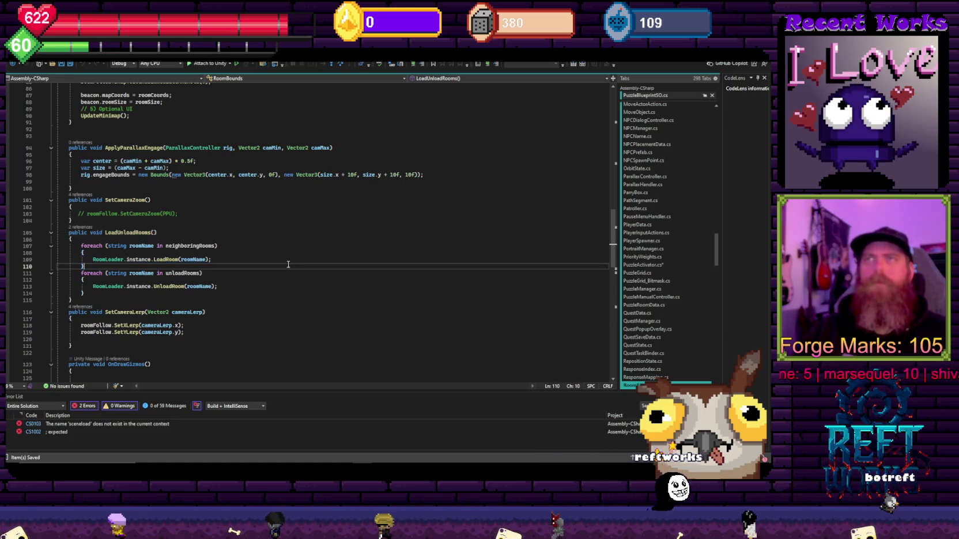
ctrl+click(156, 260)
key(ctrl+minus)
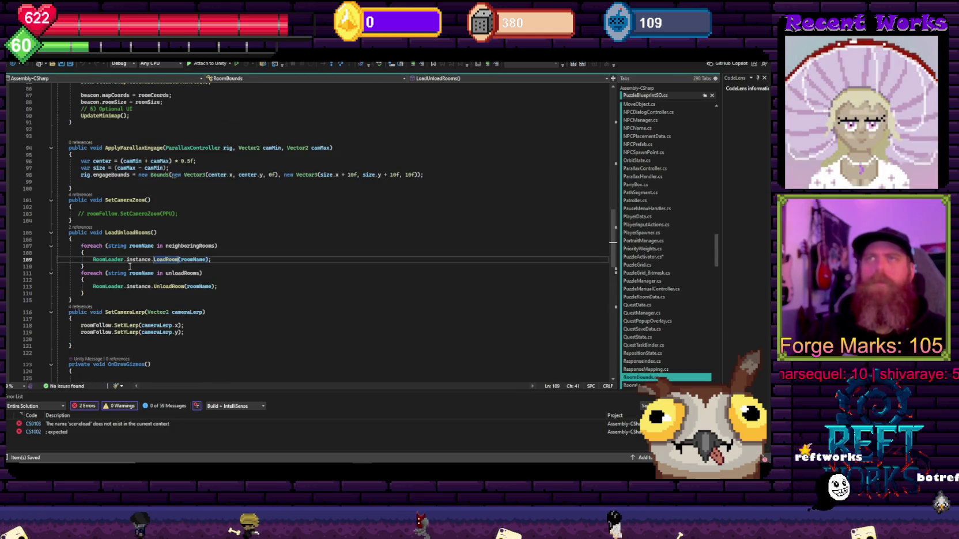
ctrl+click(199, 256)
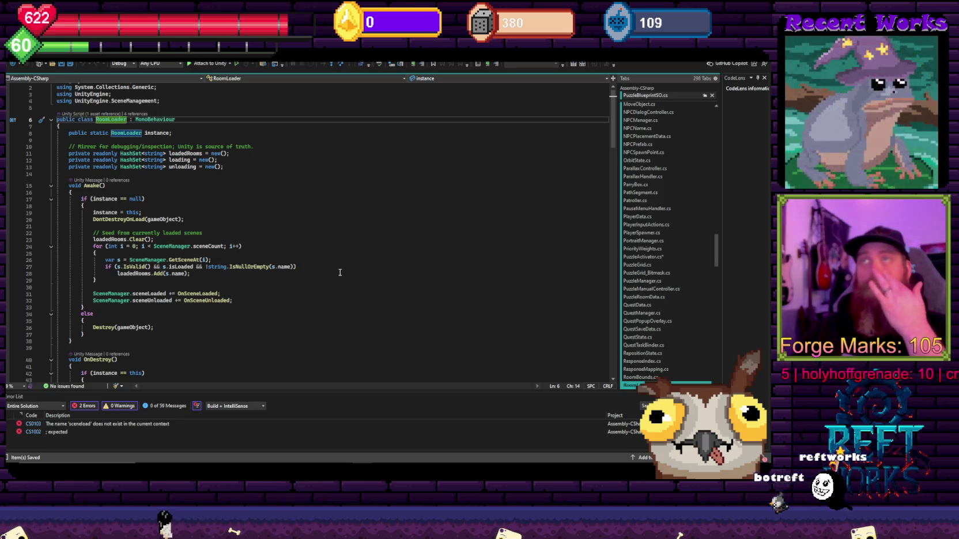
key(alt+Tab)
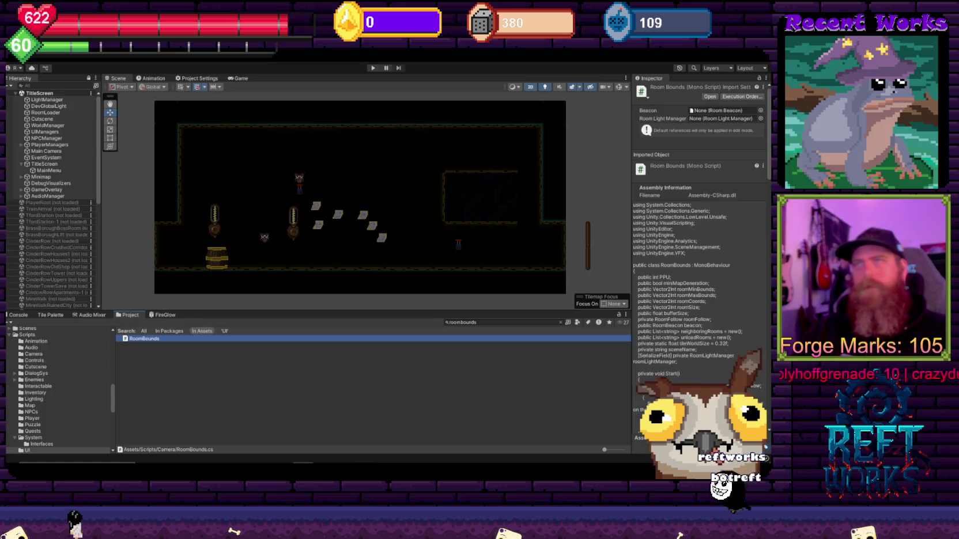
Clear the RoomBounds selection and select the lever in the Unity scene
click(146, 344)
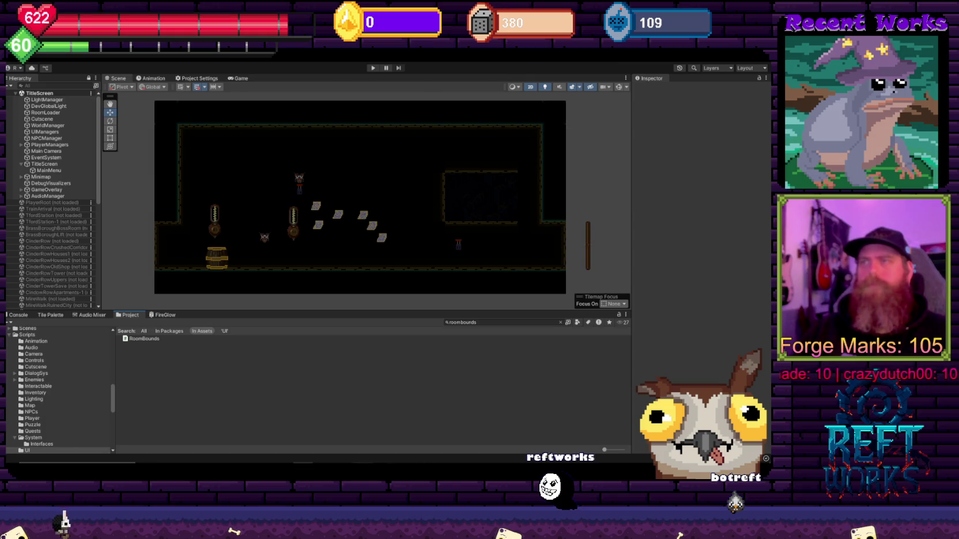
key(alt+Tab)
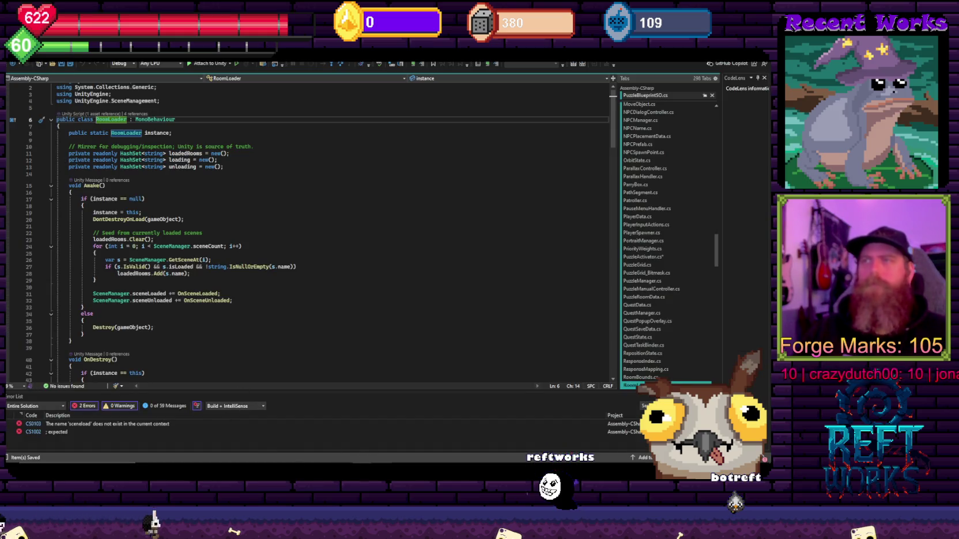
key(alt+Tab)
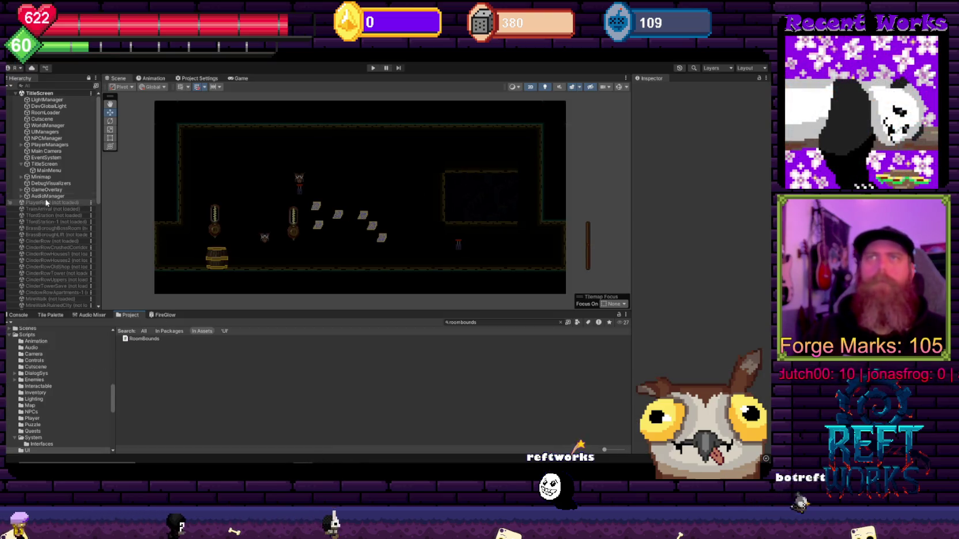
scroll(46, 202, down, 10)
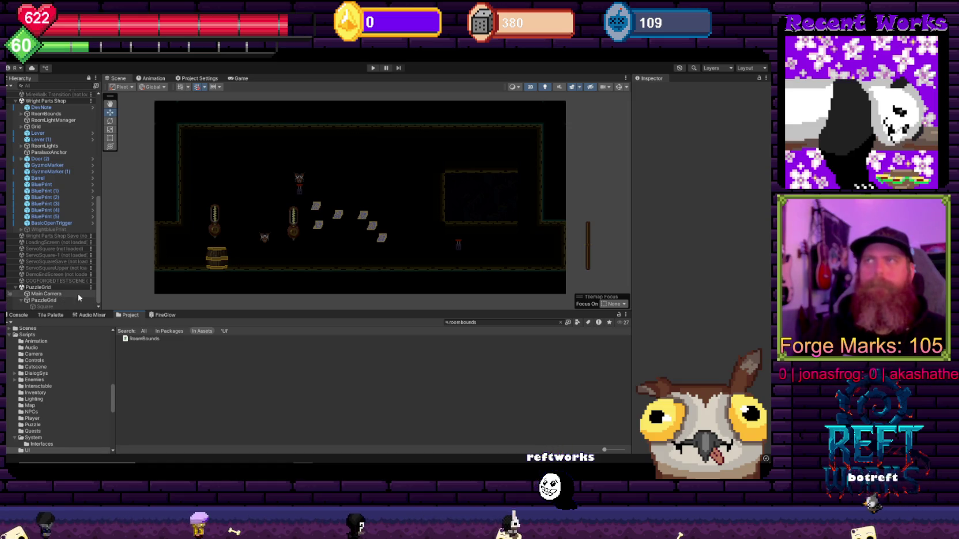
click(458, 247)
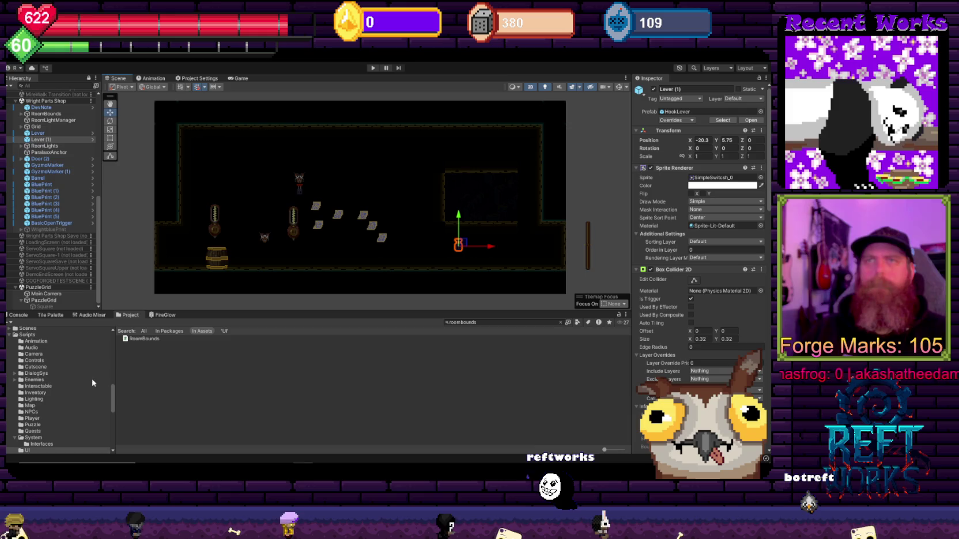
Search the Project for 'puzzleactiva' and open the PuzzleActivator script
text(puzzle)
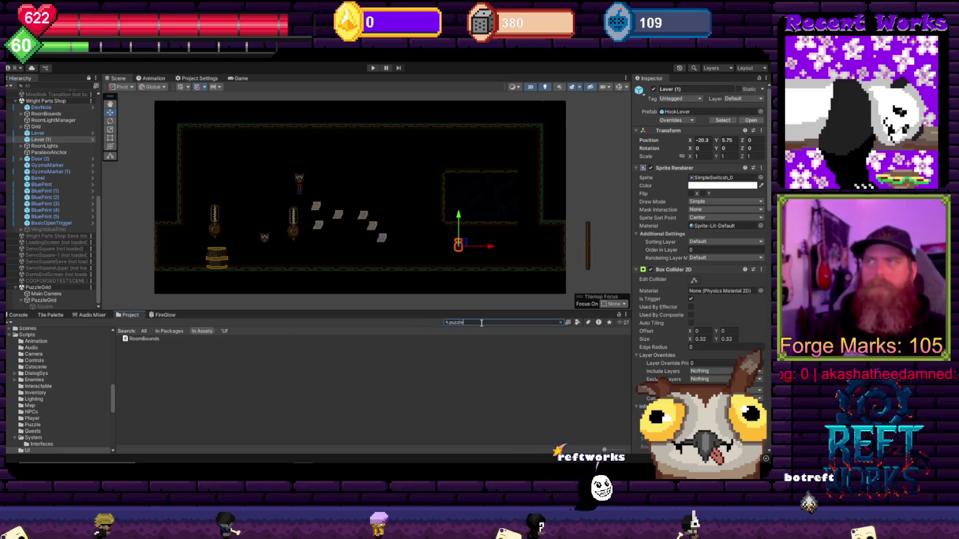
text(activa)
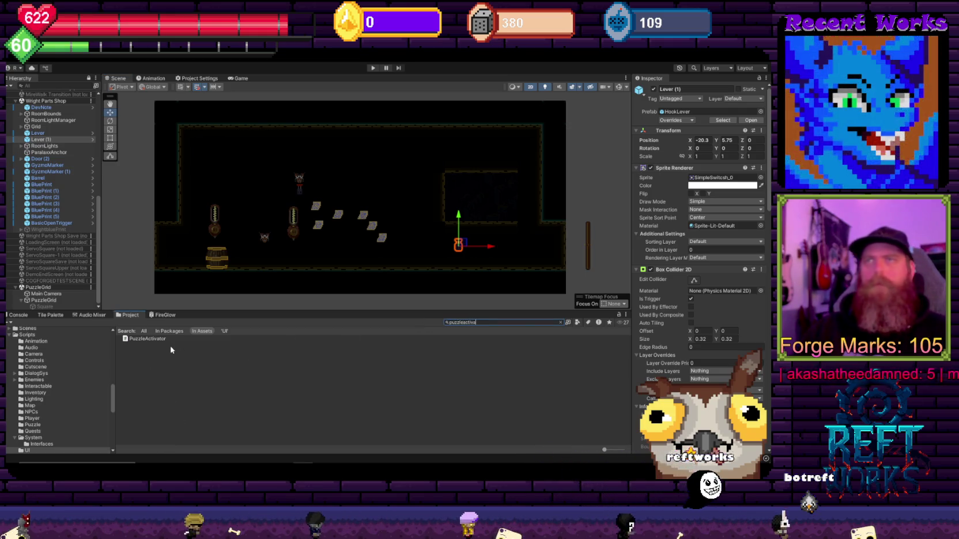
click(171, 340)
double_click(171, 340)
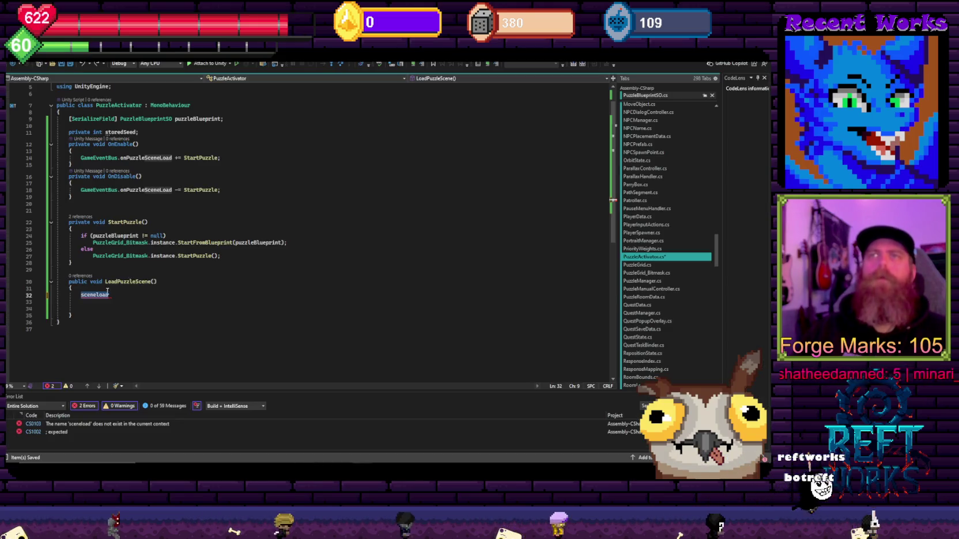
Replace the sceneload placeholder on line 32 with RoomLoader.instance.LoadRoom("PuzzleGrid") using IntelliSense
click(80, 295)
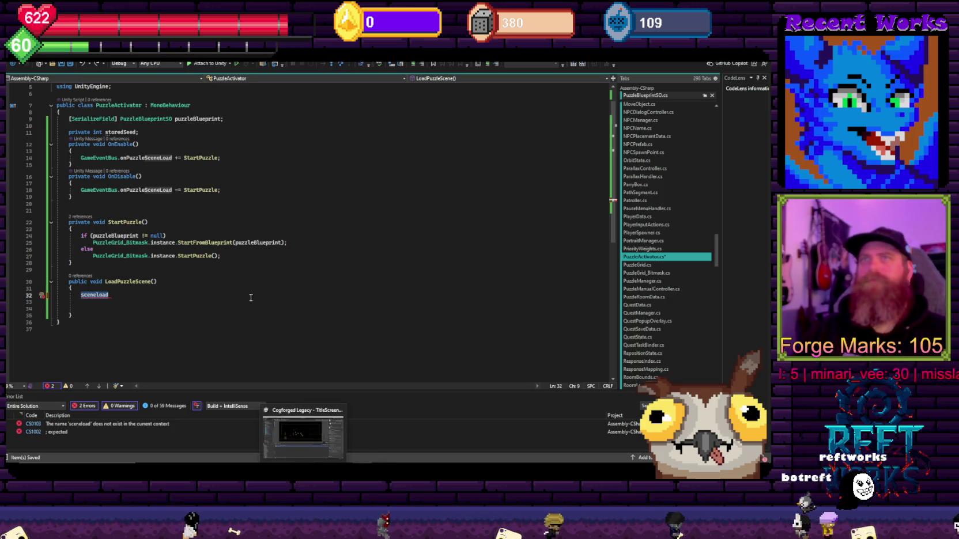
key(ctrl+Tab)
key(ctrl+Tab)
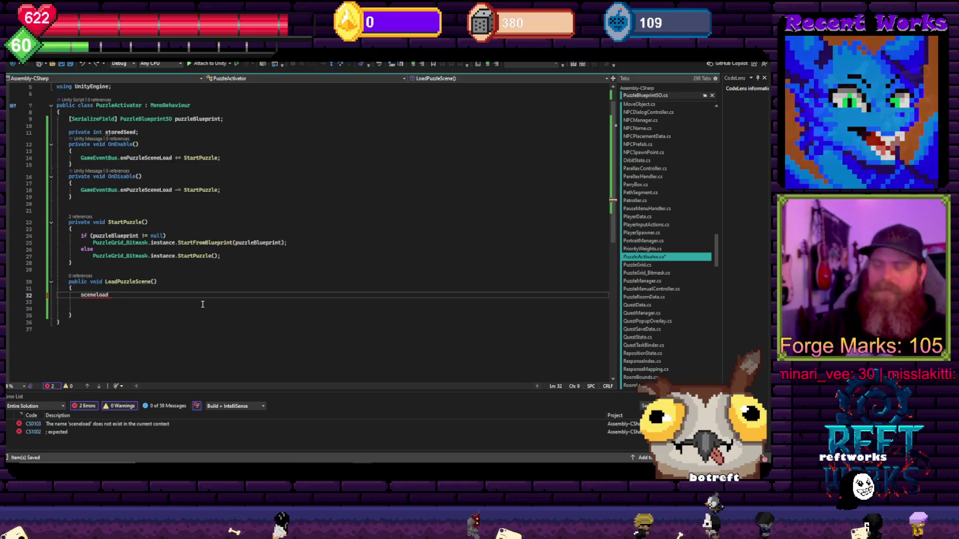
text(RoomLoader.)
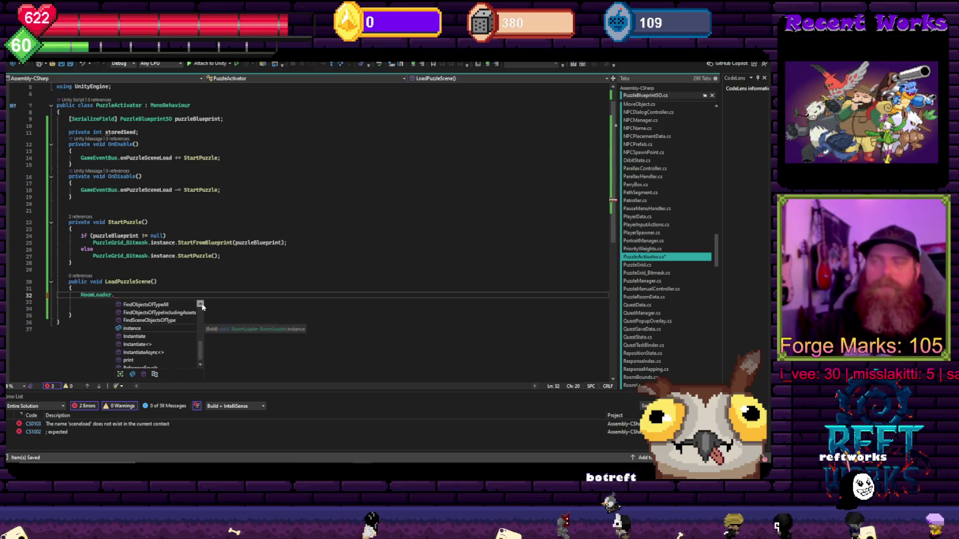
text(instance.LoadRoom()
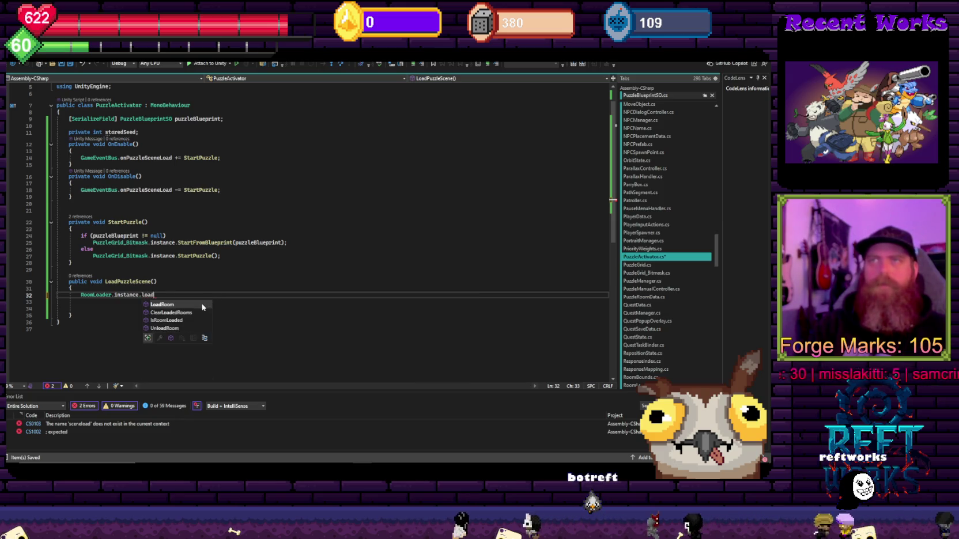
text(")
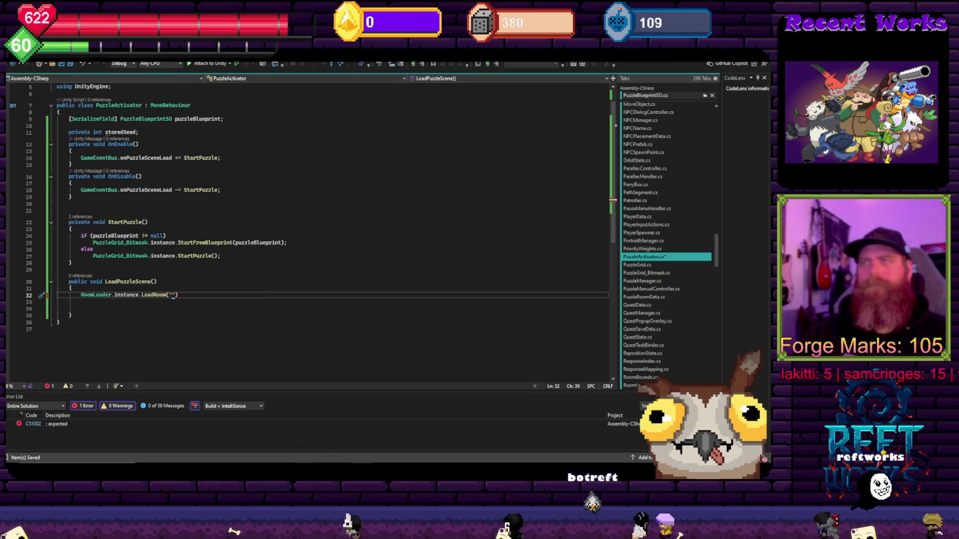
key(alt+Tab)
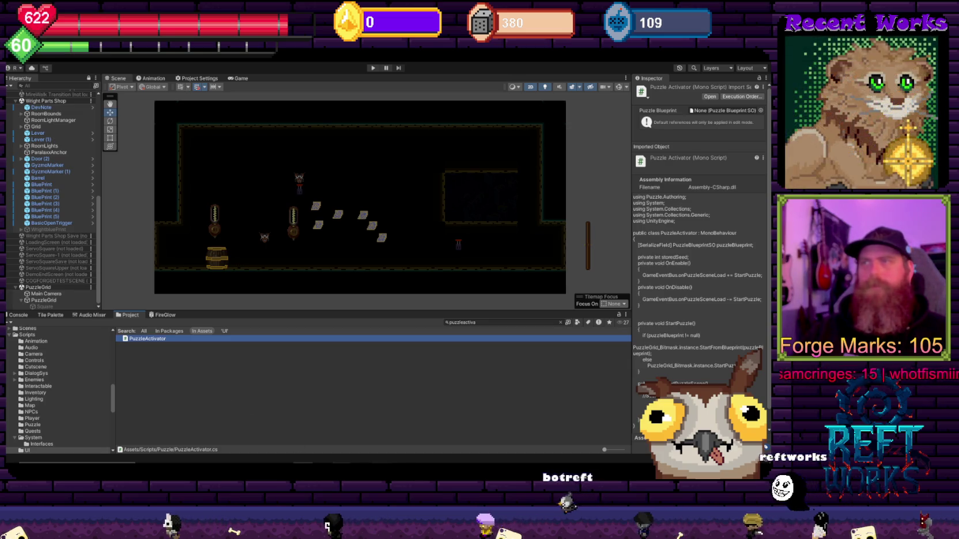
key(alt+Tab)
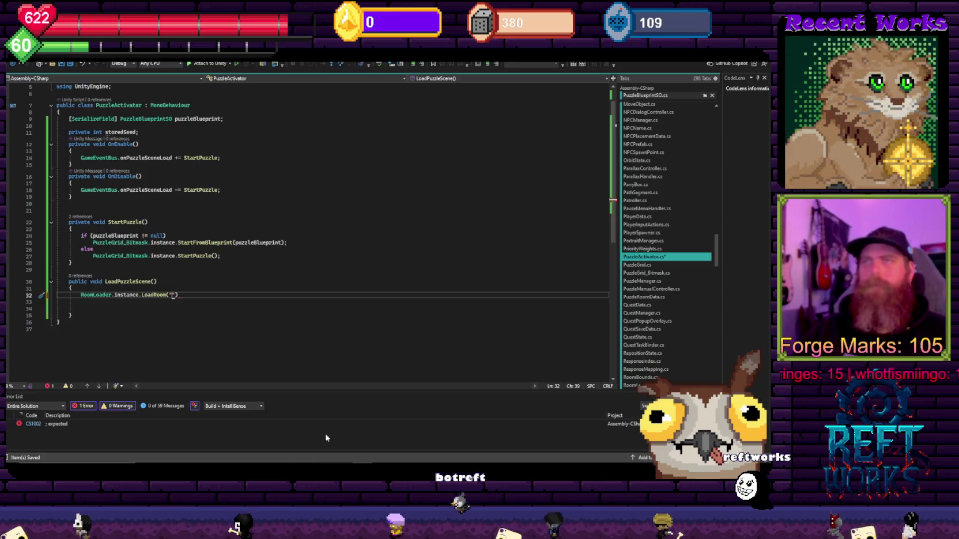
text(PuzzleGrid)
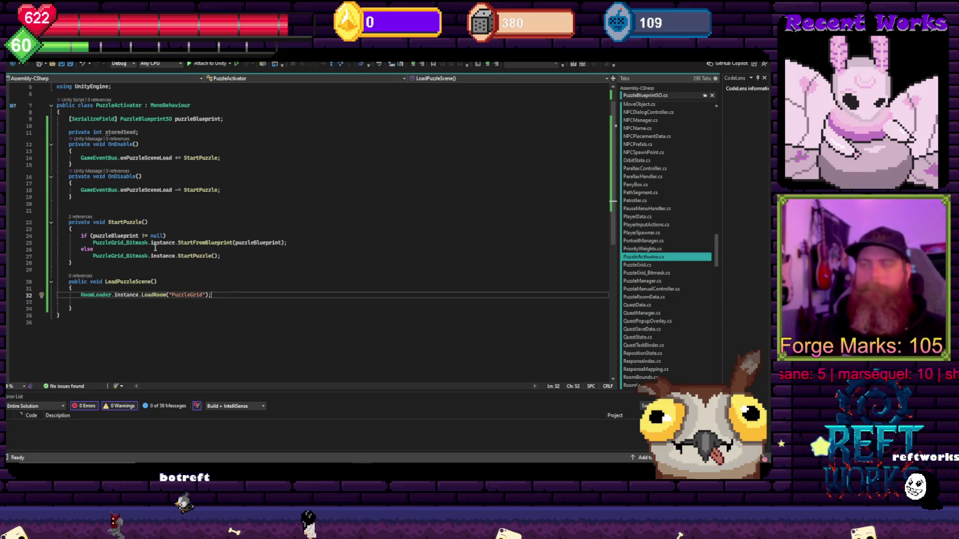
Save the PuzzleActivator script and switch back to the Unity editor
click(325, 178)
key(ctrl+s)
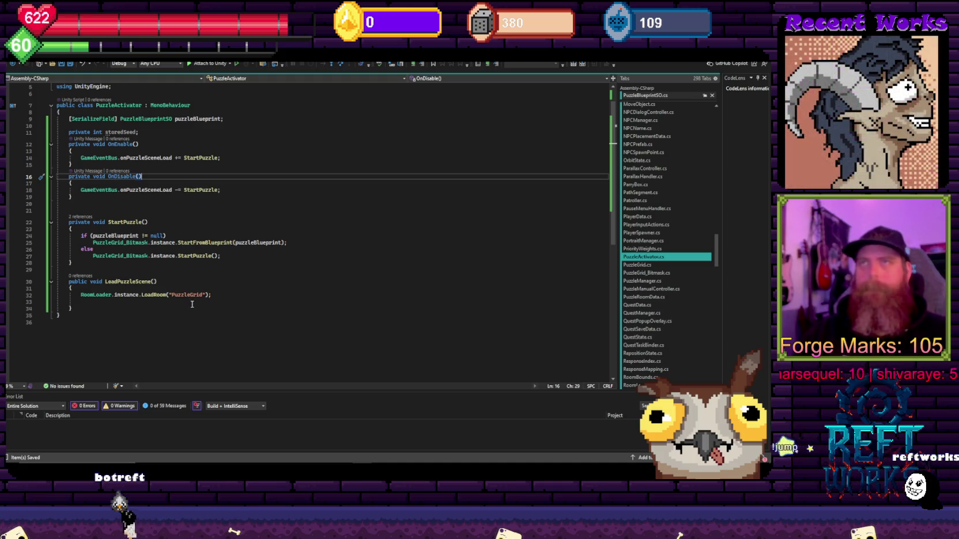
click(274, 209)
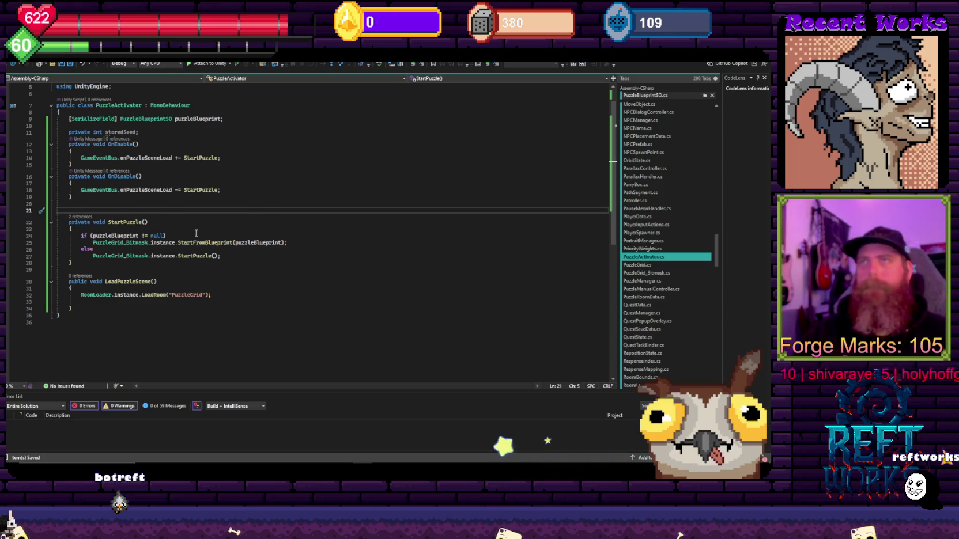
key(alt+Tab)
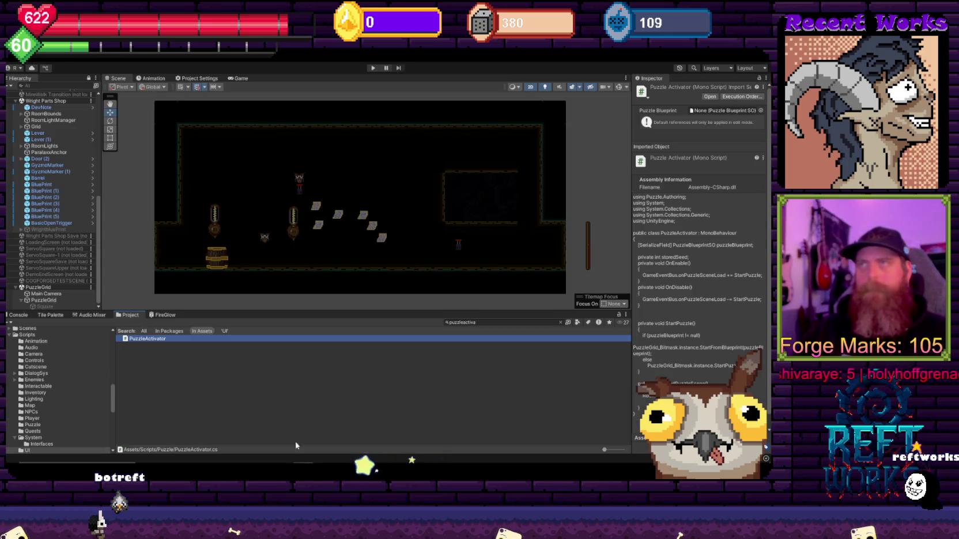
Select Lever (1) and show its Hook Lever Latch On Activated and On Reset events calling LeverSwitch.FlipSwitch
click(261, 384)
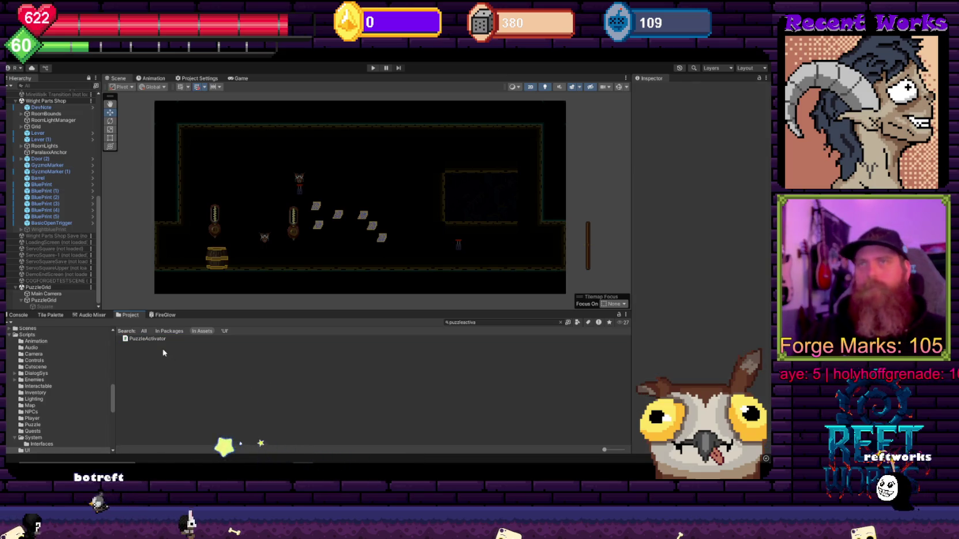
click(165, 340)
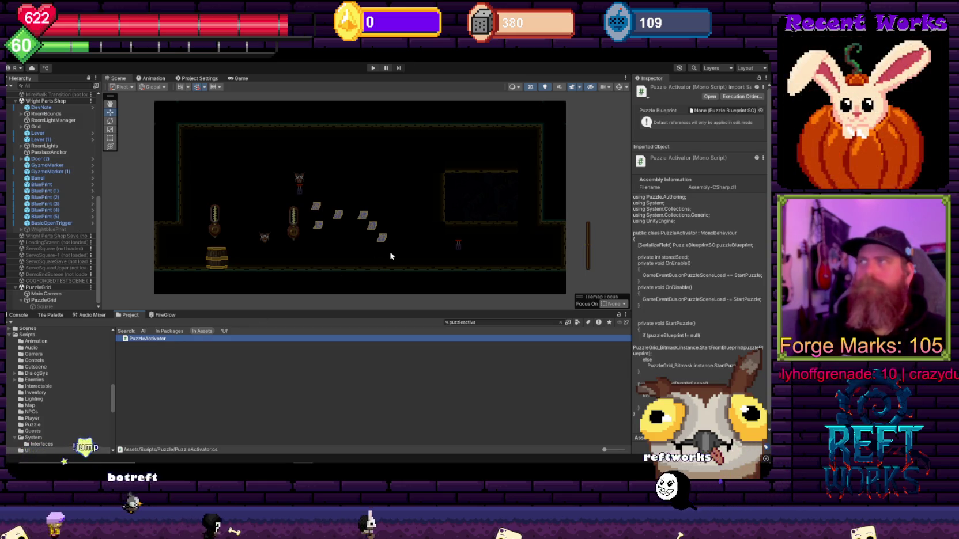
click(458, 244)
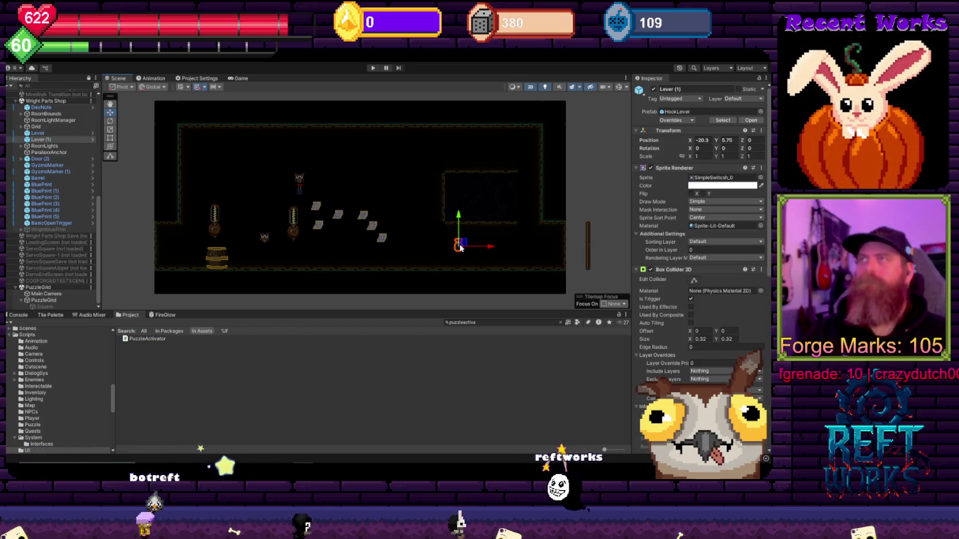
scroll(718, 311, down, 10)
click(720, 334)
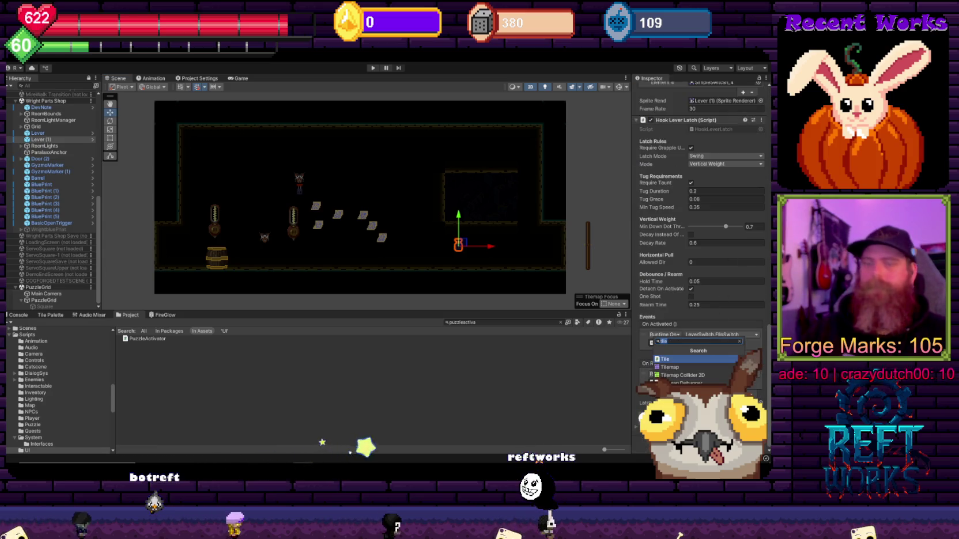
key(Return)
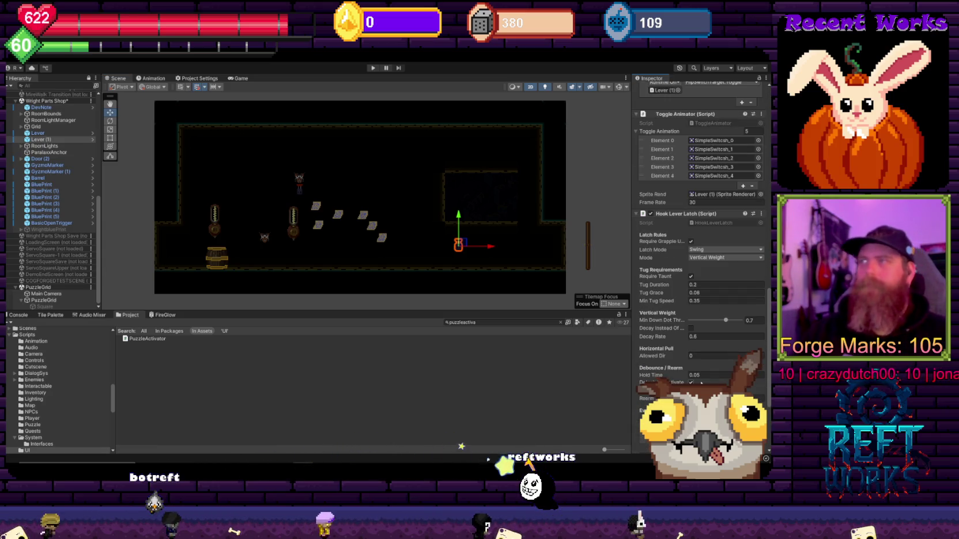
scroll(686, 380, down, 5)
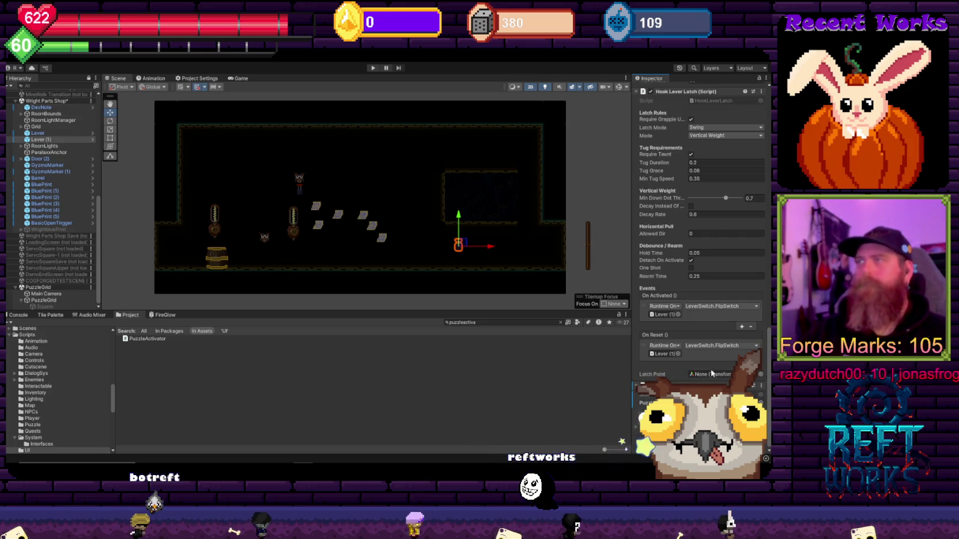